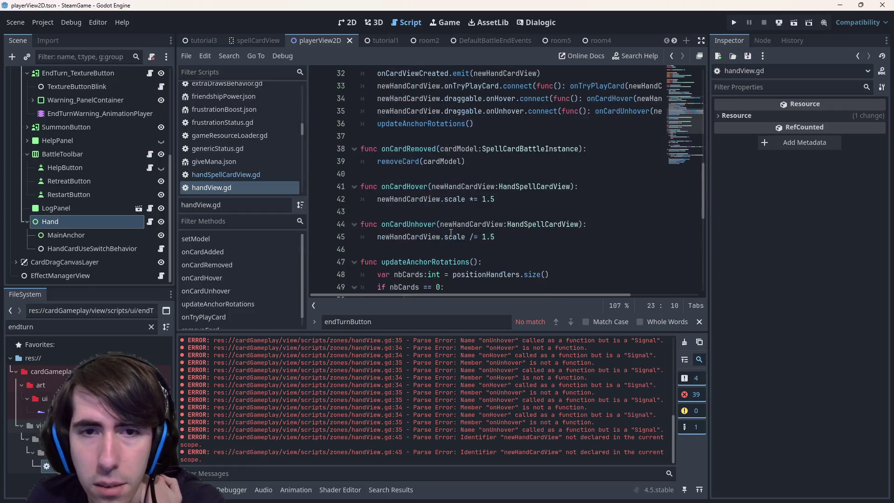
# Step: Highlight every use of newHandCardView and scroll through handView.gd to review it
pyautogui.click(408, 161)
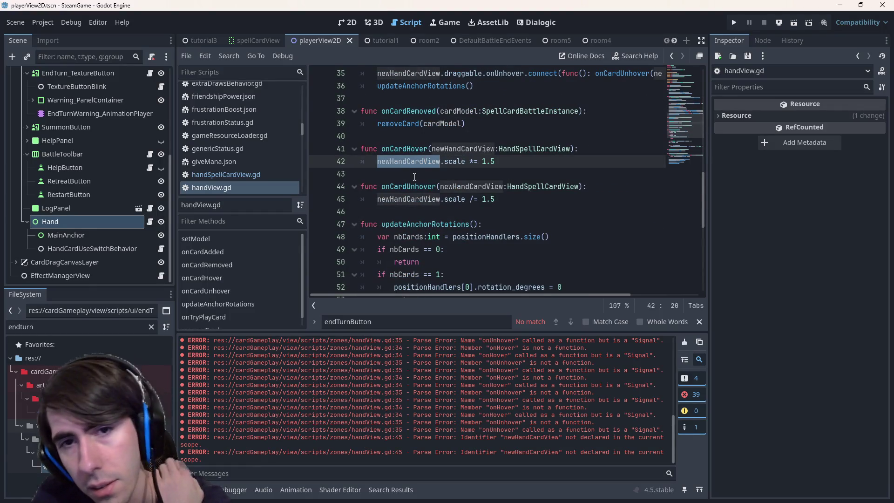
pyautogui.doubleClick(407, 161)
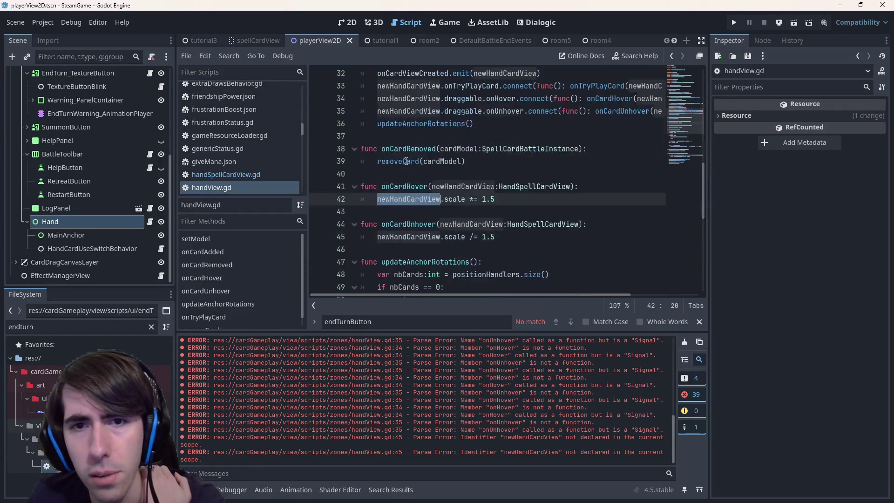
pyautogui.scroll(5, 406, 162)
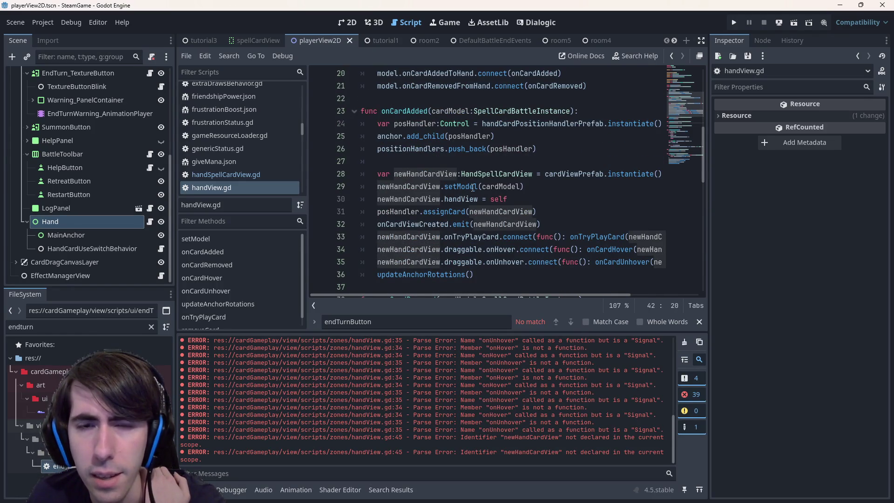
pyautogui.scroll(-6, 475, 219)
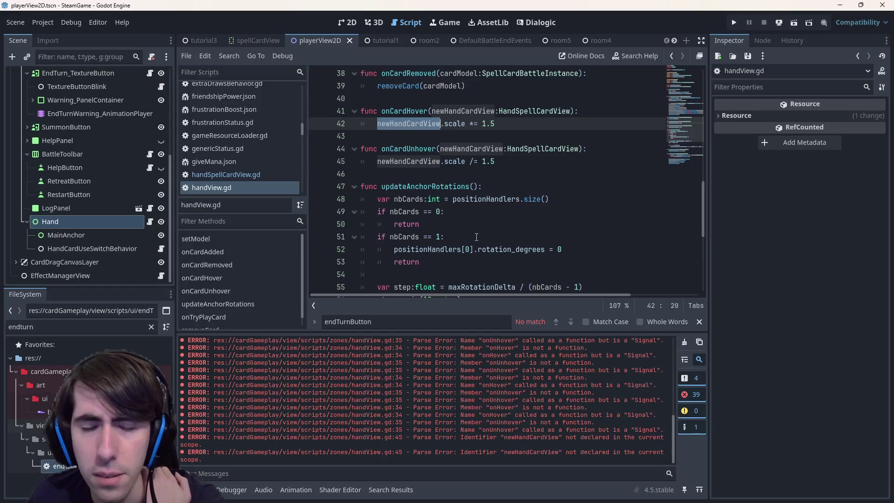
pyautogui.scroll(-3, 476, 237)
pyautogui.scroll(1, 477, 237)
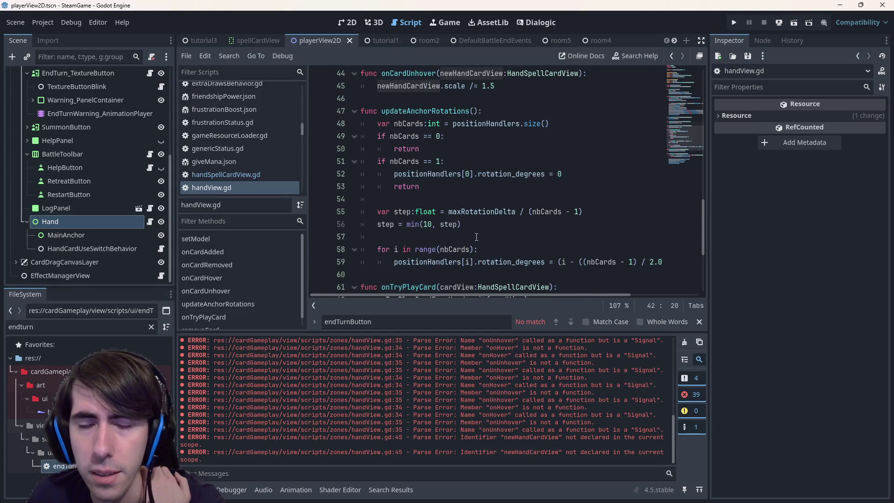
pyautogui.scroll(3, 476, 237)
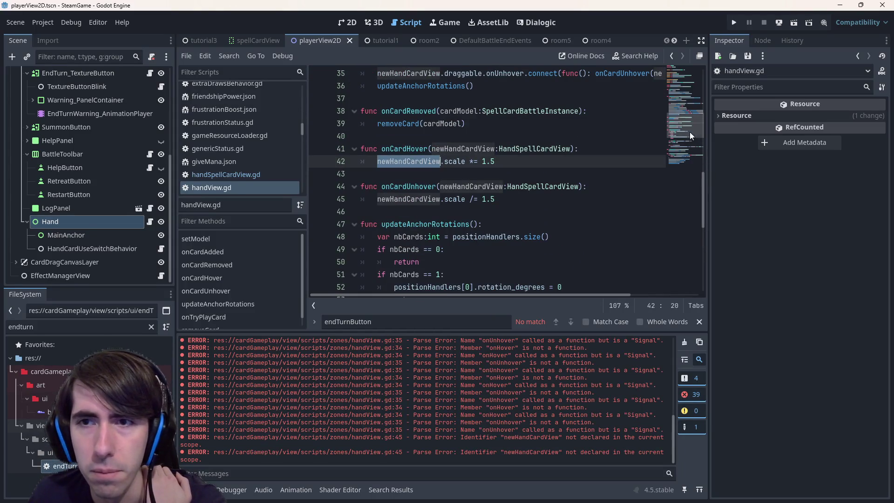
pyautogui.moveTo(706, 184)
pyautogui.mouseDown()
pyautogui.moveTo(711, 76)
pyautogui.moveTo(697, 81)
pyautogui.moveTo(697, 106)
pyautogui.moveTo(694, 82)
pyautogui.mouseUp()
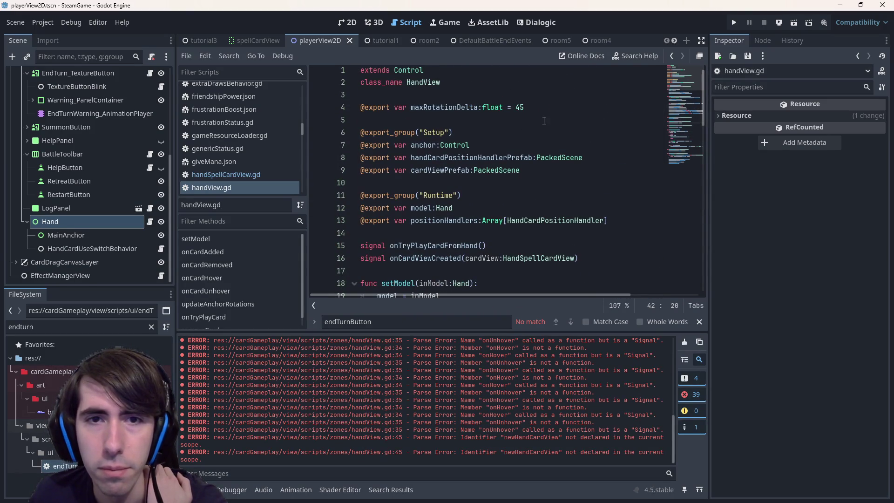
pyautogui.click(608, 214)
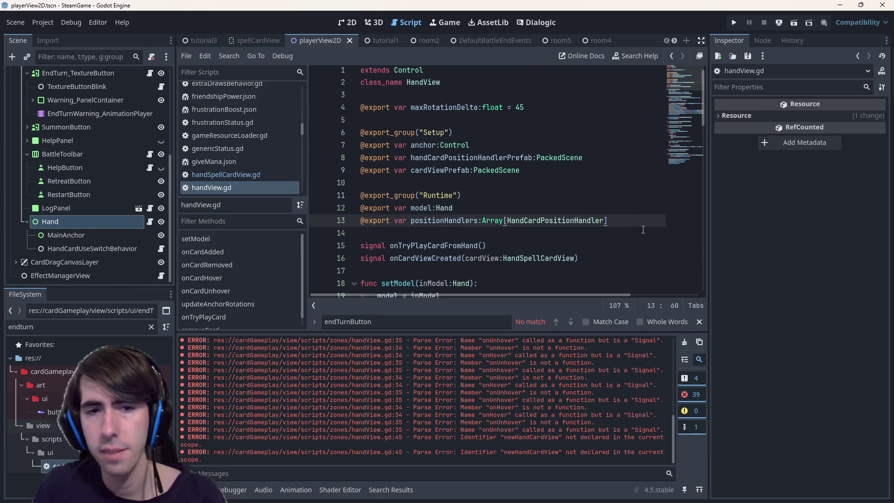
pyautogui.press('Return')
pyautogui.write('@export var ')
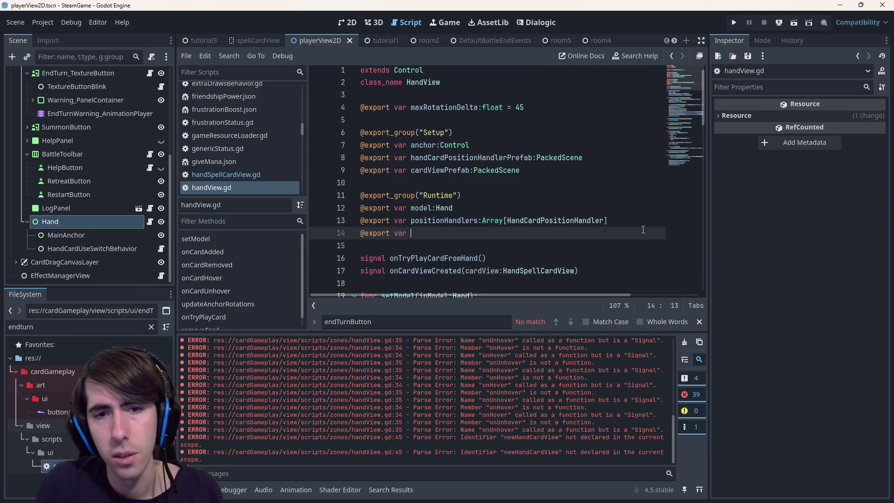
pyautogui.write('hoveredCard:')
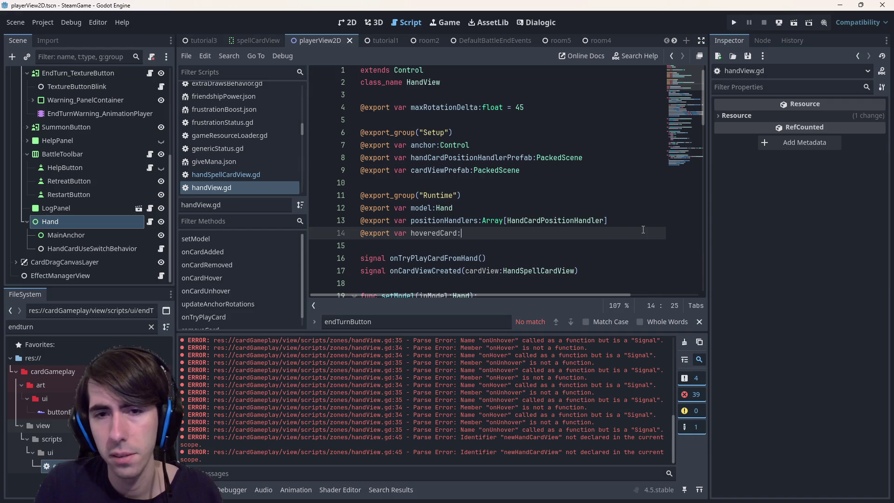
pyautogui.press('Escape')
pyautogui.scroll(-3, 550, 191)
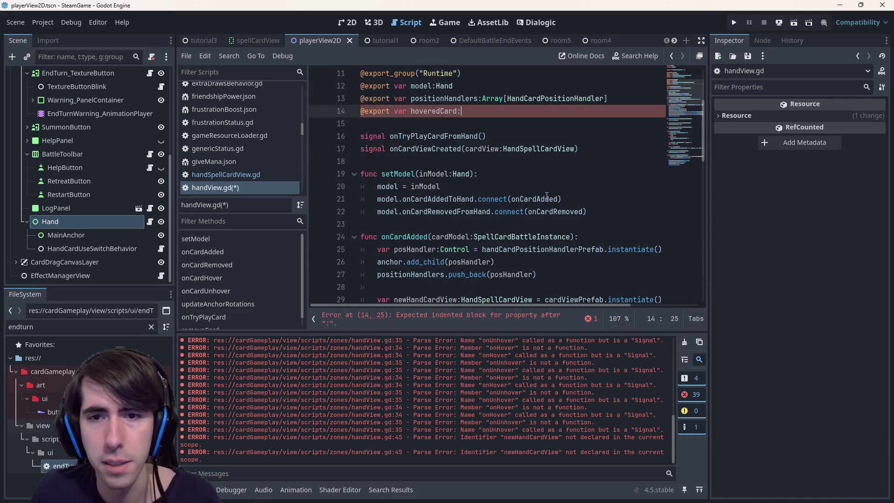
pyautogui.doubleClick(526, 149)
pyautogui.hotkey('ctrl', 'c')
pyautogui.click(486, 112)
pyautogui.hotkey('ctrl', 'v')
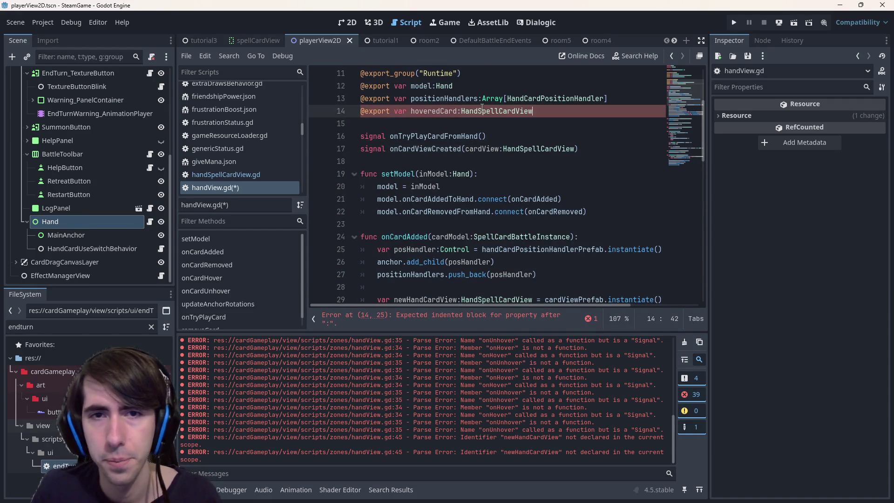
pyautogui.hotkey('ctrl', 's')
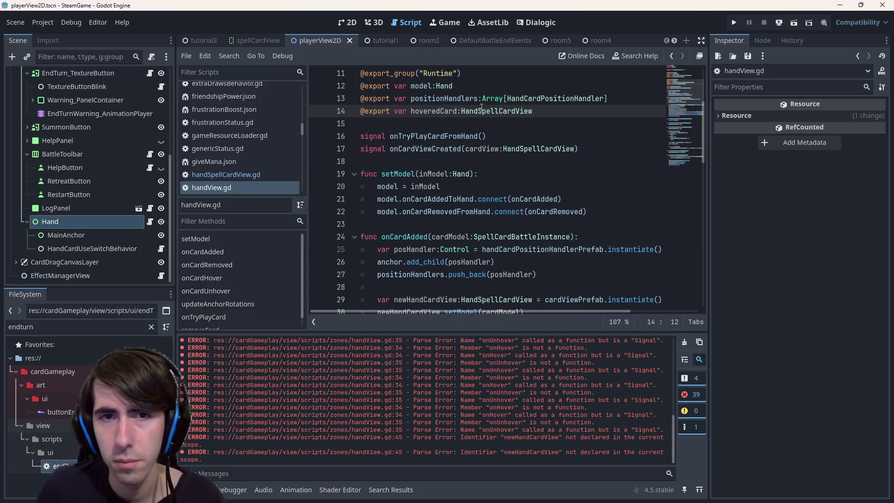
pyautogui.press('Right')
pyautogui.hotkey('ctrl', 'shift', 'Right')
pyautogui.hotkey('ctrl', 'c')
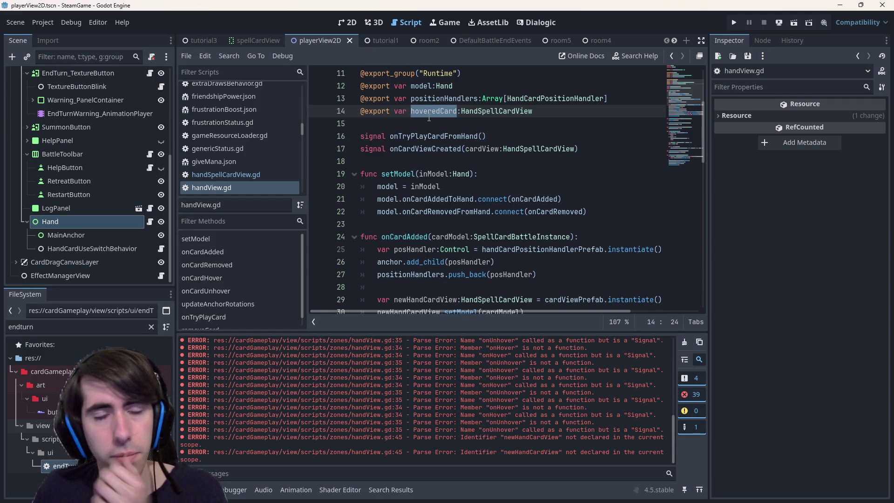
# Step: In onCardHover, add 'hoveredCard = newHandCardView' on line 44
pyautogui.scroll(-7, 483, 203)
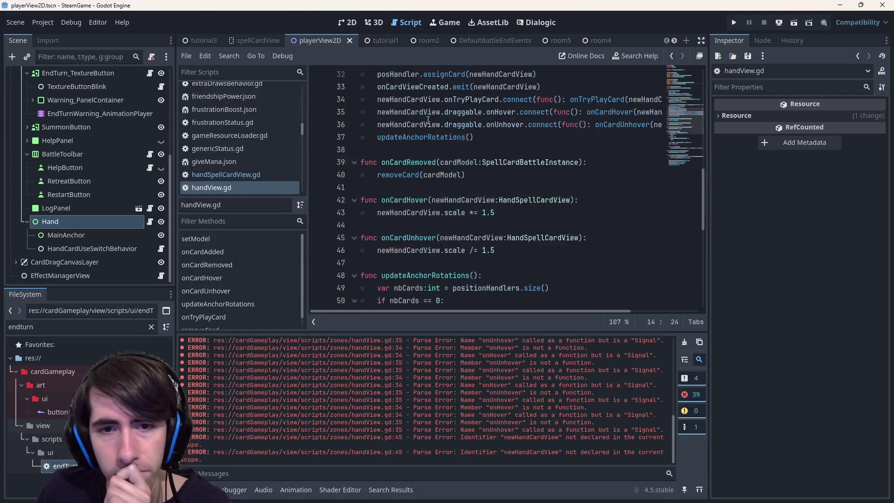
pyautogui.click(513, 212)
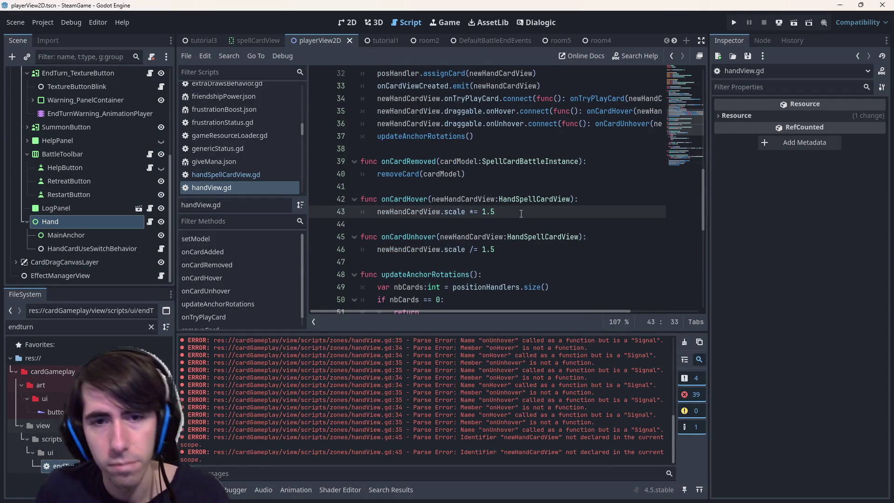
pyautogui.press('Return')
pyautogui.hotkey('ctrl', 'v')
pyautogui.write('=')
pyautogui.press('Up')
pyautogui.hotkey('ctrl', 'shift', 'Left')
pyautogui.hotkey('ctrl', 'c')
pyautogui.press('Down')
pyautogui.hotkey('ctrl', 'v')
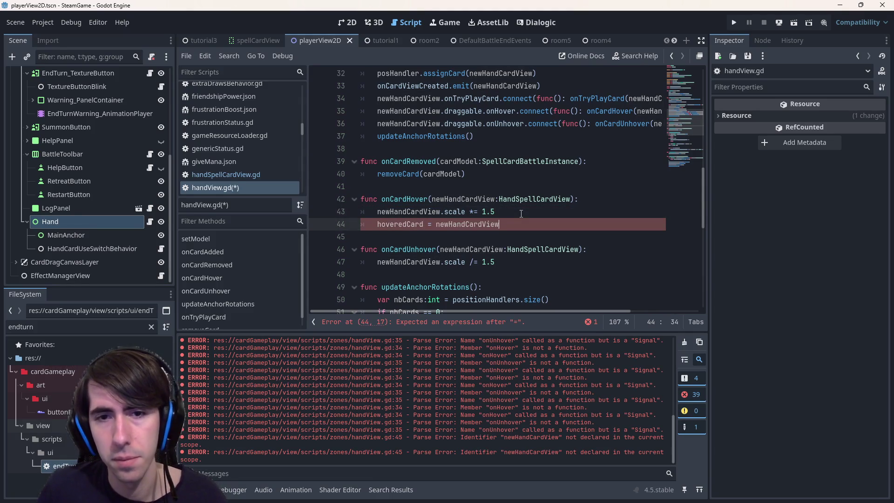
pyautogui.press('Down')
pyautogui.press('Down')
pyautogui.press('Down')
pyautogui.press('Down')
# Step: Add 'hoveredCard = null' to onCardUnhover and save
pyautogui.press('Return')
pyautogui.press('Up')
pyautogui.write('hoveredCard = null')
pyautogui.hotkey('ctrl', 's')
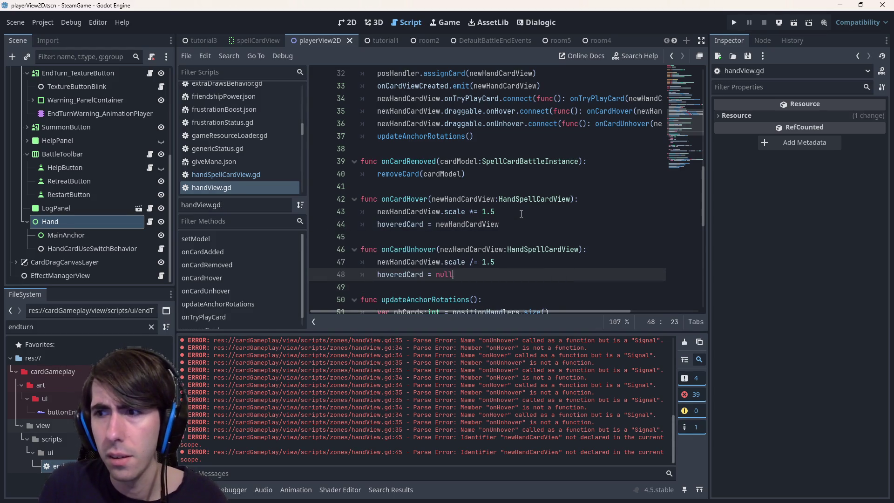
# Step: Start an 'if hoveredCard ==' line above 'hoveredCard = null'
pyautogui.press('Home')
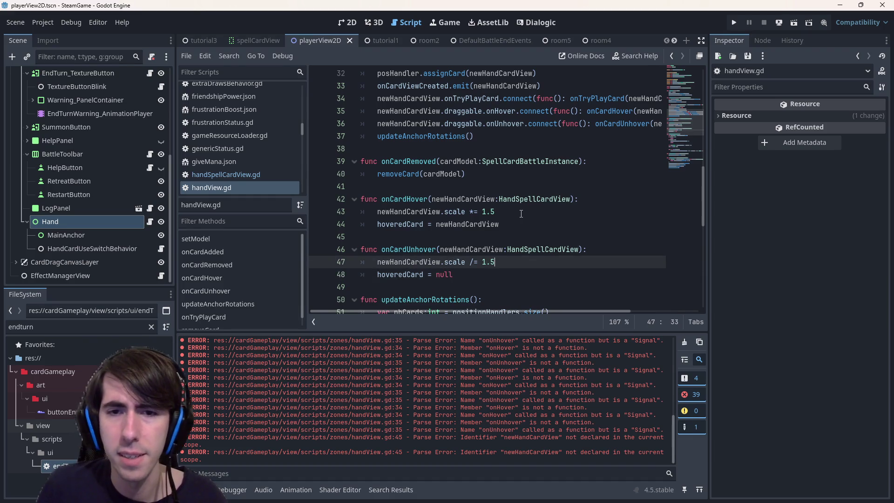
pyautogui.press('Return')
pyautogui.press('Up')
pyautogui.write('if')
pyautogui.press('Down')
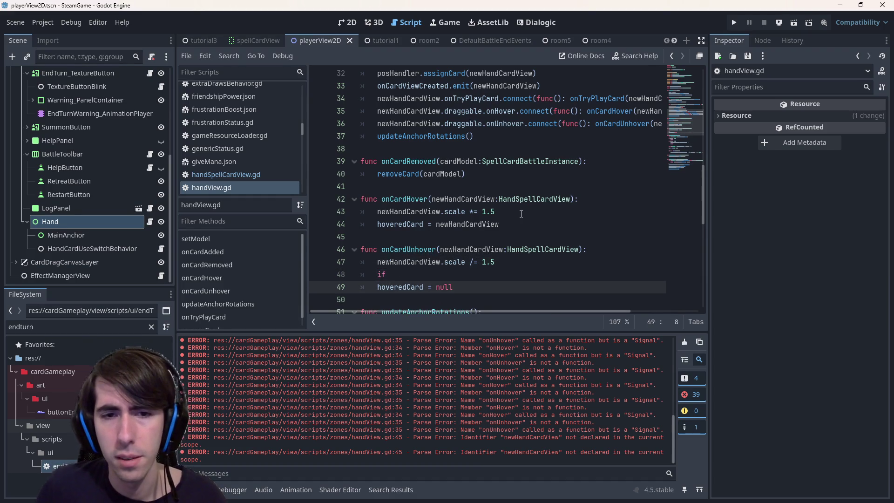
pyautogui.press('Home')
pyautogui.hotkey('ctrl', 'shift', 'Right')
pyautogui.hotkey('ctrl', 'c')
pyautogui.press('Up')
pyautogui.press('End')
pyautogui.hotkey('ctrl', 'v')
pyautogui.write('==')
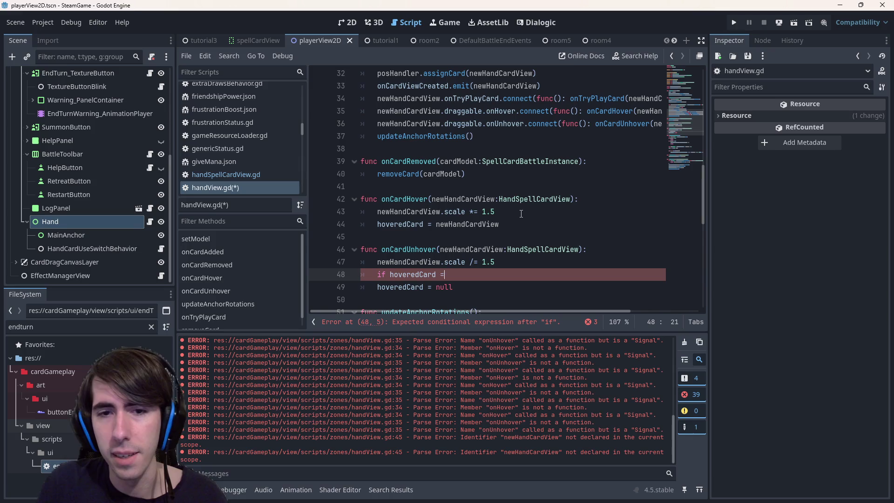
# Step: Finish the condition as 'if hoveredCard == newHandCardView:', indent the null assignment under it, and save
pyautogui.press('Up')
pyautogui.press('Up')
pyautogui.hotkey('ctrl', 'shift', 'Left')
pyautogui.hotkey('ctrl', 'c')
pyautogui.press('Down')
pyautogui.press('Down')
pyautogui.press('End')
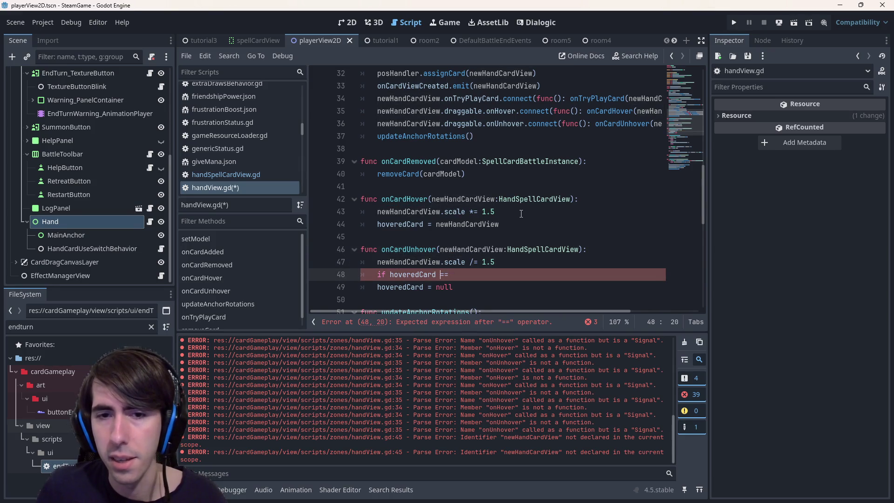
pyautogui.hotkey('ctrl', 'v')
pyautogui.write(':')
pyautogui.press('Down')
pyautogui.press('Home')
pyautogui.press('Home')
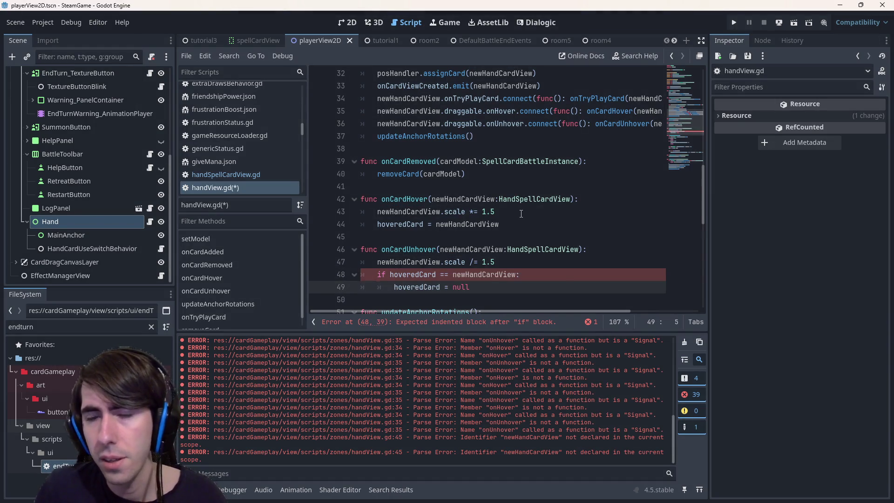
pyautogui.press('Tab')
pyautogui.hotkey('ctrl', 's')
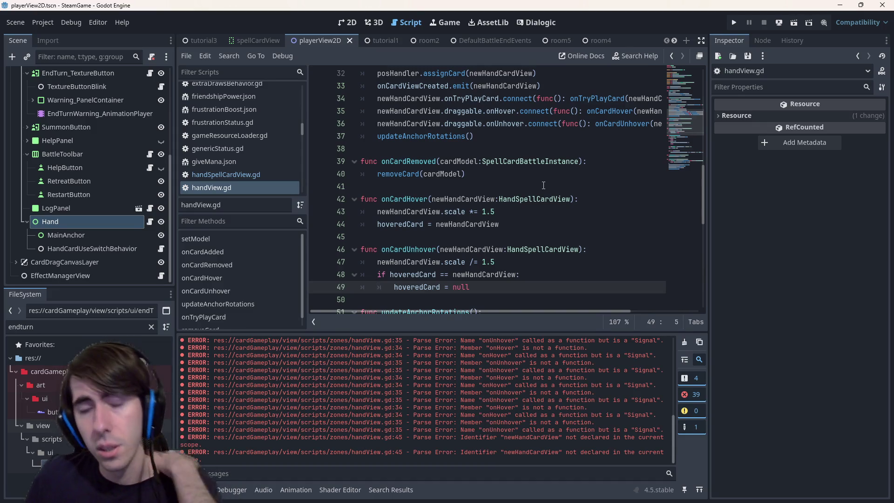
# Step: Review onCardUnhover and highlight every use of hoveredCard
pyautogui.scroll(-1, 430, 195)
pyautogui.doubleClick(409, 211)
pyautogui.scroll(-1, 447, 219)
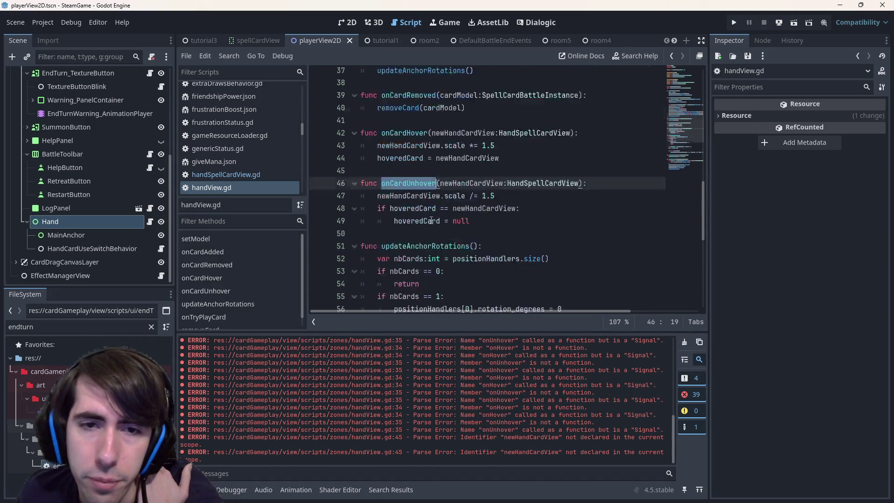
pyautogui.scroll(-3, 466, 228)
pyautogui.scroll(2, 447, 195)
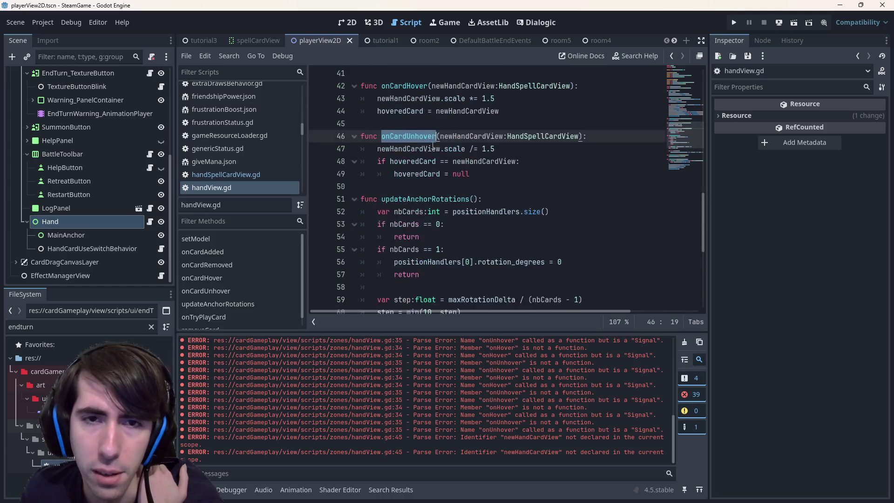
pyautogui.click(421, 161)
pyautogui.click(423, 174)
pyautogui.doubleClick(423, 174)
pyautogui.scroll(-3, 431, 174)
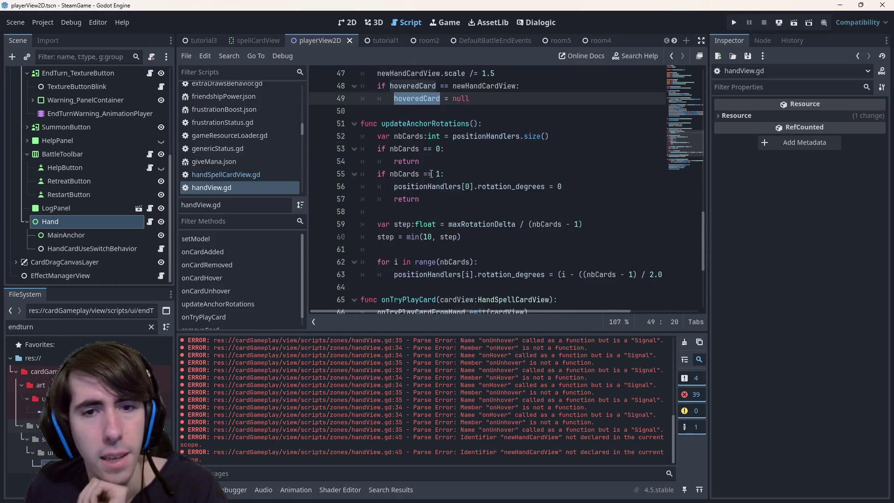
# Step: Add 'if hoveredCard != null:' after the rotation loop in updateAnchorRotations
pyautogui.click(518, 227)
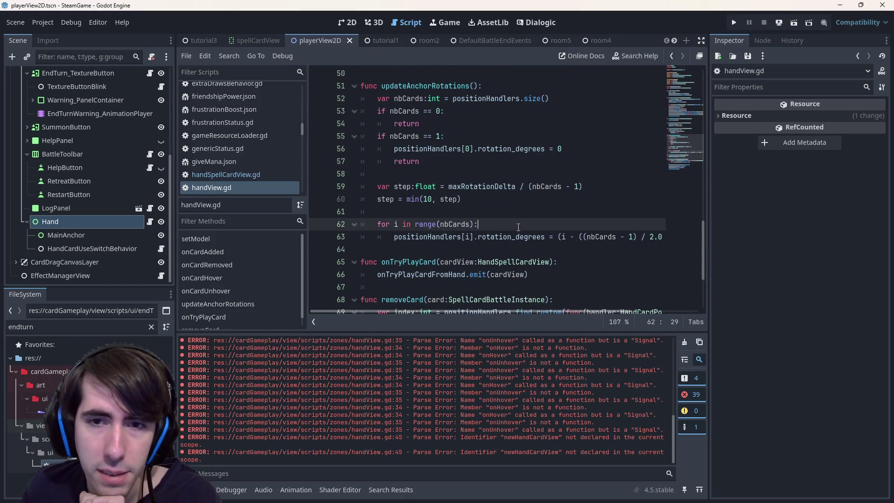
pyautogui.click(466, 250)
pyautogui.press('Return')
pyautogui.press('Return')
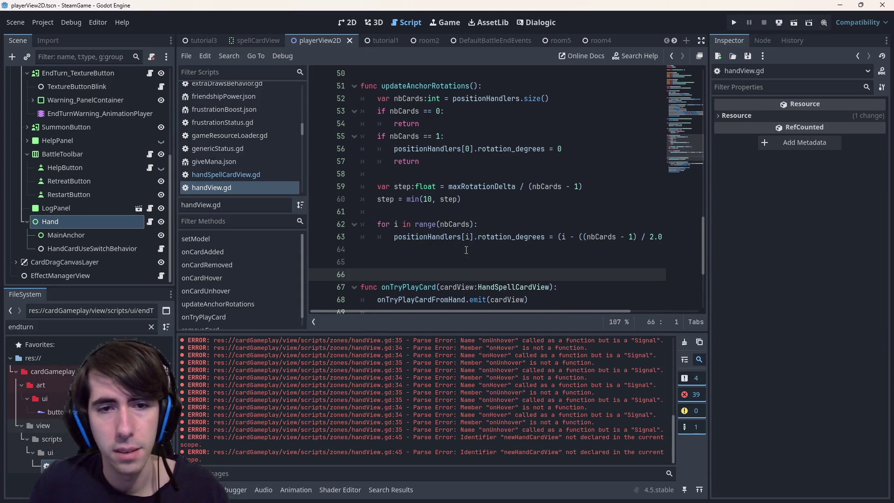
pyautogui.press('BackSpace')
pyautogui.press('BackSpace')
pyautogui.write('if hoveredCard')
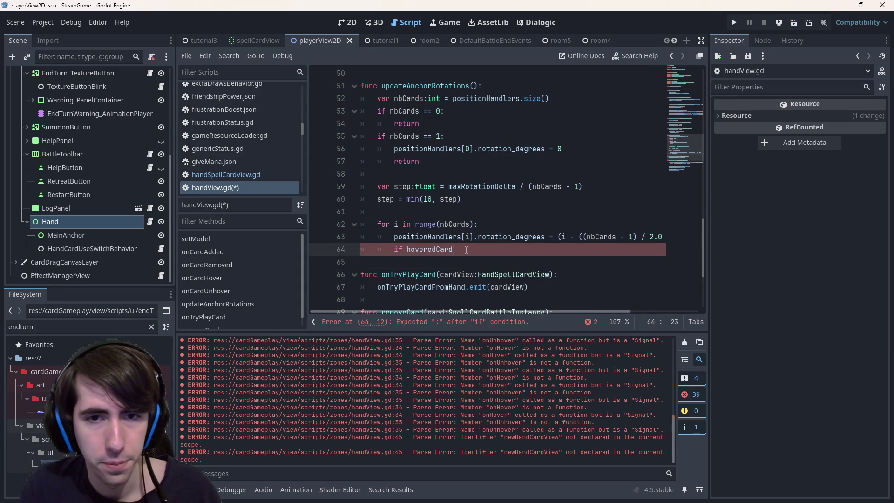
pyautogui.hotkey('ctrl', 'BackSpace')
pyautogui.hotkey('ctrl', 'BackSpace')
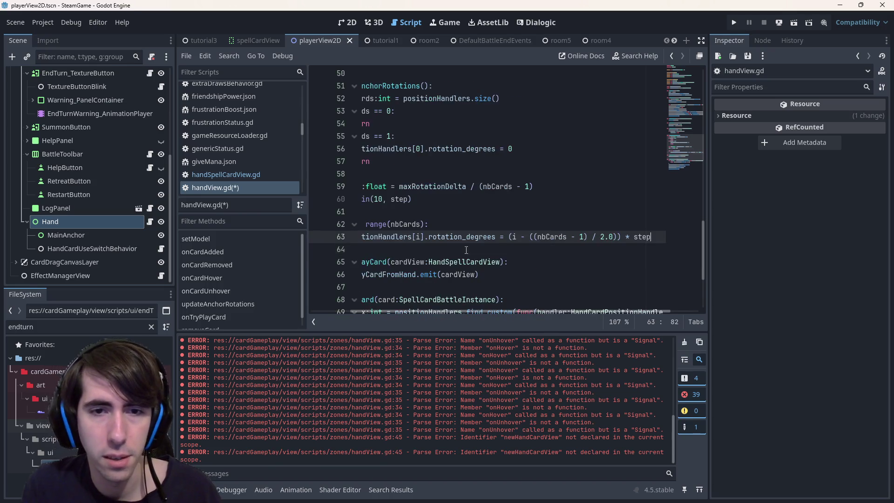
pyautogui.press('Return')
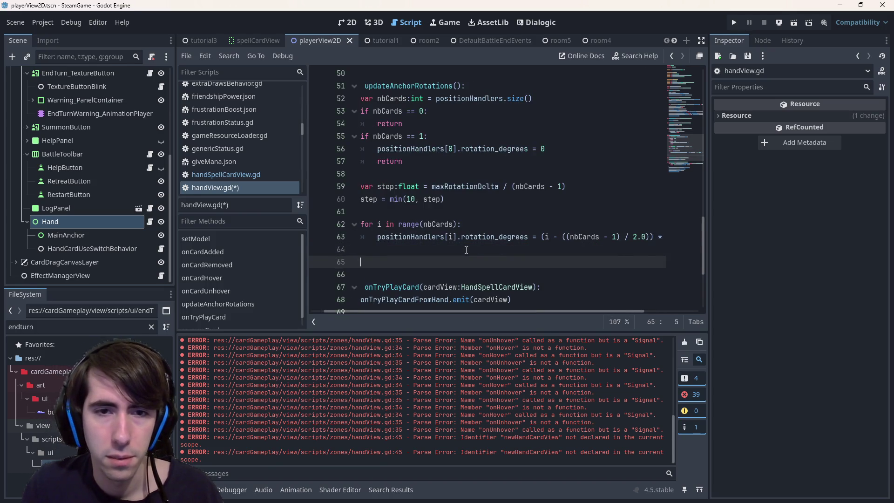
pyautogui.click(379, 250)
pyautogui.hotkey('shift', 'Up')
pyautogui.hotkey('shift', 'Up')
pyautogui.hotkey('shift', 'Home')
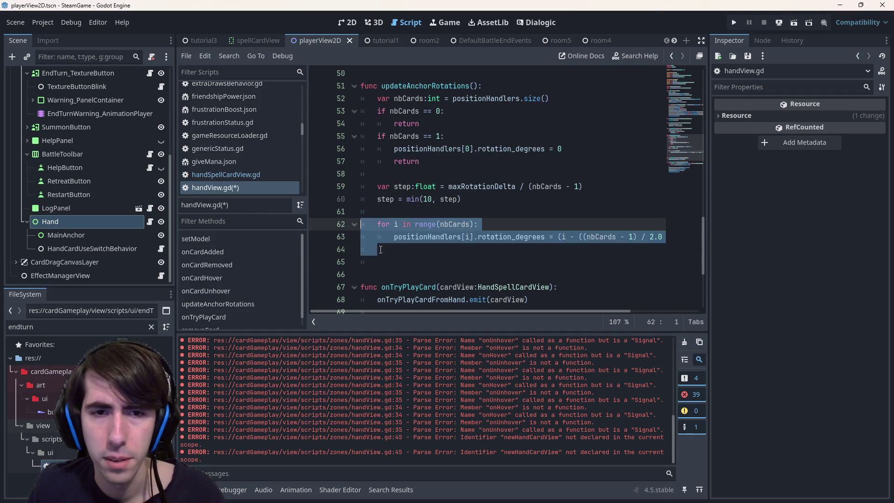
pyautogui.click(380, 262)
pyautogui.write('hoveredCard')
pyautogui.hotkey('ctrl', 'BackSpace')
pyautogui.write('if hoveredCard != null:')
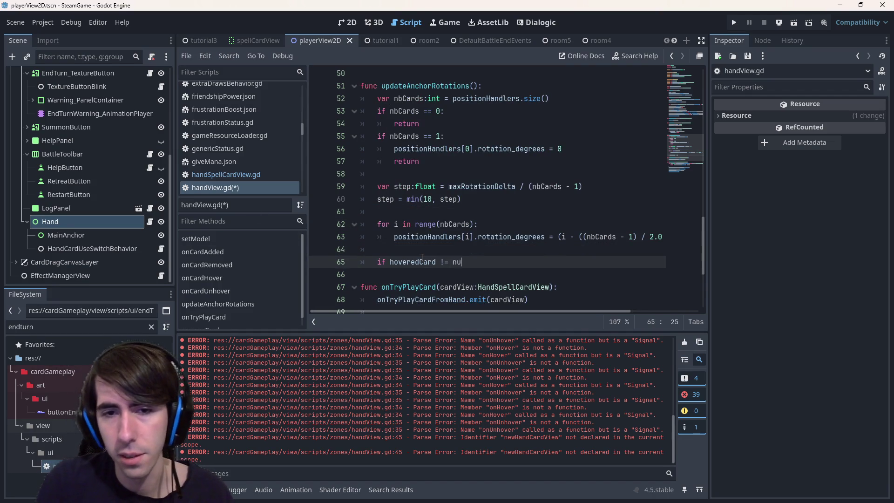
pyautogui.press('Return')
# Step: Add updateAnchorRotations() calls to onCardUnhover and onCardHover, then save
pyautogui.doubleClick(408, 88)
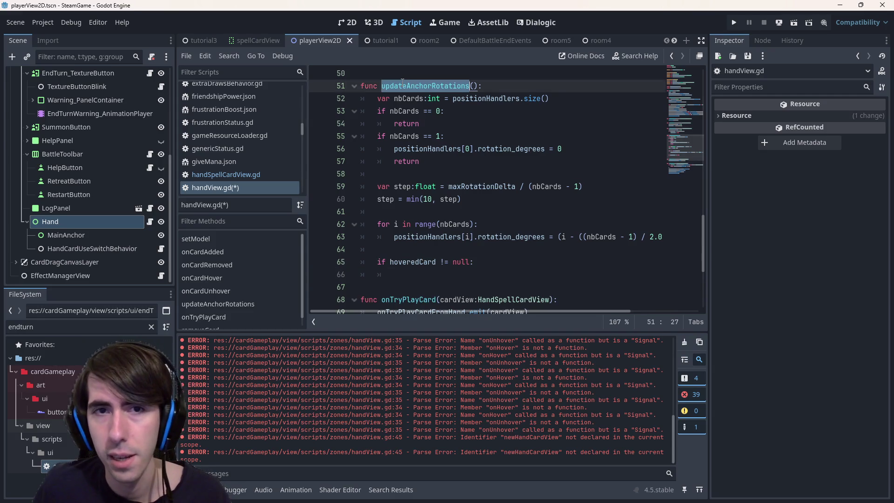
pyautogui.scroll(4, 465, 187)
pyautogui.click(497, 212)
pyautogui.press('Return')
pyautogui.press('BackSpace')
pyautogui.hotkey('ctrl', 'v')
pyautogui.write('()')
pyautogui.click(509, 148)
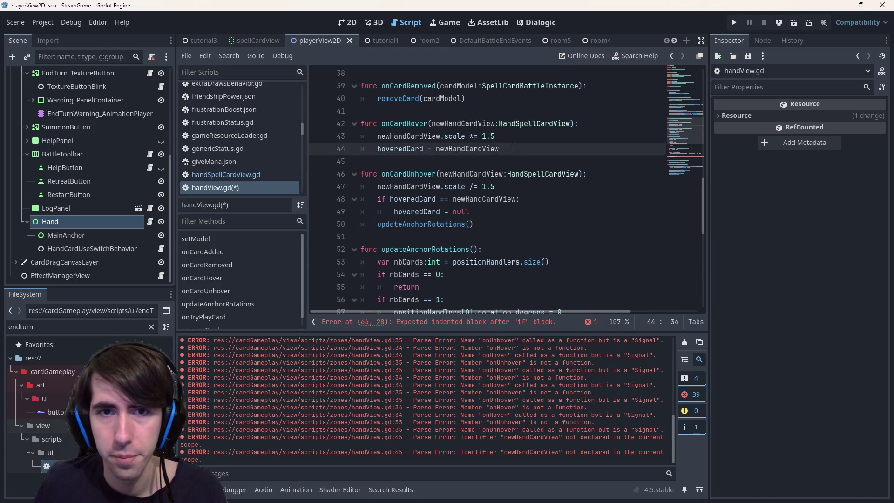
pyautogui.press('Return')
pyautogui.hotkey('ctrl', 'v')
pyautogui.write('()')
pyautogui.hotkey('ctrl', 's')
pyautogui.scroll(-5, 513, 146)
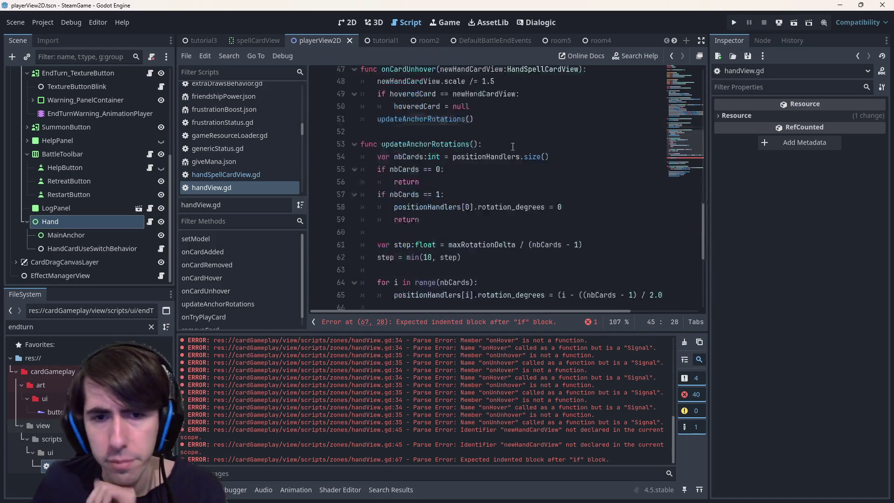
# Step: Trace how positionHandlers gets filled, from the rotation loop back to onCardAdded
pyautogui.click(487, 260)
pyautogui.scroll(2, 487, 260)
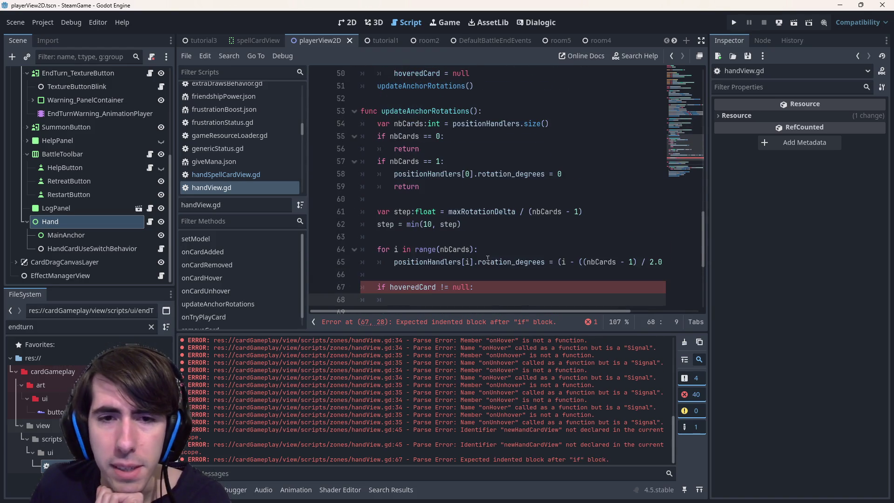
pyautogui.scroll(-2, 487, 259)
pyautogui.click(420, 251)
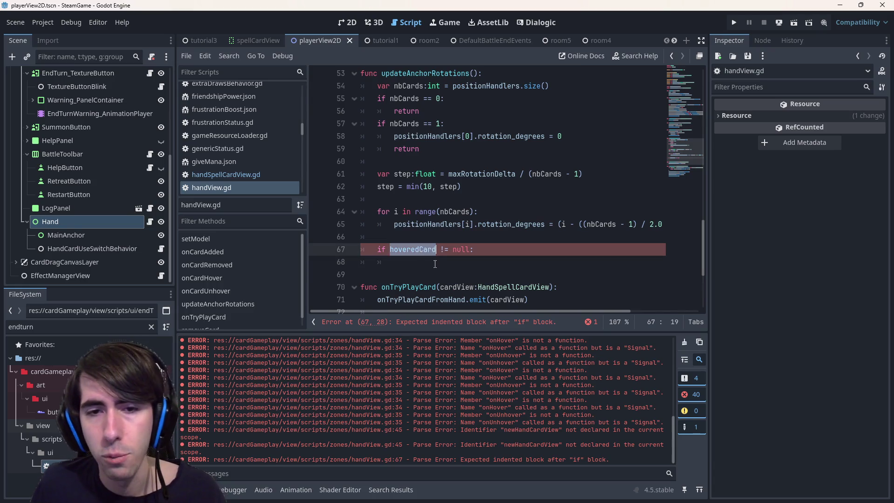
pyautogui.click(395, 225)
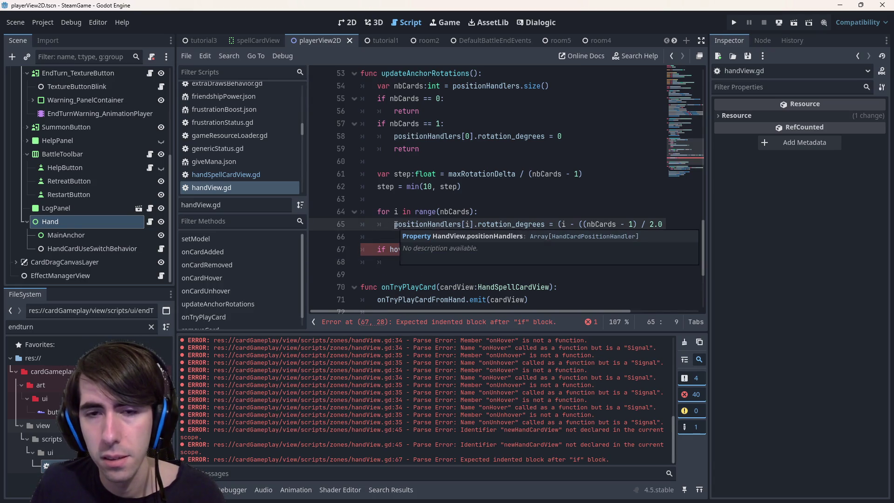
pyautogui.doubleClick(419, 224)
pyautogui.scroll(5, 420, 229)
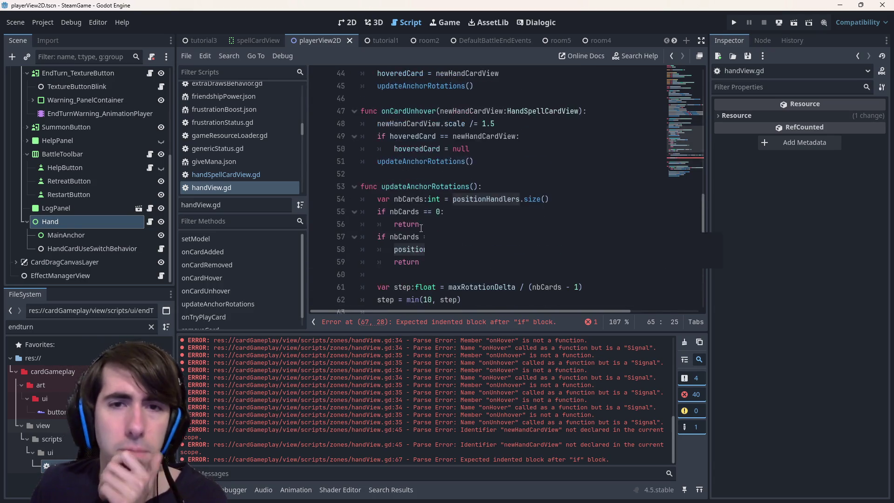
pyautogui.scroll(6, 421, 229)
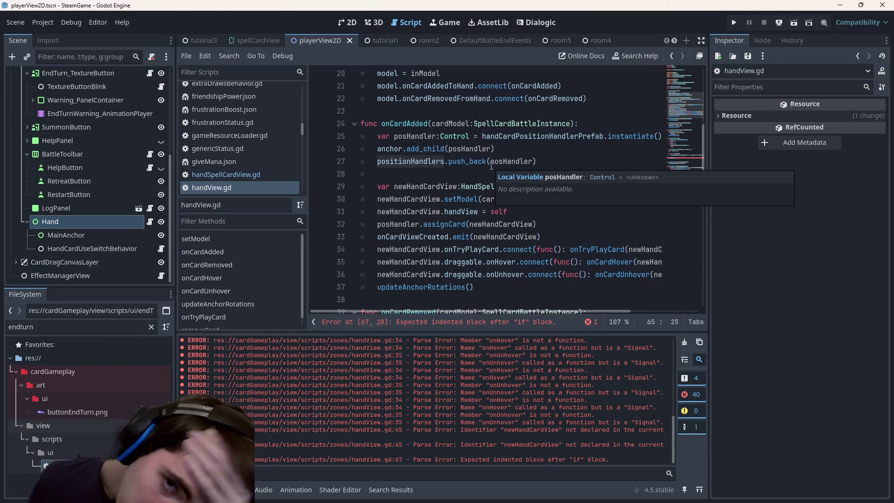
pyautogui.doubleClick(390, 148)
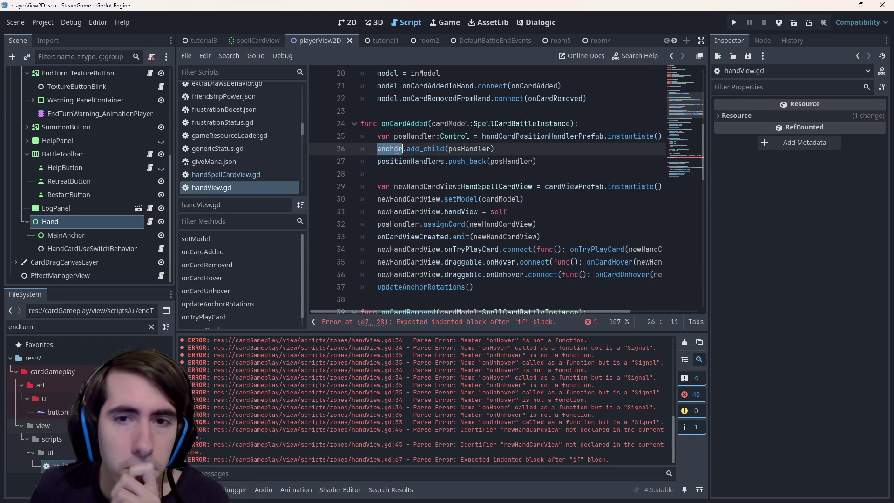
pyautogui.click(394, 161)
pyautogui.doubleClick(394, 161)
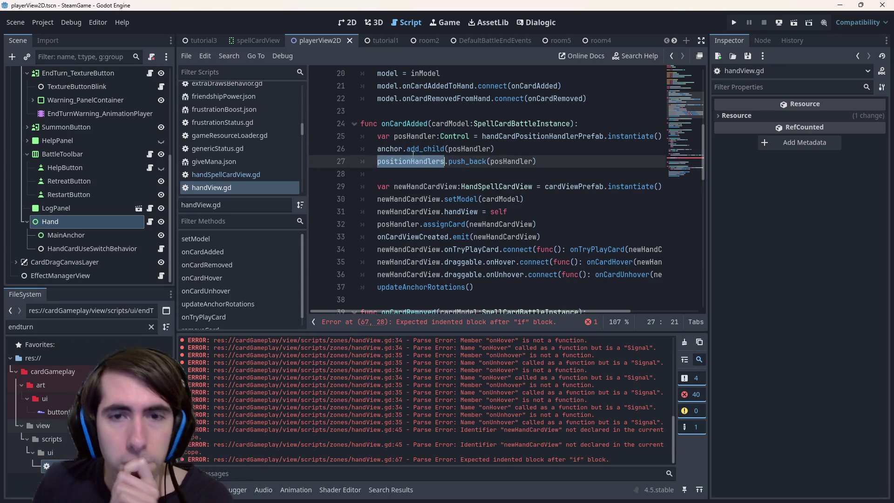
pyautogui.doubleClick(510, 158)
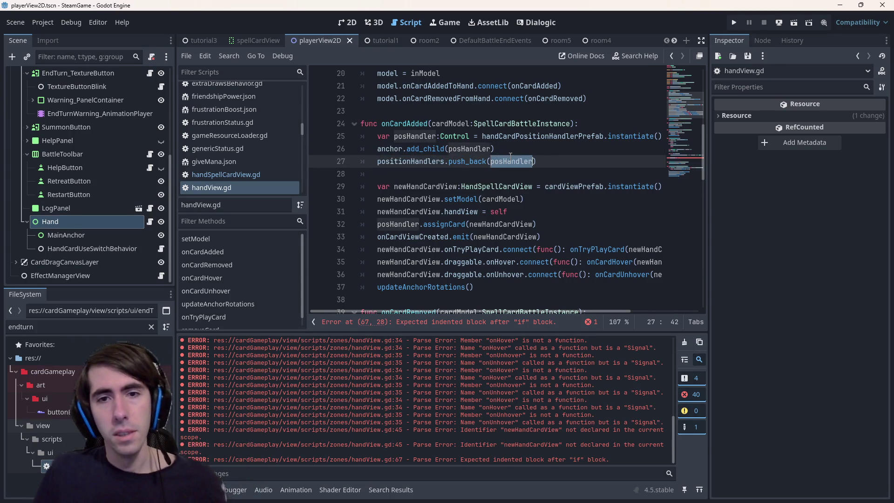
# Step: Inspect the assignCard call and the HandSpellCardView script definition, then return to handView.gd
pyautogui.click(444, 224)
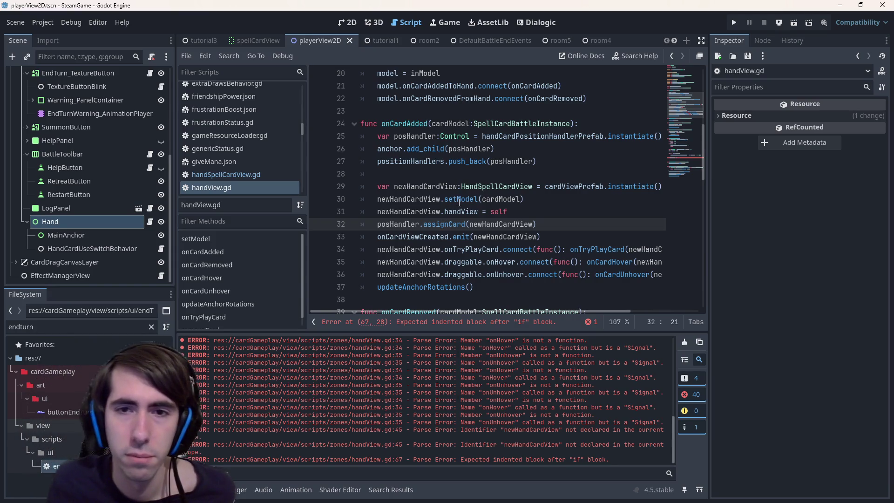
pyautogui.doubleClick(444, 224)
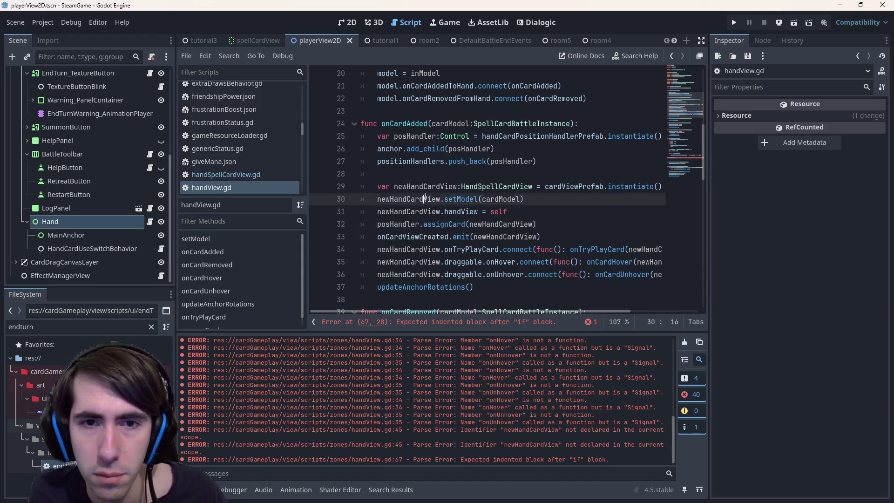
pyautogui.doubleClick(425, 186)
pyautogui.doubleClick(455, 136)
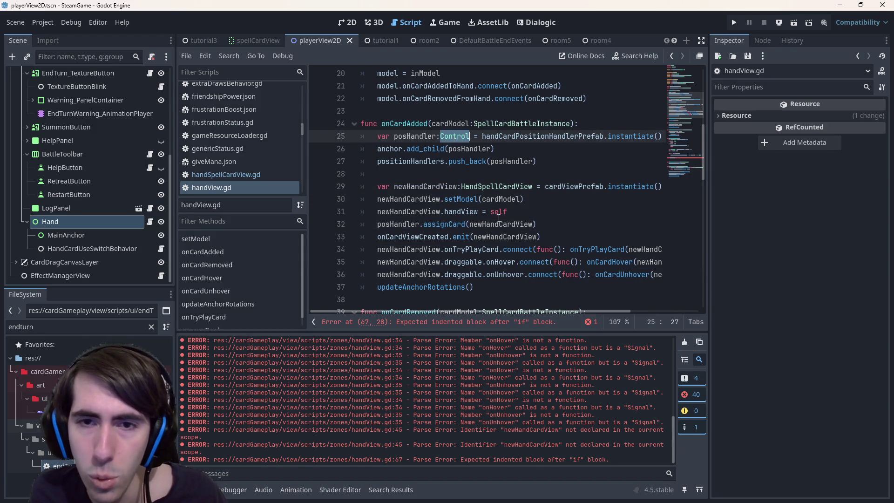
pyautogui.keyDown('ctrl'); pyautogui.click(503, 191); pyautogui.keyUp('ctrl')
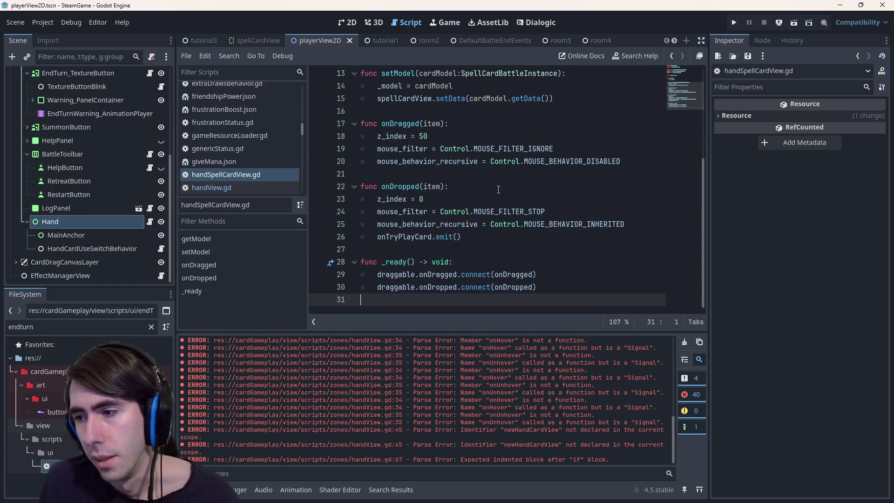
pyautogui.scroll(4, 497, 180)
pyautogui.hotkey('alt', 'Left')
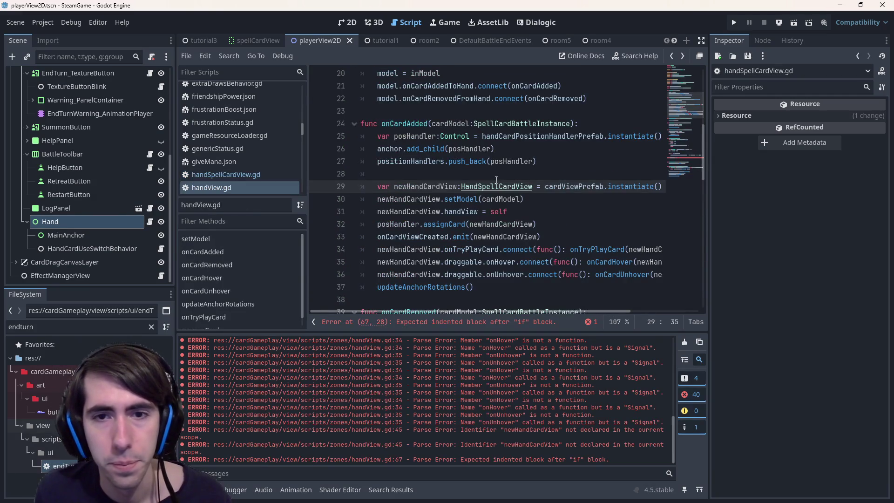
# Step: Highlight the uses of posHandler and the assignCard call on line 32
pyautogui.doubleClick(411, 134)
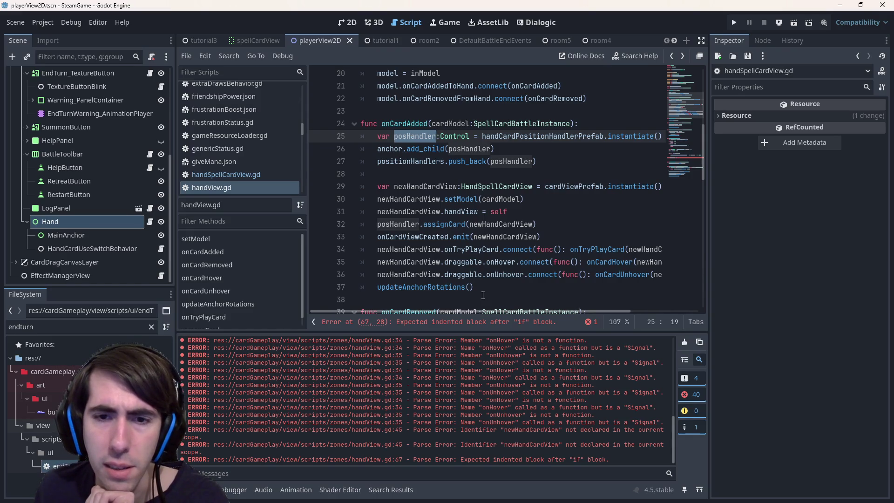
pyautogui.moveTo(483, 311)
pyautogui.mouseDown()
pyautogui.moveTo(502, 311)
pyautogui.moveTo(439, 311)
pyautogui.moveTo(599, 311)
pyautogui.moveTo(444, 311)
pyautogui.mouseUp()
pyautogui.doubleClick(400, 224)
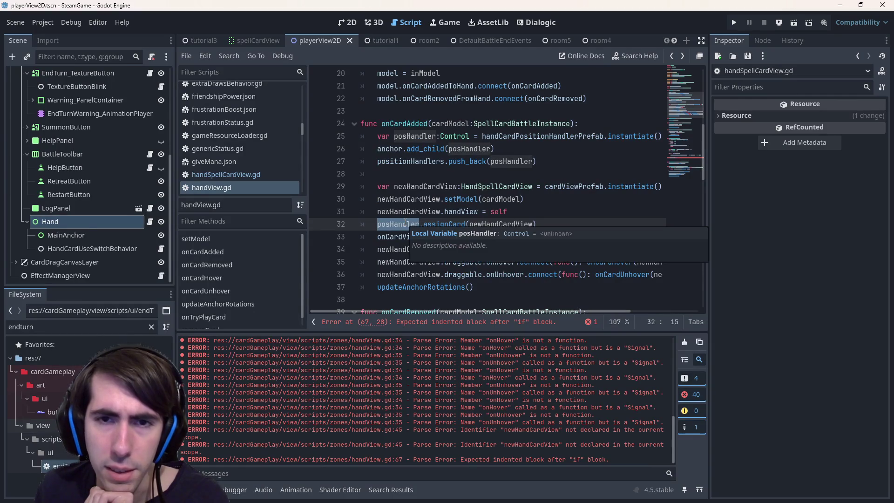
pyautogui.click(452, 226)
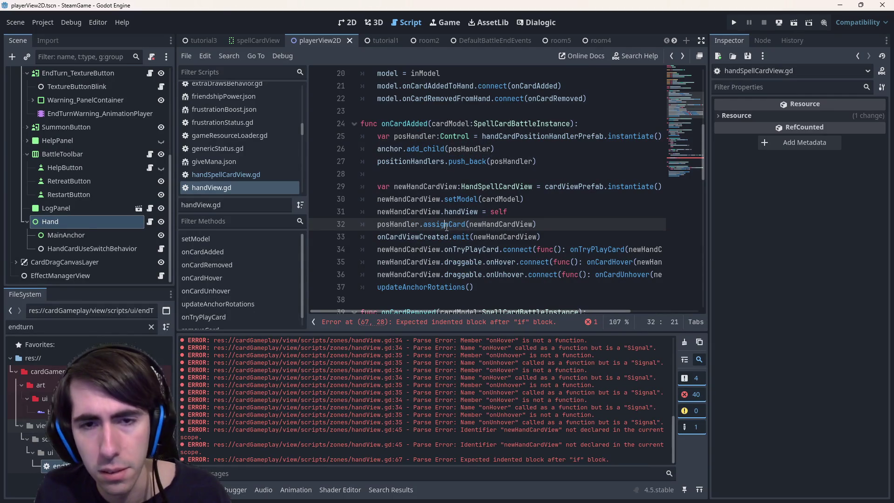
pyautogui.doubleClick(430, 225)
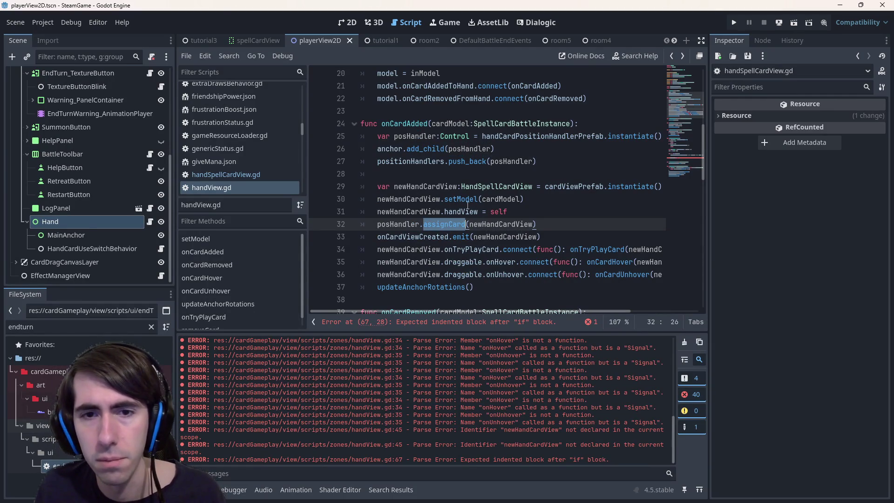
pyautogui.scroll(-4, 489, 175)
pyautogui.scroll(2, 450, 207)
pyautogui.doubleClick(413, 148)
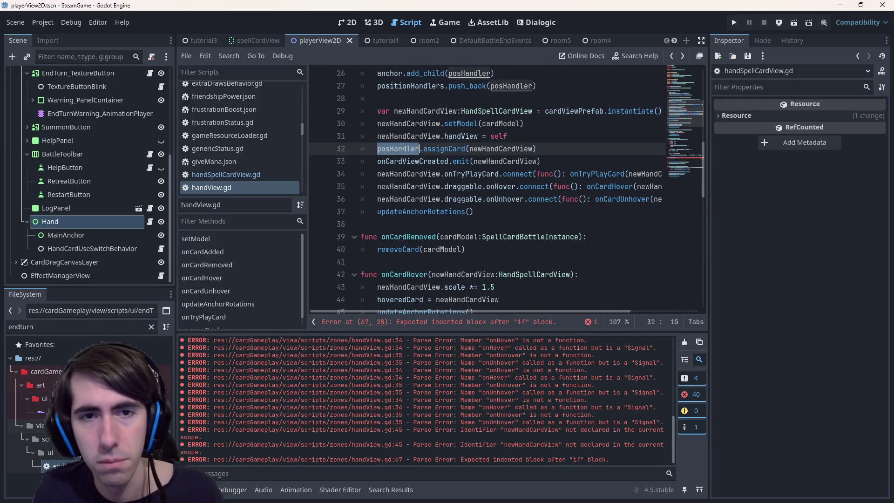
# Step: Search handView.gd for posHandler and step through each match
pyautogui.hotkey('ctrl', 'f')
pyautogui.press('Return')
pyautogui.scroll(-2, 402, 147)
pyautogui.scroll(3, 402, 147)
pyautogui.scroll(-2, 402, 148)
pyautogui.press('Return')
pyautogui.press('Return')
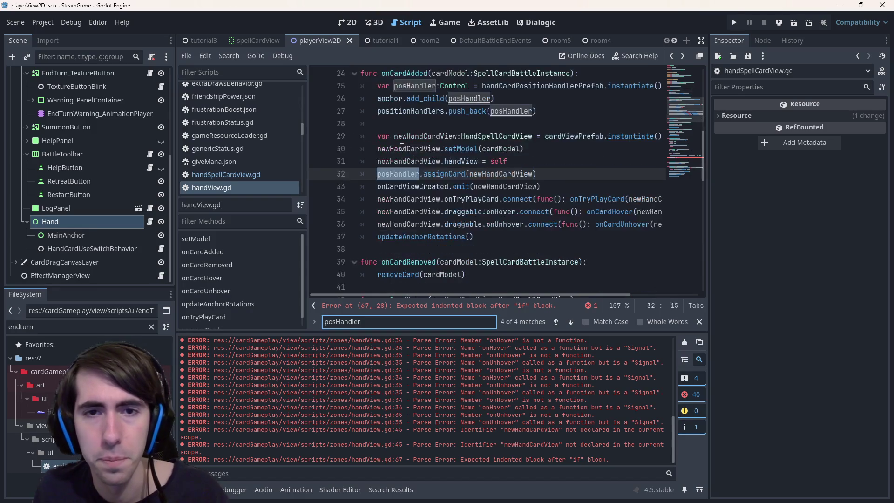
pyautogui.scroll(2, 471, 198)
pyautogui.scroll(-1, 471, 198)
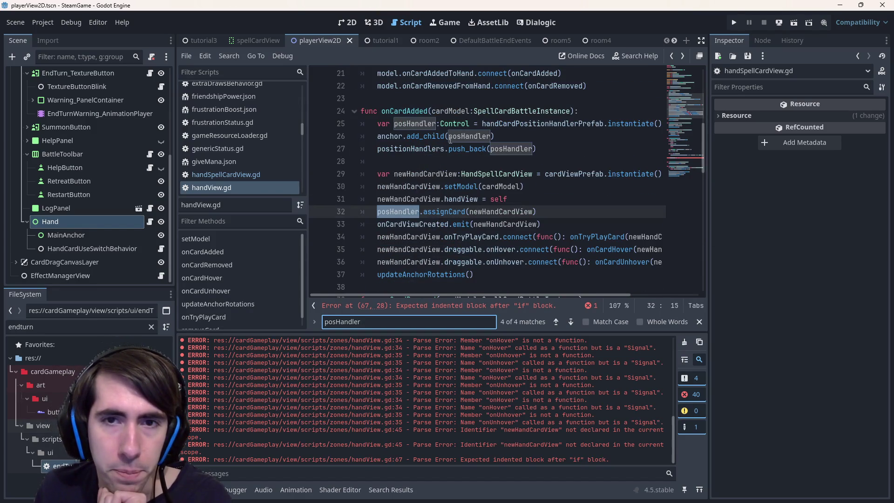
pyautogui.click(387, 123)
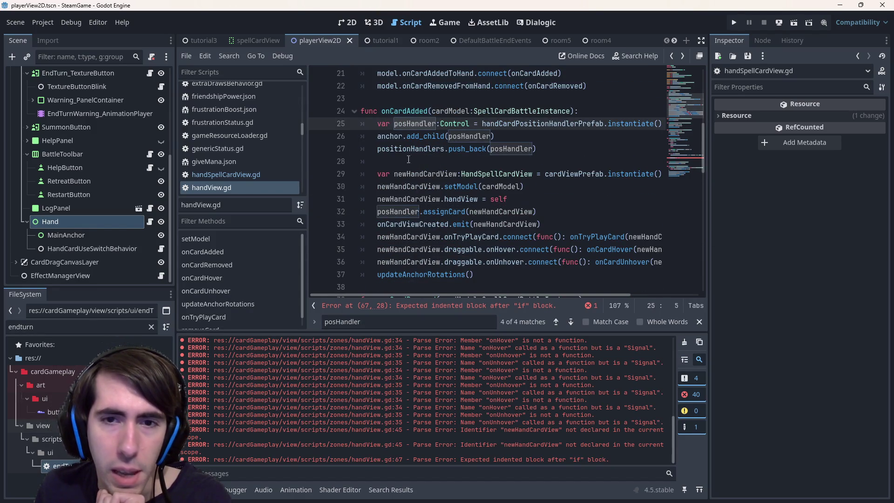
# Step: Find 'assignCard(' across all project scripts with Find in Files
pyautogui.doubleClick(445, 212)
pyautogui.hotkey('ctrl', 'shift', 'f')
pyautogui.write('(')
pyautogui.press('Return')
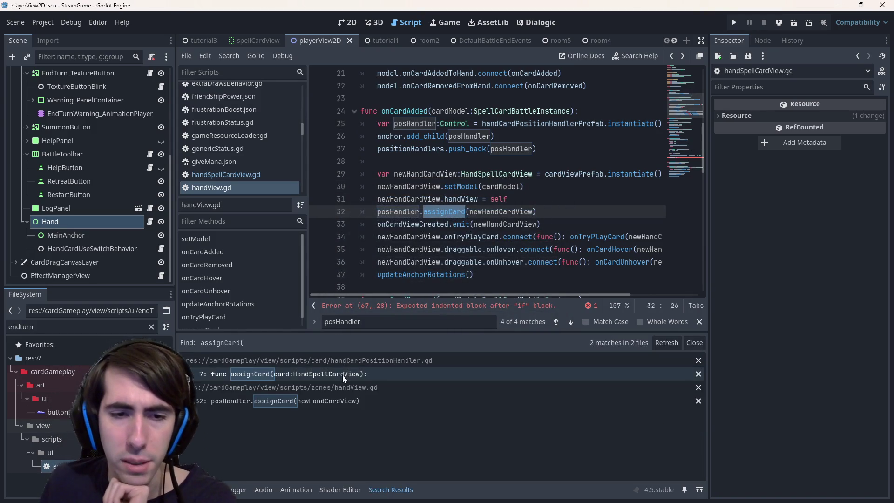
# Step: Open the first search result to inspect the assignCard definition in handCardPositionHandler.gd
pyautogui.click(343, 375)
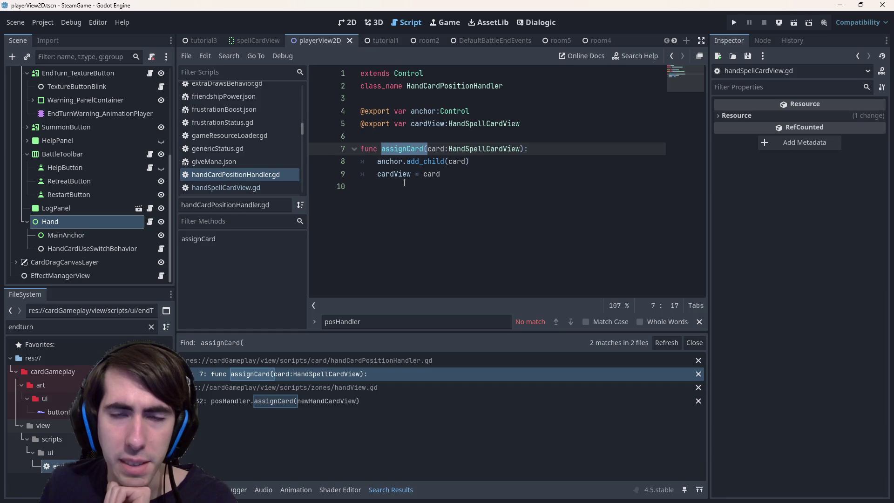
pyautogui.click(405, 212)
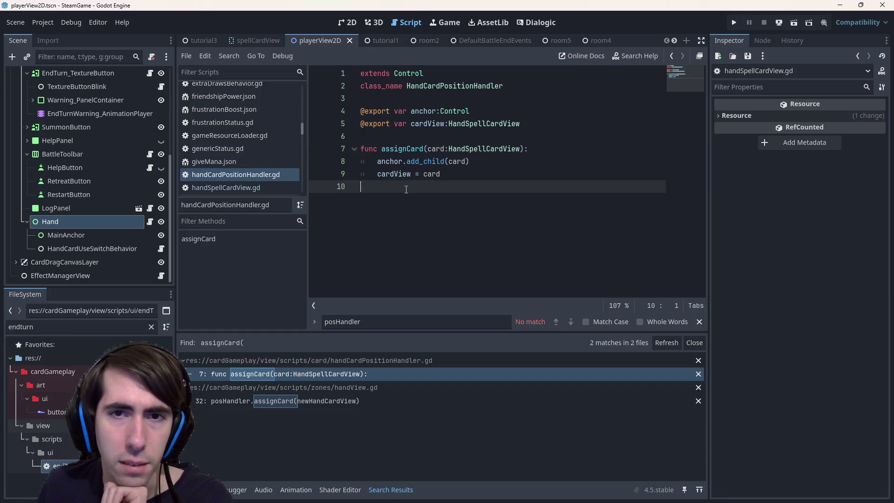
pyautogui.click(401, 176)
pyautogui.click(404, 193)
pyautogui.doubleClick(437, 85)
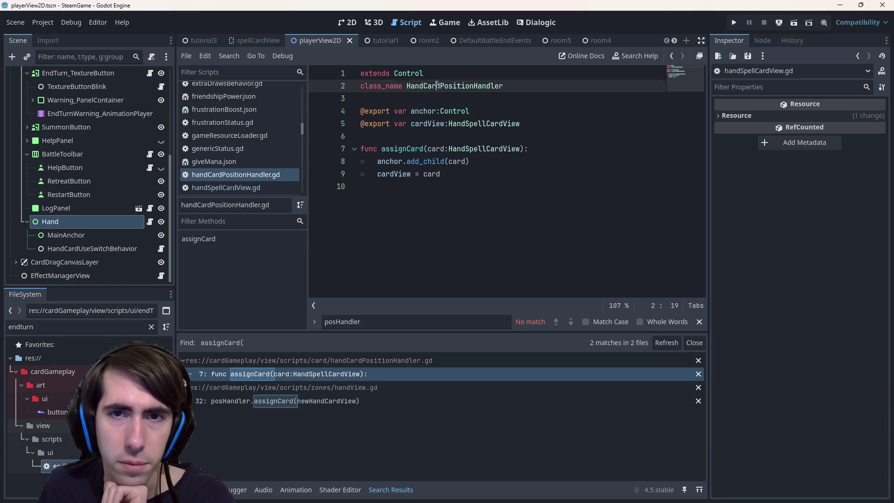
pyautogui.hotkey('alt', 'Left')
pyautogui.hotkey('alt', 'Left')
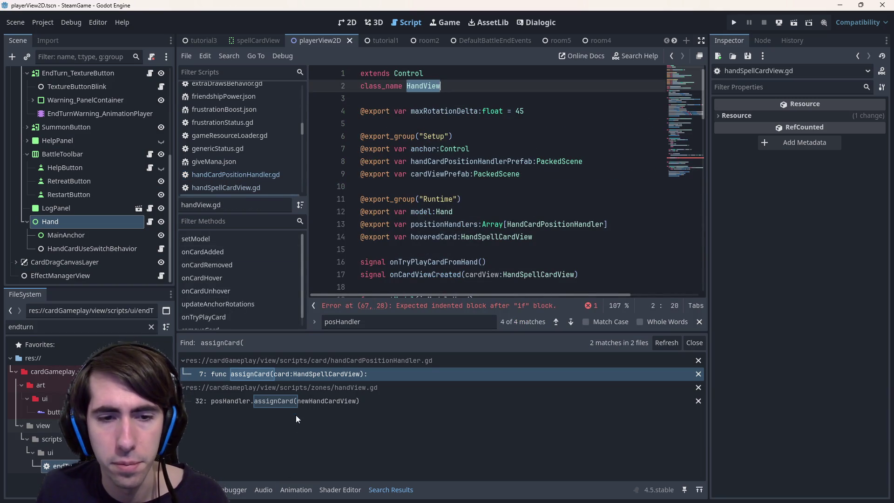
pyautogui.click(302, 377)
pyautogui.hotkey('alt', 'Left')
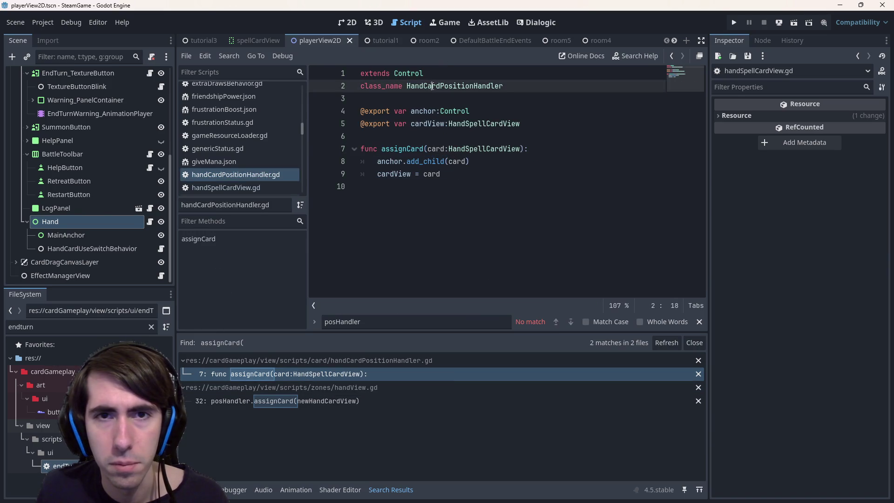
# Step: Jump back to the posHandler.assignCard call at line 32 of handView.gd
pyautogui.moveTo(464, 111)
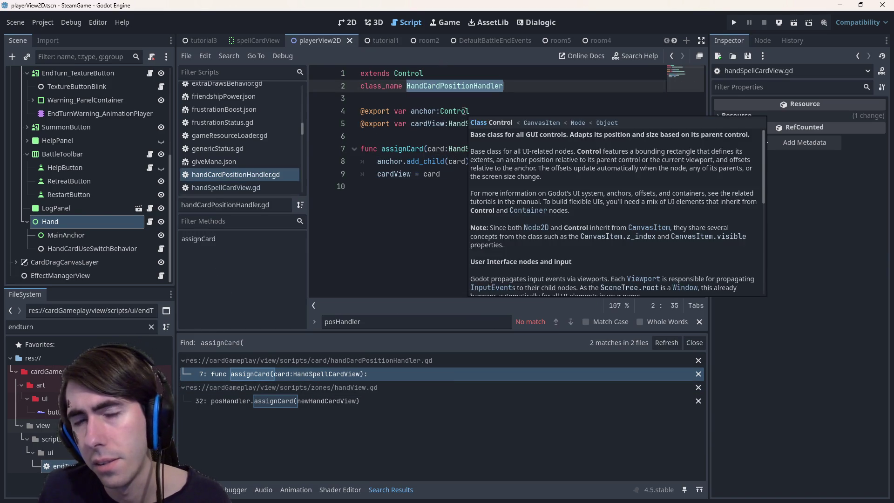
pyautogui.click(345, 402)
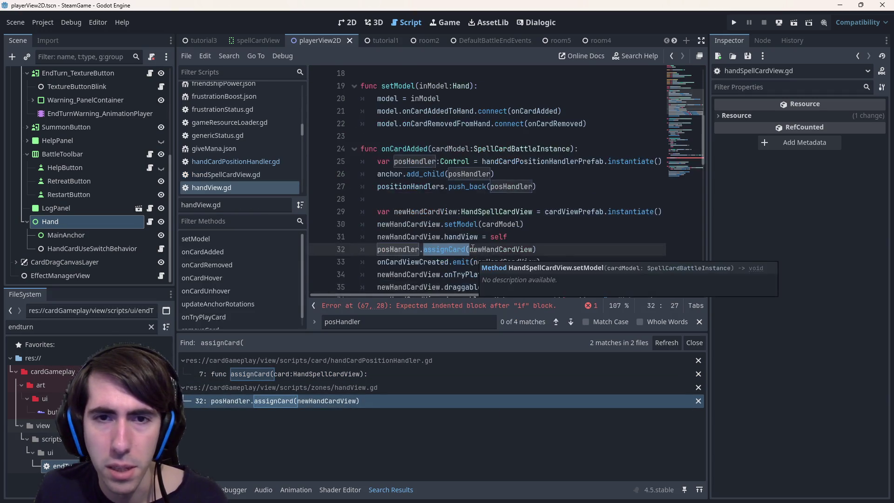
pyautogui.scroll(-2, 475, 257)
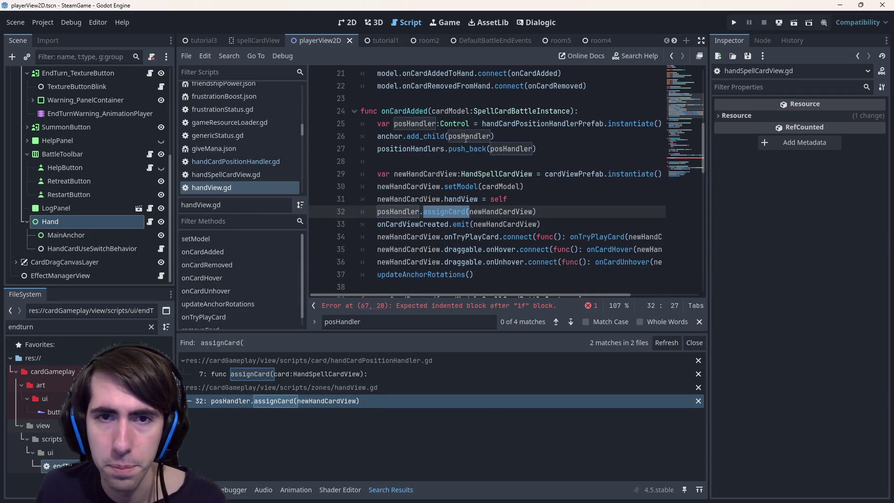
pyautogui.click(540, 186)
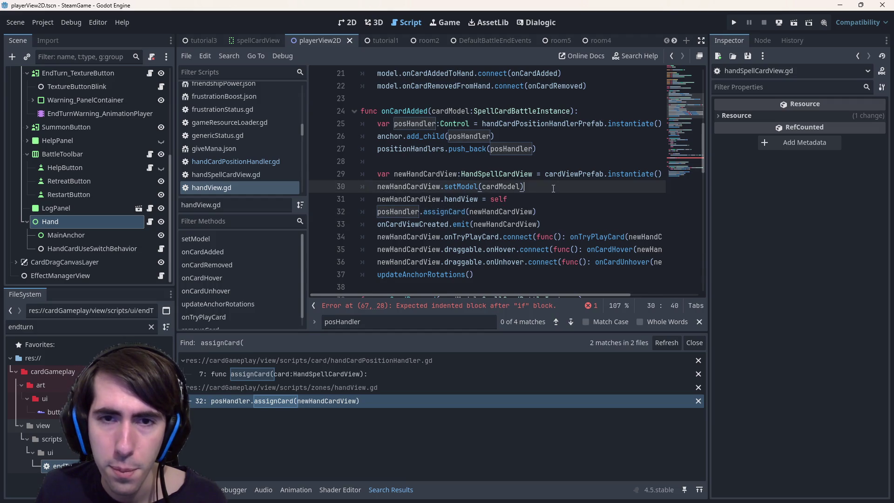
pyautogui.click(563, 199)
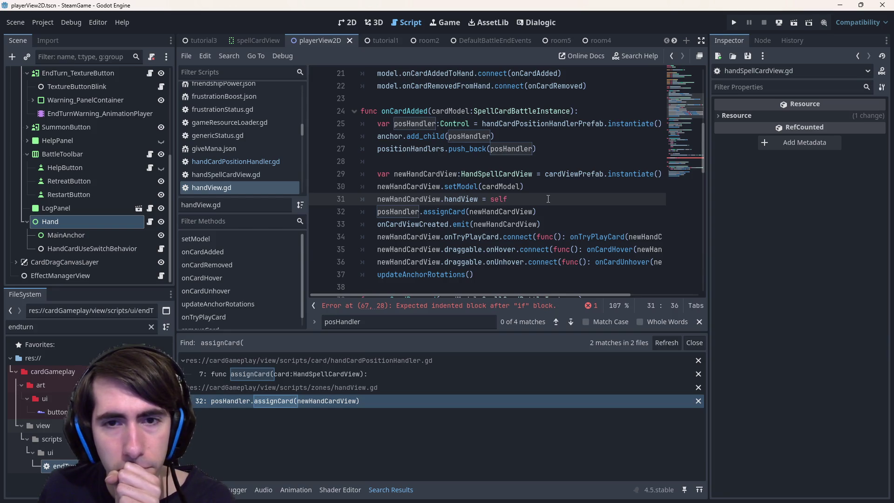
pyautogui.scroll(-1, 548, 198)
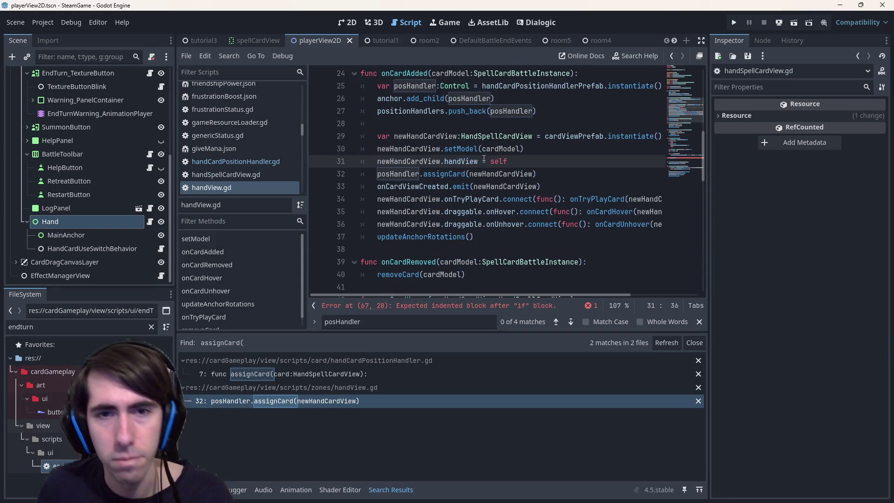
# Step: Try rewriting line 31, then delete lines 31–32 holding the handView assignment
pyautogui.press('Return')
pyautogui.write('HandCardPositionHandler =')
pyautogui.press('Down')
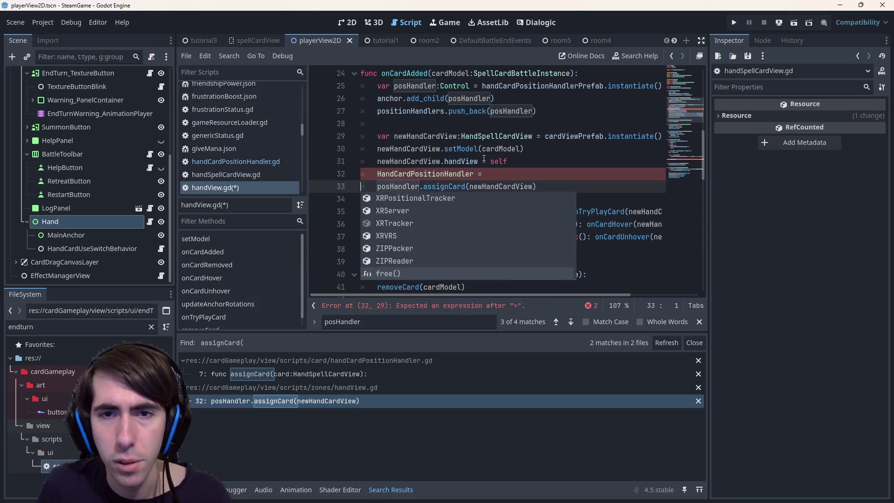
pyautogui.press('Up')
pyautogui.press('Escape')
pyautogui.press('Up')
pyautogui.press('Up')
pyautogui.hotkey('ctrl', 'shift', 'Right')
pyautogui.hotkey('ctrl', 'shift', 'Right')
pyautogui.hotkey('ctrl', 'shift', 'Right')
pyautogui.hotkey('ctrl', 'shift', 'Right')
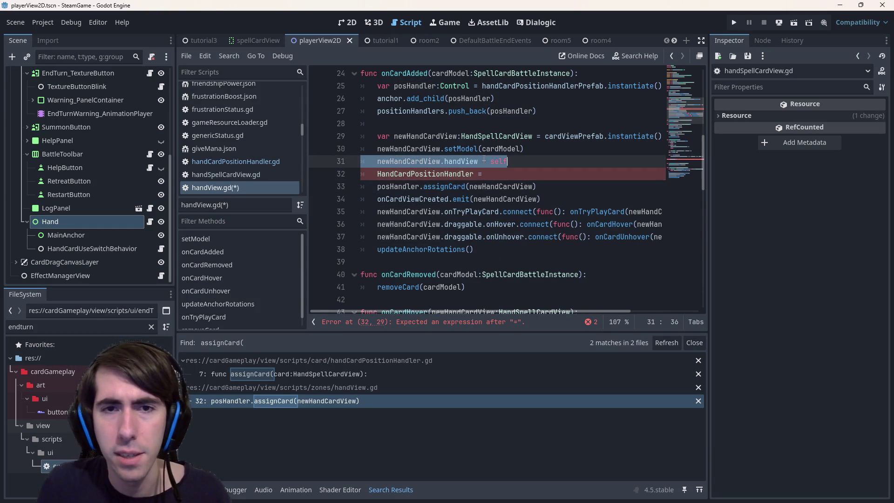
pyautogui.press('Right')
pyautogui.hotkey('ctrl', 'shift', 'Left')
pyautogui.write('positionAnchor')
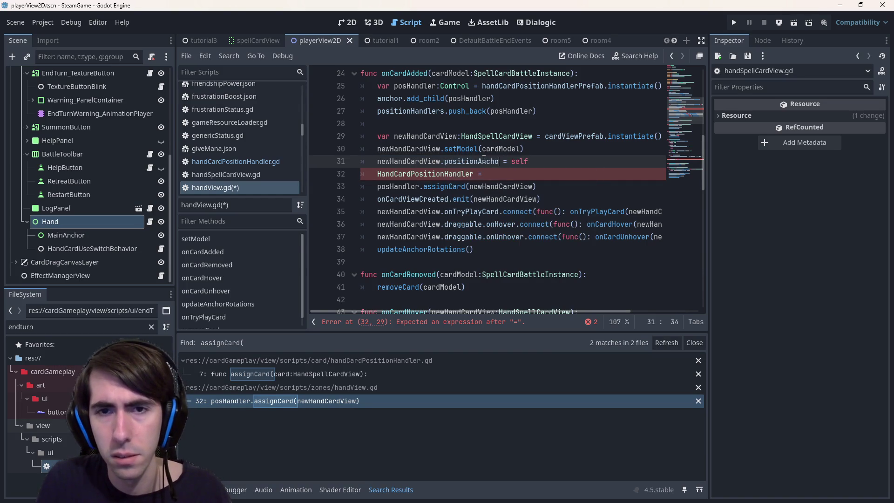
pyautogui.moveTo(494, 174)
pyautogui.mouseDown()
pyautogui.moveTo(335, 148)
pyautogui.moveTo(326, 162)
pyautogui.mouseUp()
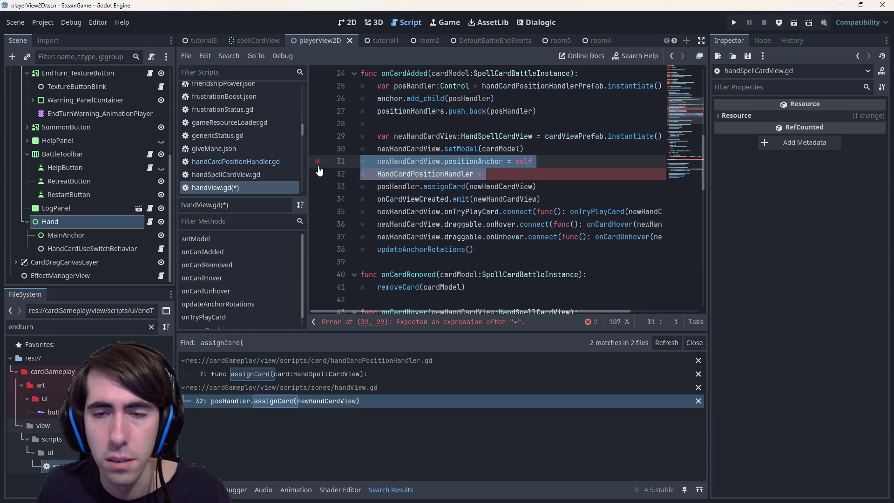
pyautogui.press('BackSpace')
pyautogui.press('BackSpace')
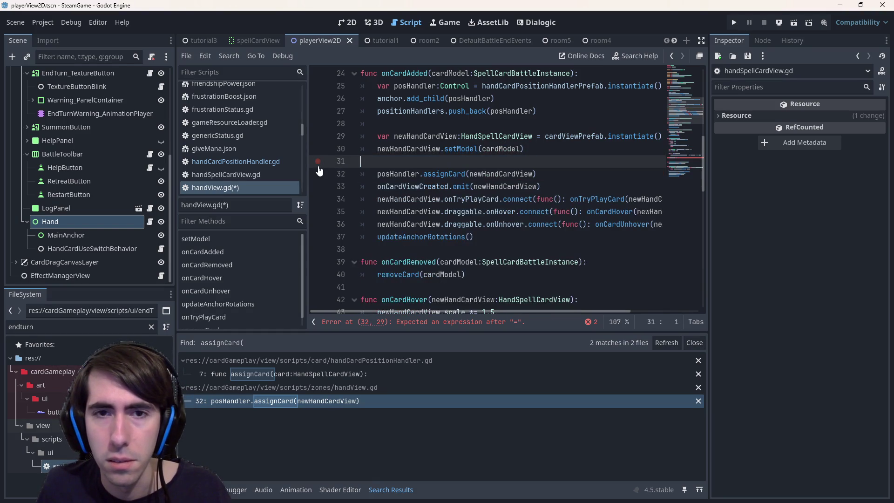
# Step: Review where hoveredCard and posHandler are used in handView.gd
pyautogui.scroll(2, 535, 175)
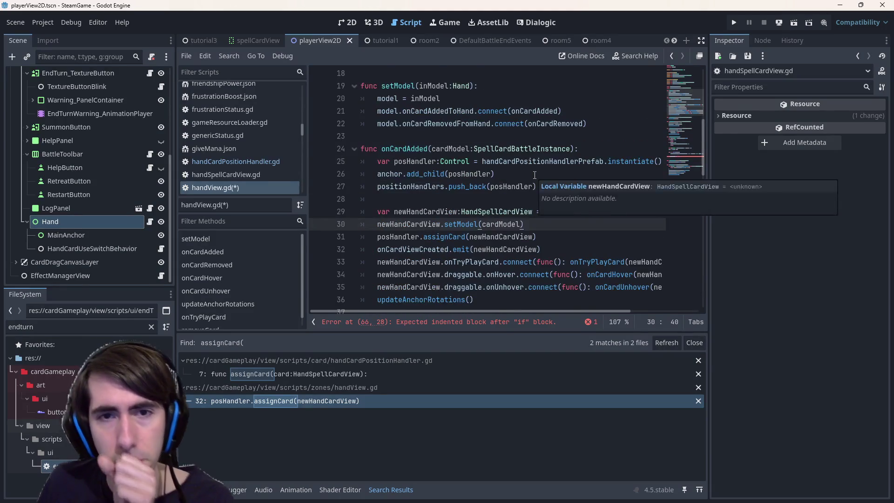
pyautogui.scroll(4, 531, 170)
pyautogui.doubleClick(445, 174)
pyautogui.scroll(-5, 564, 303)
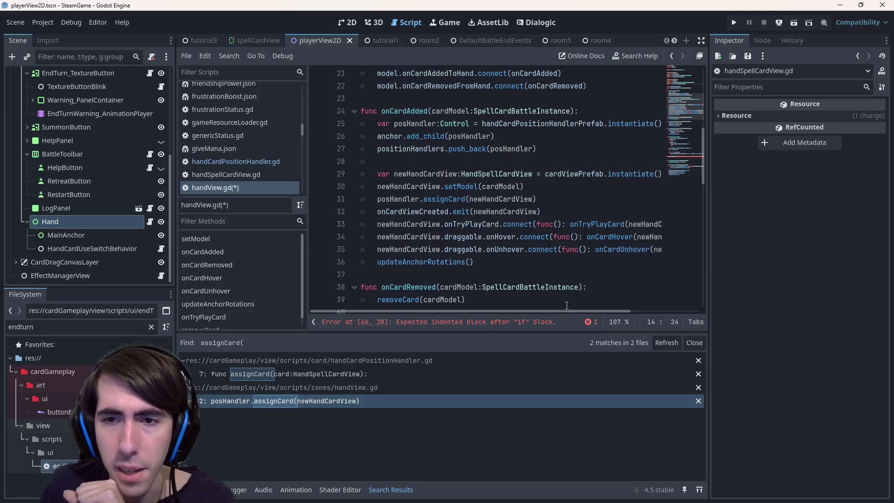
pyautogui.moveTo(562, 311)
pyautogui.mouseDown()
pyautogui.moveTo(628, 313)
pyautogui.moveTo(559, 312)
pyautogui.mouseUp()
pyautogui.scroll(5, 541, 298)
pyautogui.scroll(-5, 477, 210)
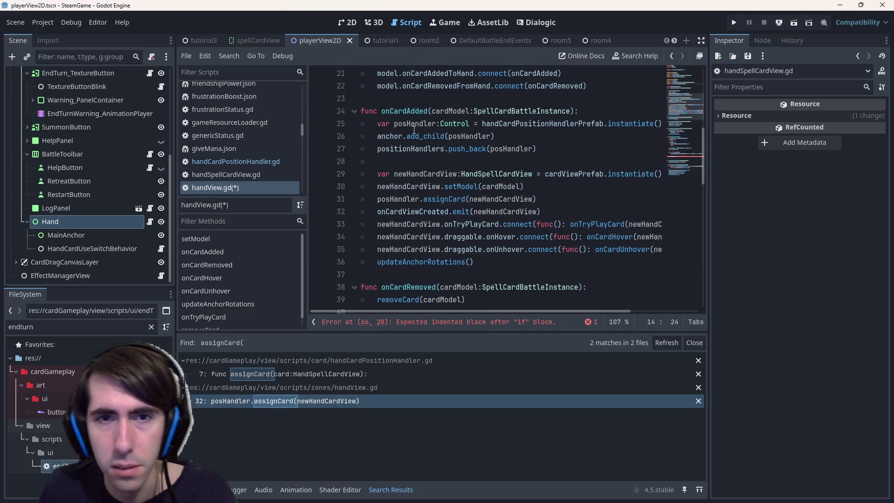
pyautogui.doubleClick(413, 125)
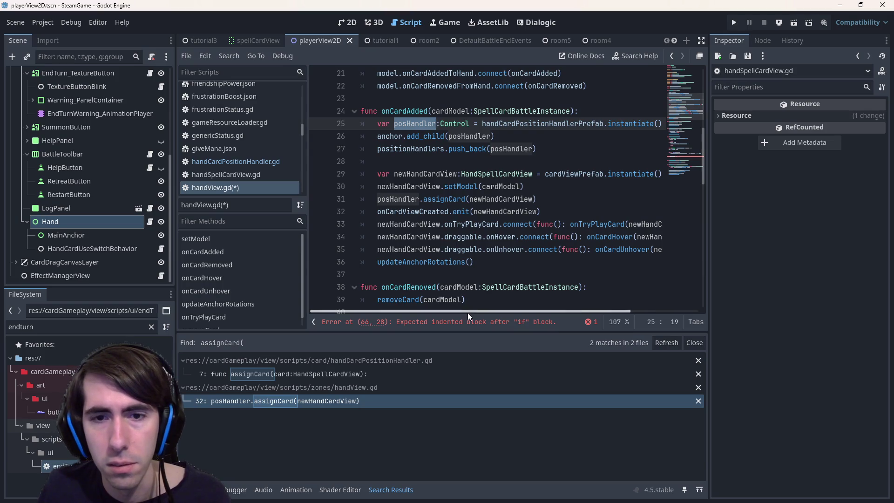
pyautogui.moveTo(467, 312); pyautogui.dragTo(536, 312)
pyautogui.click(608, 224)
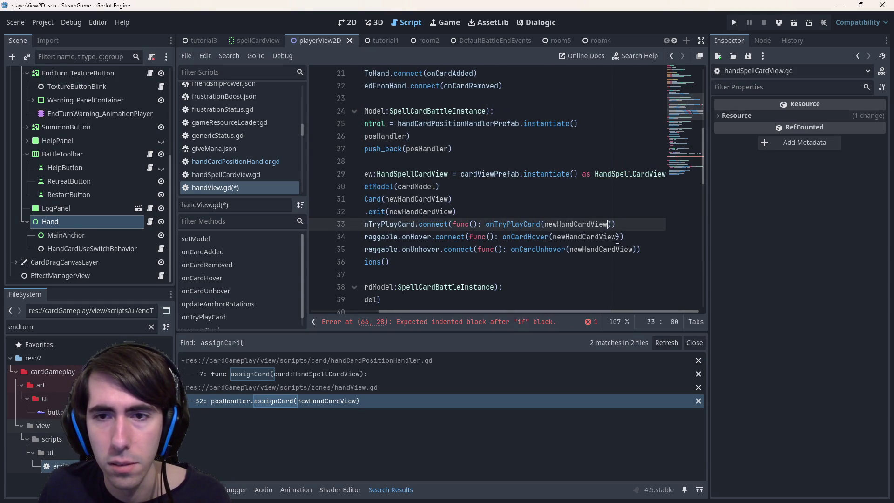
# Step: Pass posHandler as an extra argument to the onCardHover call and save
pyautogui.click(617, 238)
pyautogui.write('posHandler')
pyautogui.press('Down')
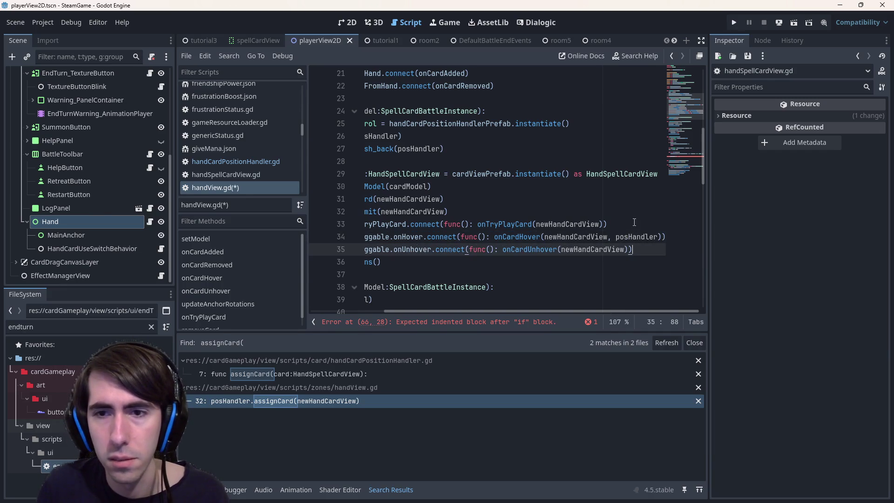
pyautogui.write(', posHandler')
pyautogui.hotkey('ctrl', 's')
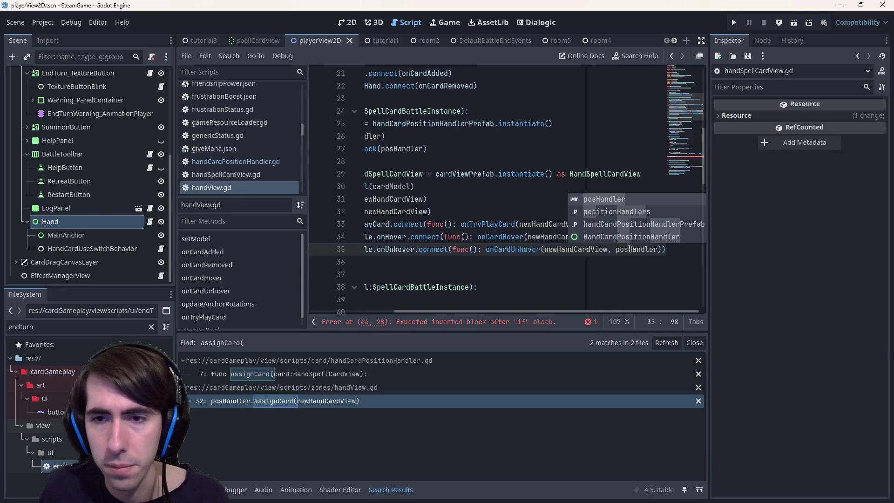
pyautogui.hscroll(-3, 616, 291)
pyautogui.scroll(-3, 473, 267)
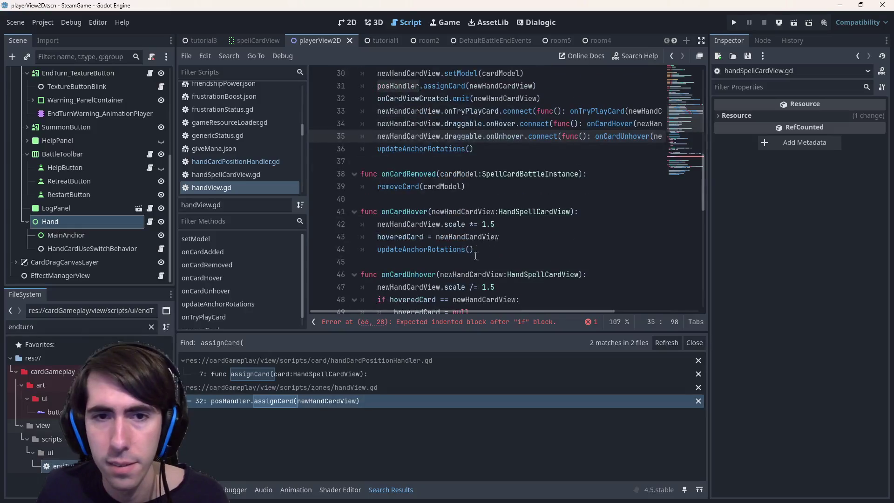
pyautogui.scroll(-1, 455, 180)
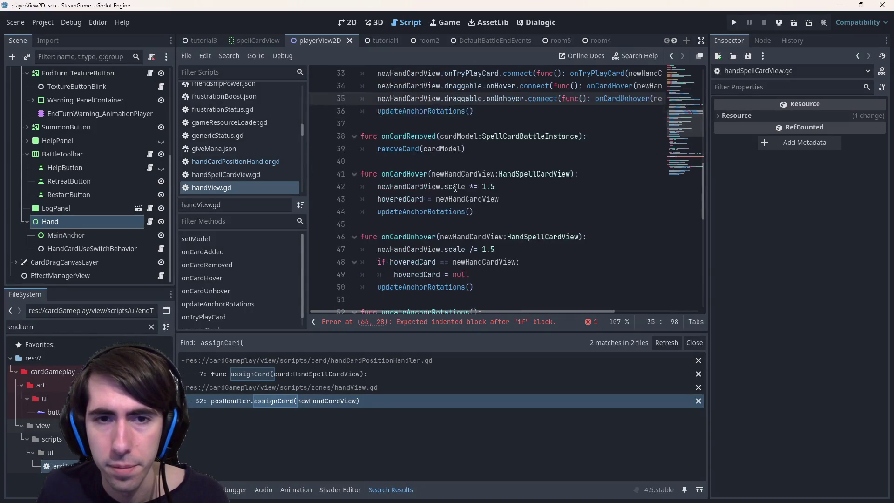
pyautogui.scroll(1, 441, 174)
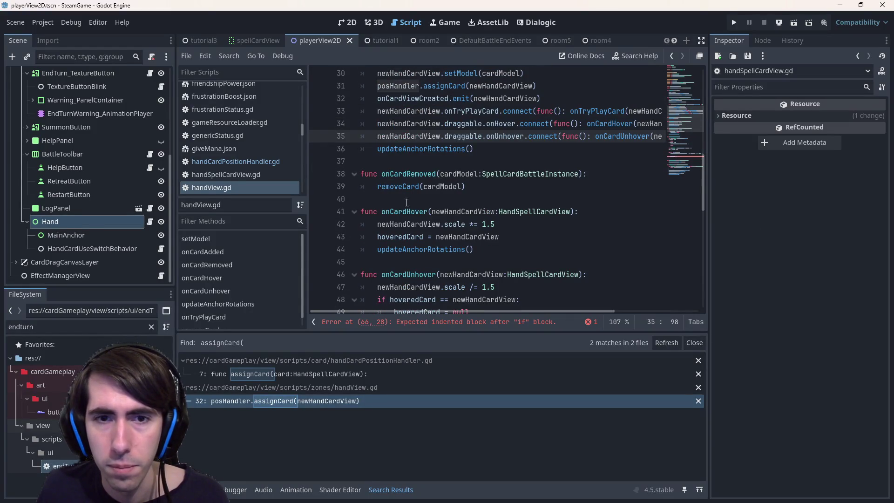
# Step: Add a posHandler parameter to both onCardHover and onCardUnhover
pyautogui.click(571, 212)
pyautogui.write(', posHandler:')
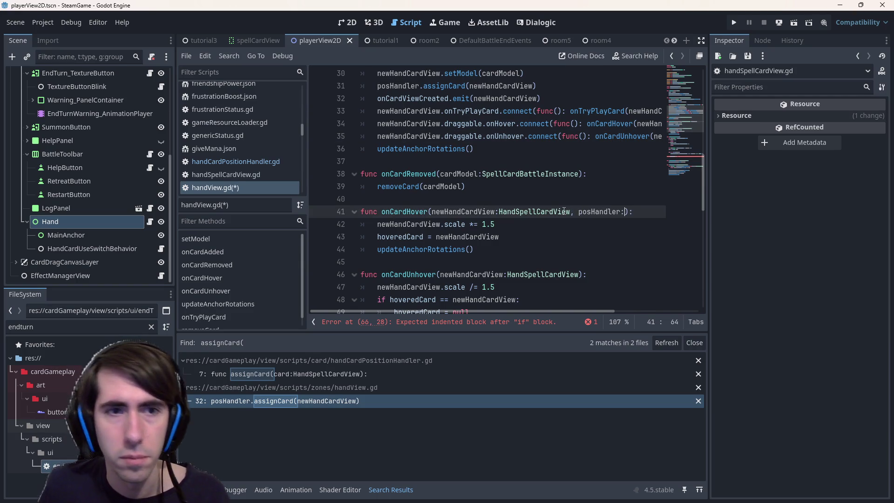
pyautogui.press('BackSpace')
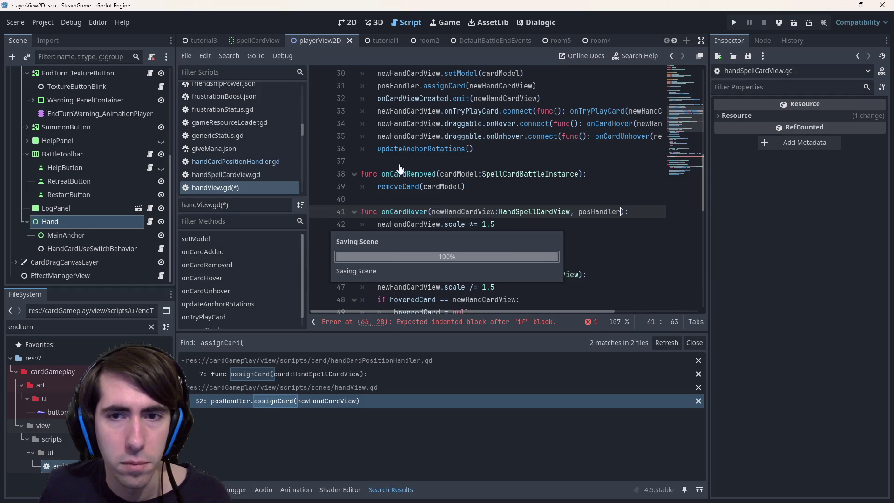
pyautogui.doubleClick(596, 213)
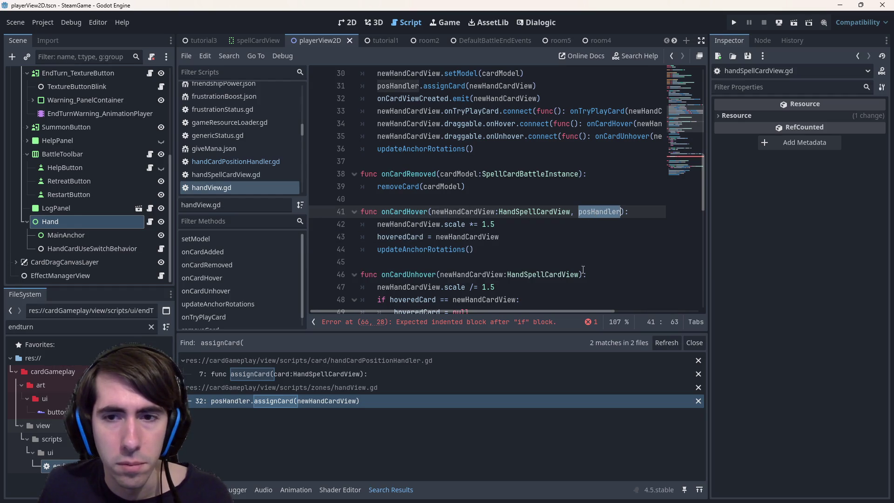
pyautogui.click(579, 273)
pyautogui.scroll(-2, 586, 256)
pyautogui.write('posHandler')
pyautogui.scroll(-1, 529, 210)
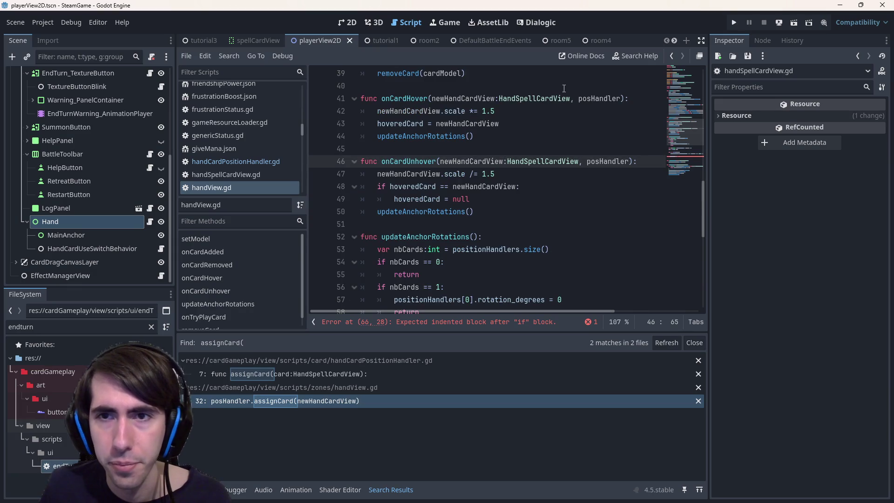
# Step: Use posHandler instead of newHandCardView in the hover assignment and unhover comparison
pyautogui.doubleClick(598, 99)
pyautogui.doubleClick(467, 125)
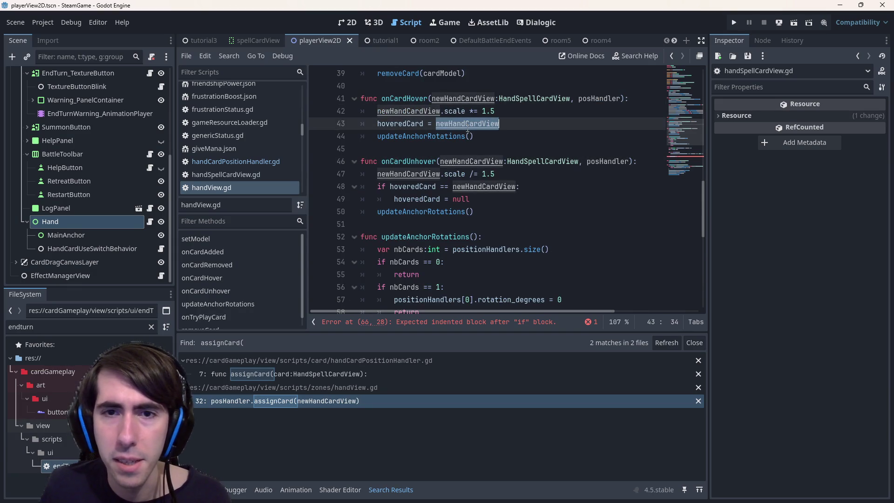
pyautogui.write('posHandler')
pyautogui.doubleClick(491, 187)
pyautogui.write('posHandler')
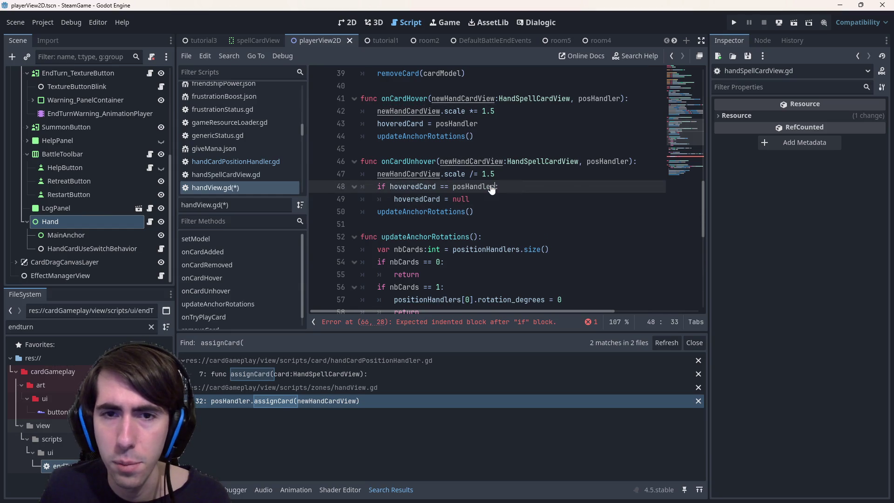
# Step: Rename every hoveredCard occurrence to hoveredPosHandler and save the script
pyautogui.click(436, 187)
pyautogui.scroll(-3, 449, 174)
pyautogui.scroll(8, 450, 174)
pyautogui.scroll(-2, 448, 178)
pyautogui.press('BackSpace')
pyautogui.press('BackSpace')
pyautogui.press('BackSpace')
pyautogui.write('PositionHandler')
pyautogui.hotkey('ctrl', 's')
pyautogui.scroll(3, 469, 219)
pyautogui.scroll(2, 470, 219)
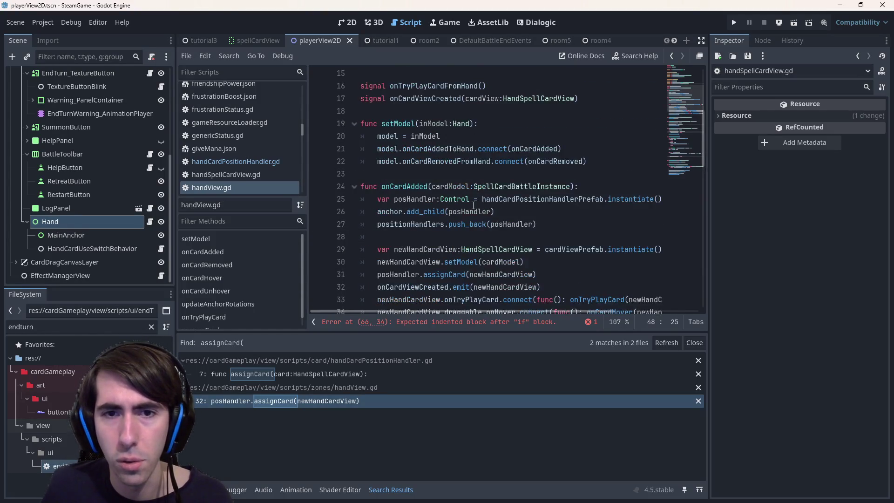
pyautogui.scroll(-6, 461, 214)
# Step: Change hoveredPosHandler's declared type to Control and go to the reported error line
pyautogui.keyDown('ctrl'); pyautogui.click(445, 199); pyautogui.keyUp('ctrl')
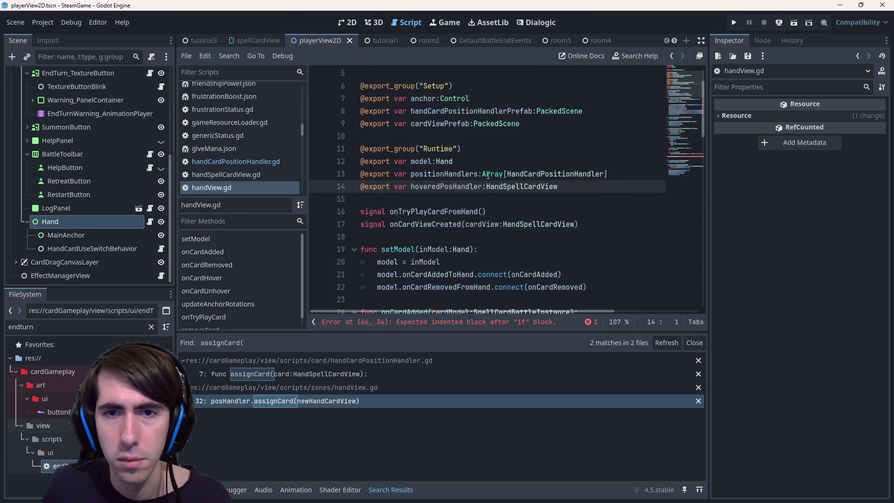
pyautogui.doubleClick(509, 186)
pyautogui.write('Control')
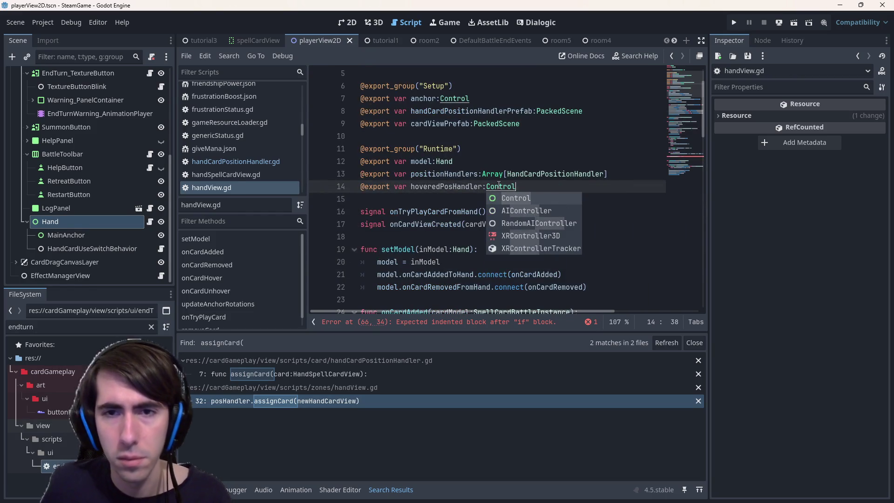
pyautogui.doubleClick(440, 186)
pyautogui.scroll(-7, 501, 191)
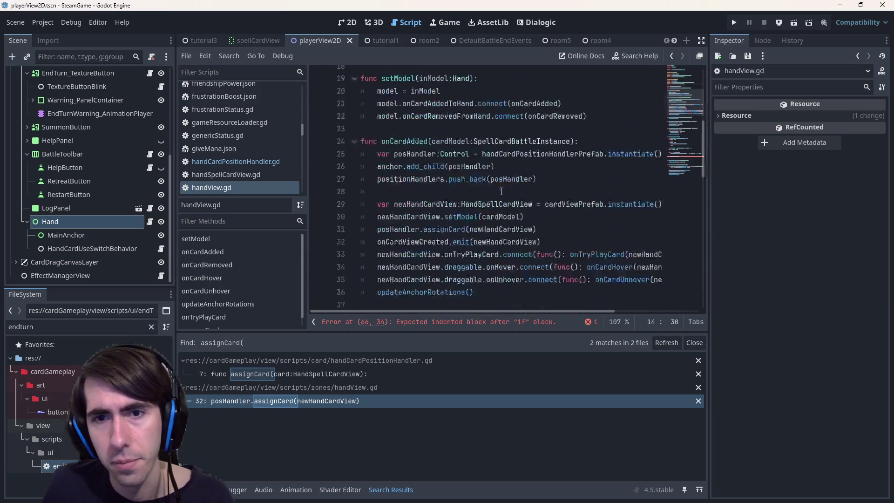
pyautogui.scroll(-5, 501, 191)
pyautogui.scroll(5, 501, 191)
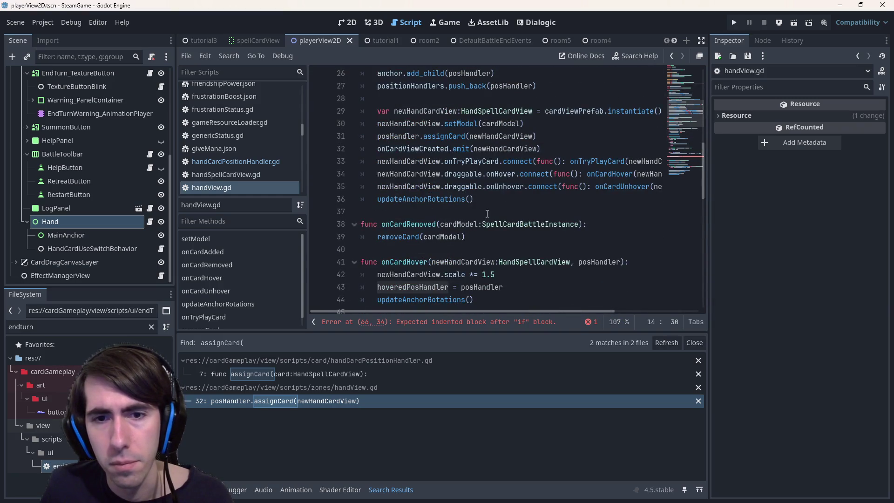
pyautogui.scroll(-1, 487, 212)
pyautogui.scroll(-1, 487, 222)
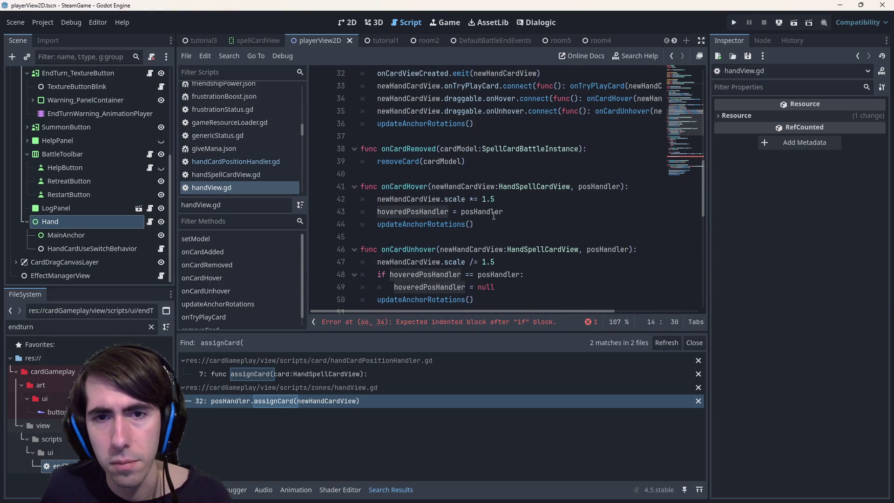
pyautogui.scroll(2, 493, 215)
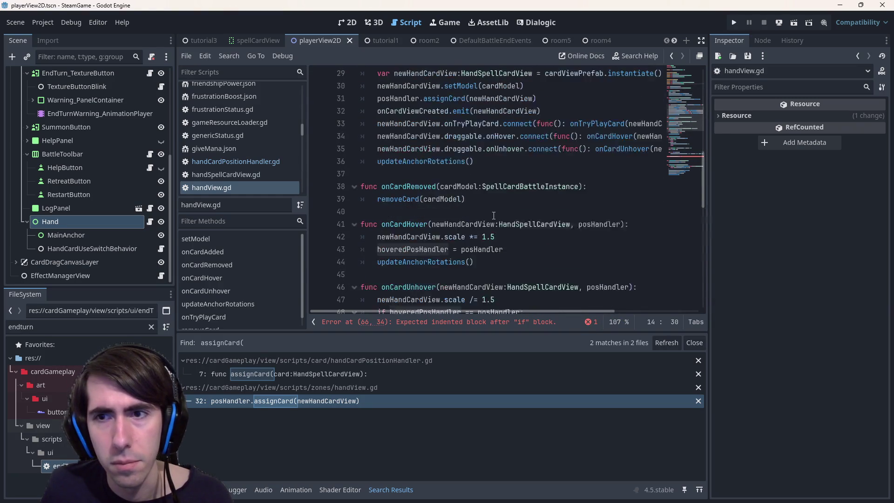
pyautogui.click(498, 321)
# Step: Under the hoveredPosHandler check, add positionHandlers.find(hoveredPosHandler)
pyautogui.scroll(2, 483, 200)
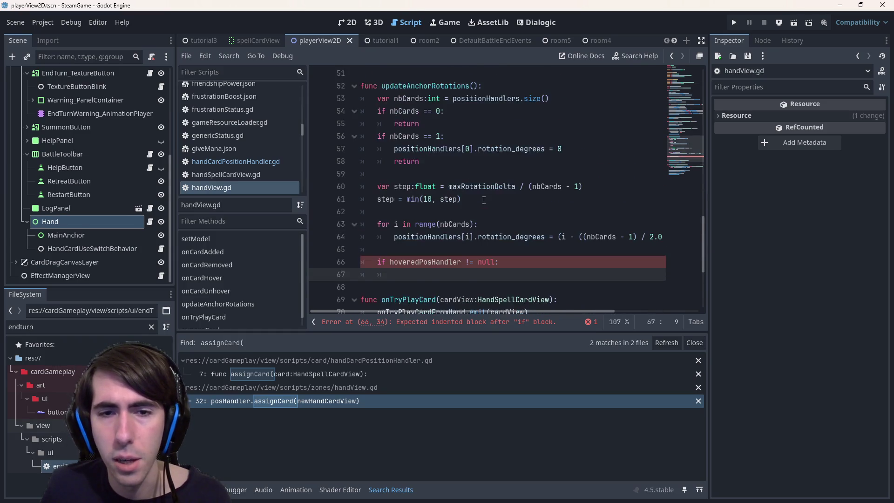
pyautogui.write('hoveredPosHandler')
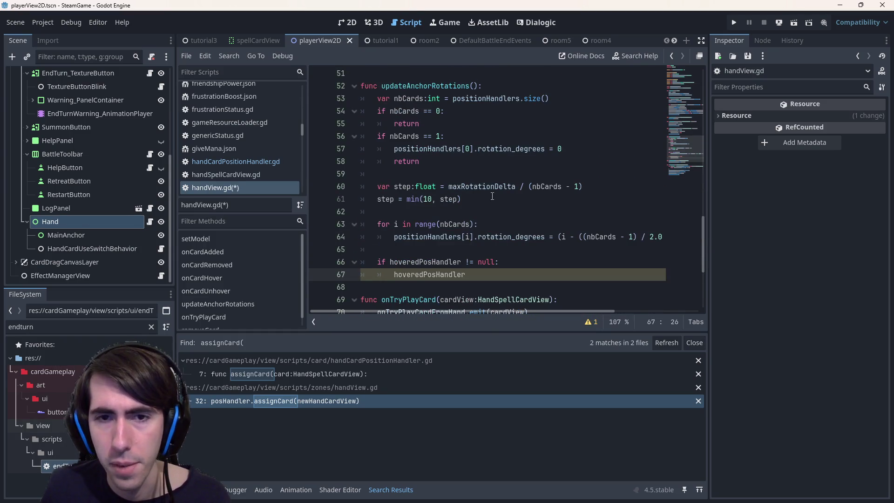
pyautogui.doubleClick(433, 238)
pyautogui.hotkey('ctrl', 'c')
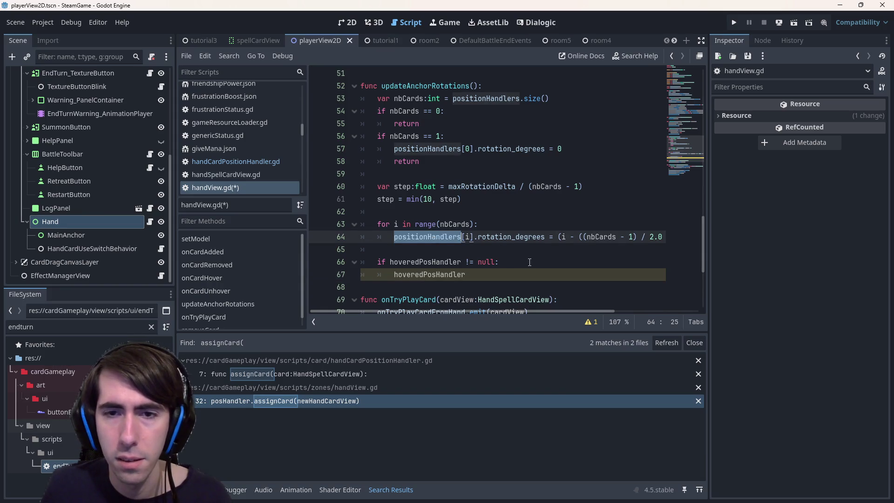
pyautogui.click(529, 262)
pyautogui.press('Return')
pyautogui.hotkey('ctrl', 'v')
pyautogui.write('.find')
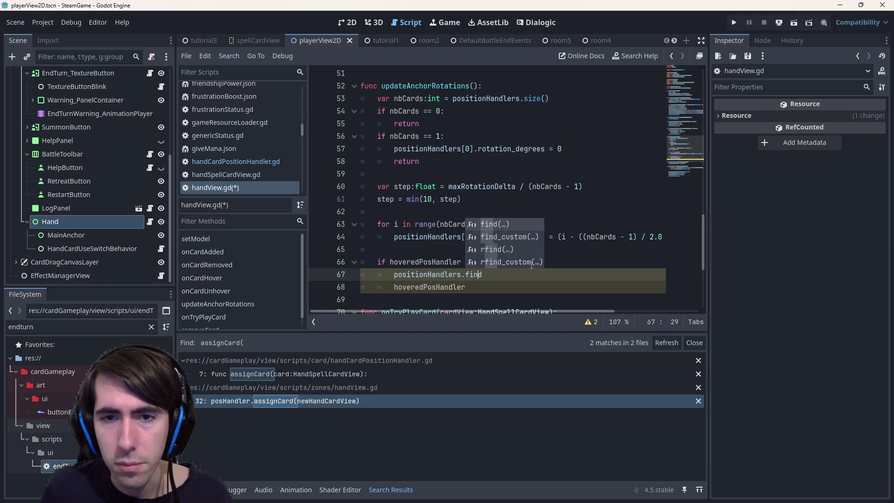
pyautogui.press('Return')
pyautogui.press('Home')
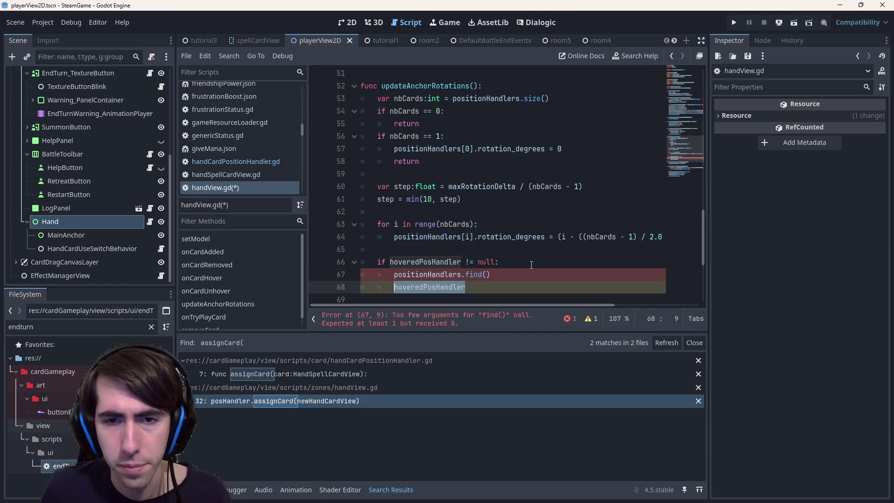
pyautogui.write('hoveredPosHandler')
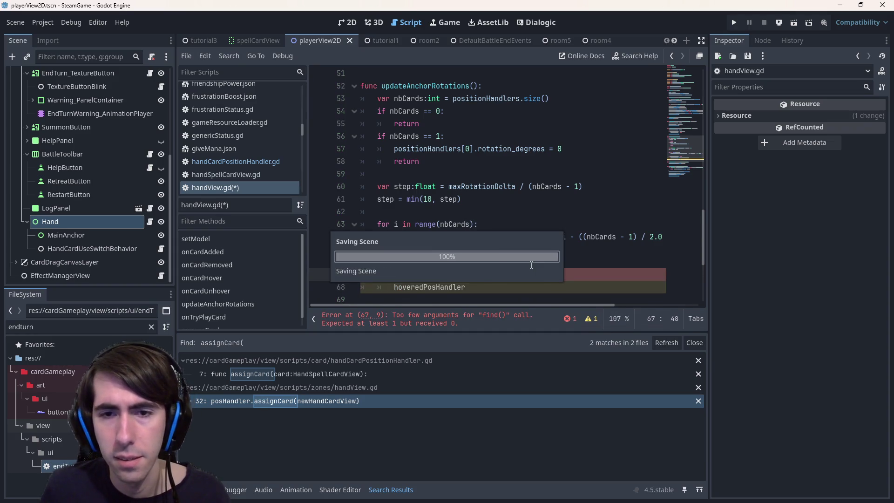
pyautogui.press('Down')
pyautogui.hotkey('ctrl', 'BackSpace')
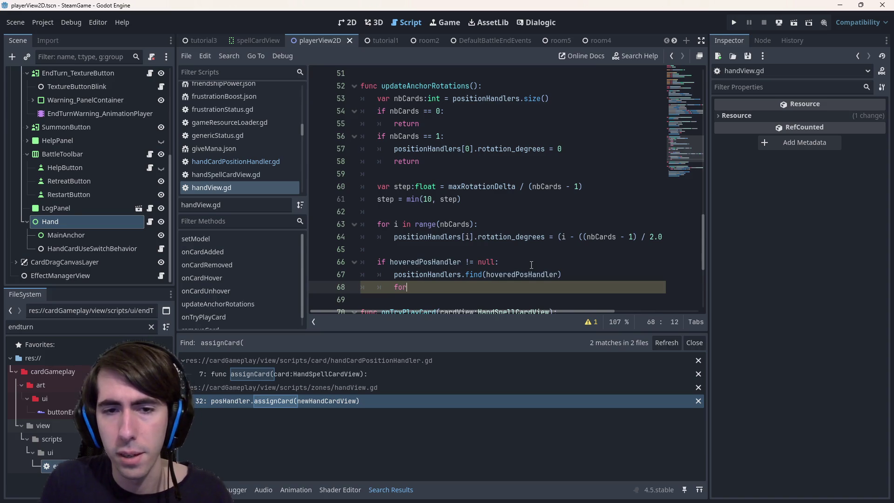
pyautogui.hotkey('ctrl', 'BackSpace')
pyautogui.press('Up')
# Step: Store the find result in a variable declared as hoveredIndex: int
pyautogui.write('var hoveredIndex: =')
pyautogui.press('Left')
pyautogui.press('Left')
pyautogui.press('Left')
pyautogui.write(':')
pyautogui.press('Escape')
pyautogui.write('int')
# Step: Add a for i in range(hoveredIndex) loop rotating positionHandlers[i].rotation_degrees back 5 degrees
pyautogui.press('Down')
pyautogui.write('for i in range(')
pyautogui.press('Up')
pyautogui.hotkey('ctrl', 'shift', 'Left')
pyautogui.hotkey('ctrl', 'c')
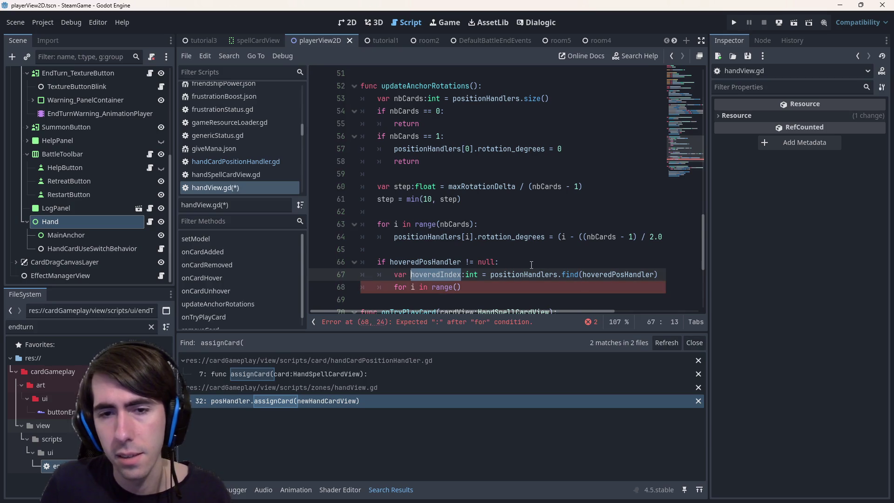
pyautogui.press('Down')
pyautogui.hotkey('ctrl', 'v')
pyautogui.write(':')
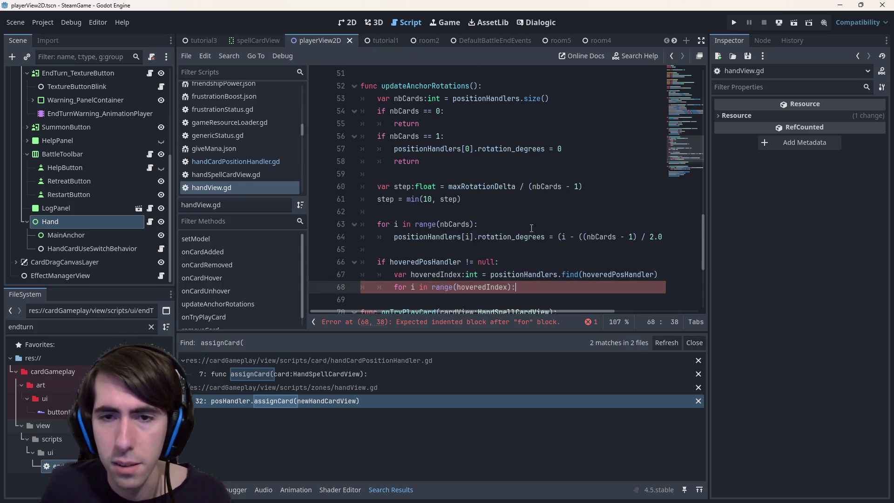
pyautogui.scroll(-1, 390, 195)
pyautogui.moveTo(392, 196); pyautogui.dragTo(551, 200)
pyautogui.hotkey('ctrl', 'c')
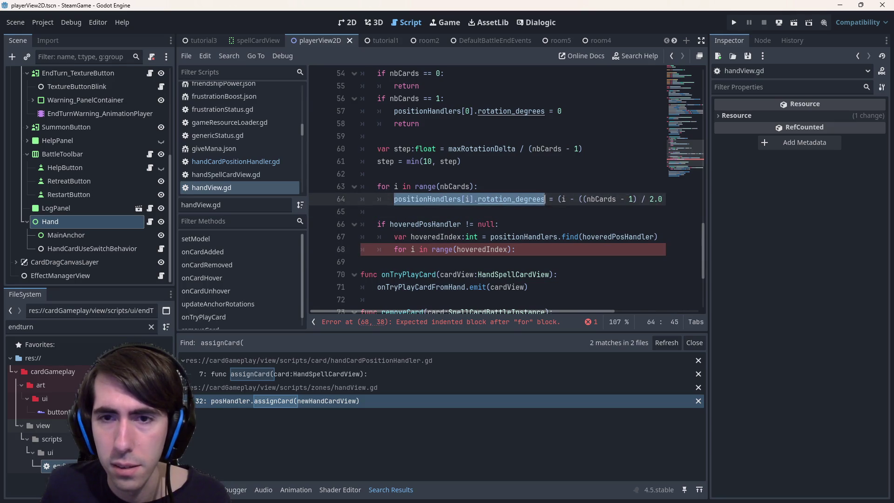
pyautogui.click(526, 249)
pyautogui.press('Return')
pyautogui.hotkey('ctrl', 'v')
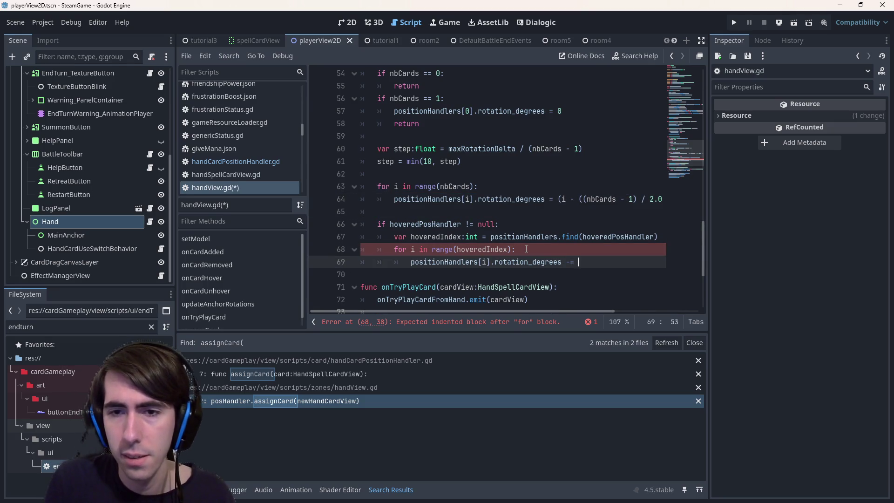
pyautogui.write('5')
pyautogui.hotkey('ctrl', 's')
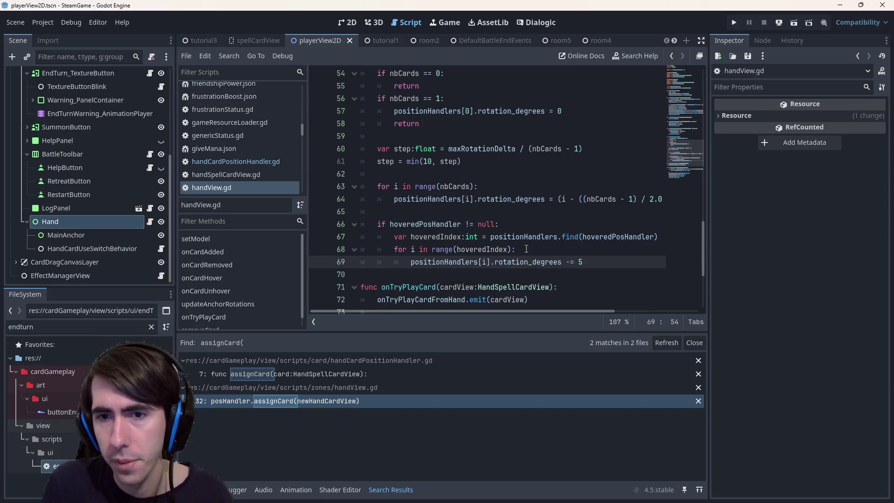
# Step: Duplicate the backward-rotation loop directly below it
pyautogui.press('Return')
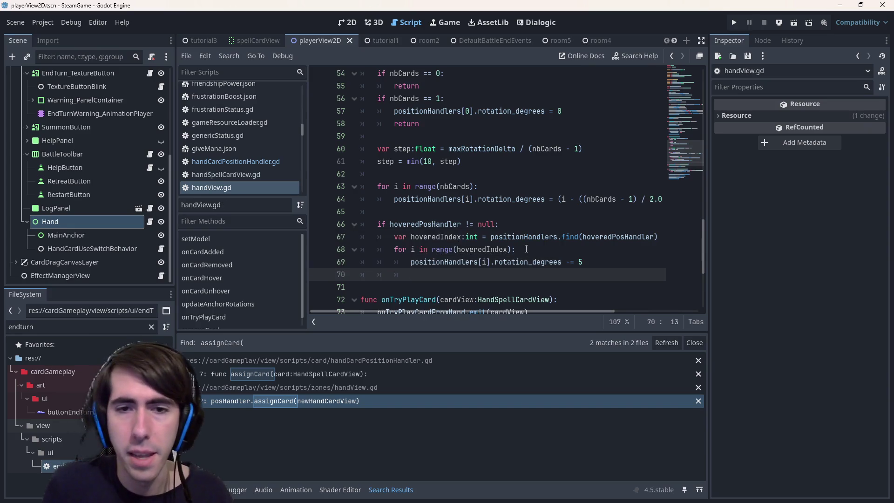
pyautogui.press('BackSpace')
pyautogui.moveTo(526, 275); pyautogui.dragTo(526, 237)
pyautogui.click(566, 262)
pyautogui.moveTo(600, 262); pyautogui.dragTo(294, 247)
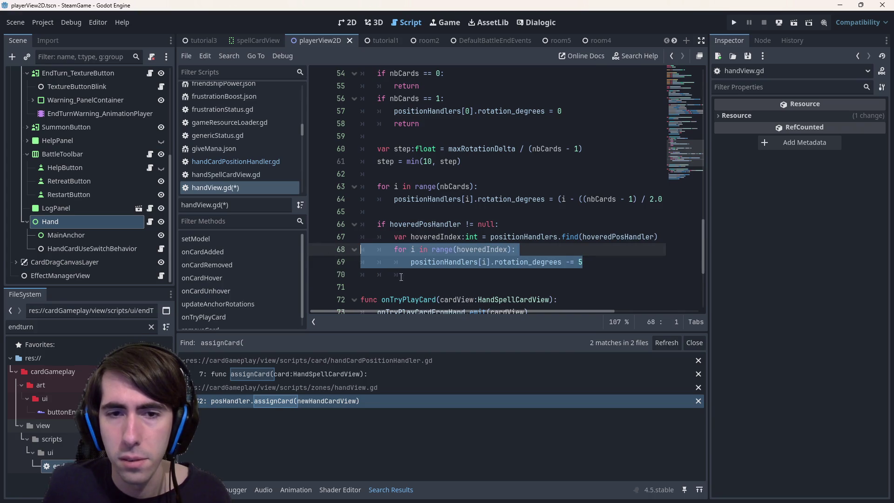
pyautogui.hotkey('ctrl', 'c')
pyautogui.click(399, 277)
pyautogui.hotkey('ctrl', 'v')
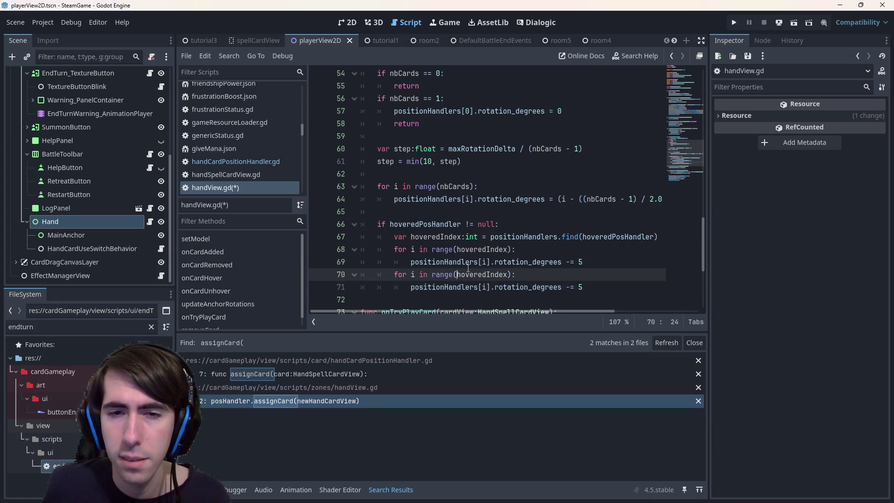
# Step: Make the copy loop from after hoveredIndex to nbCards with += 5, then save
pyautogui.click(508, 274)
pyautogui.write('+ 1,')
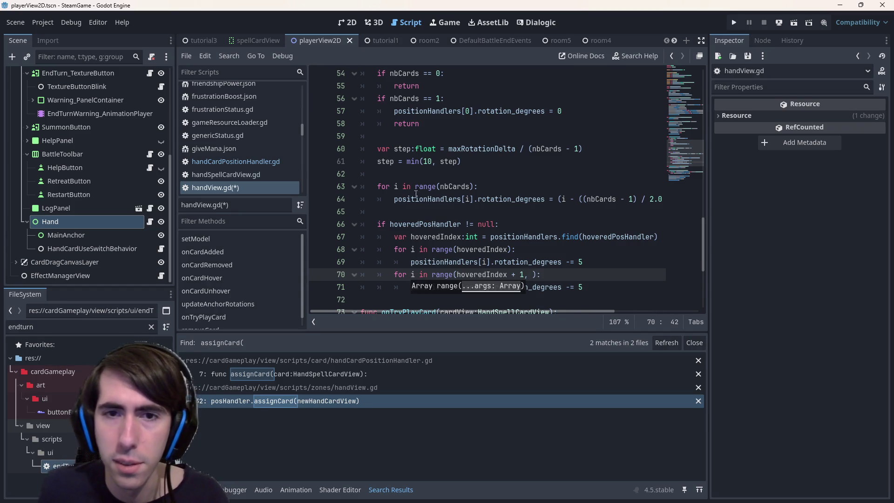
pyautogui.write('1,')
pyautogui.click(469, 187)
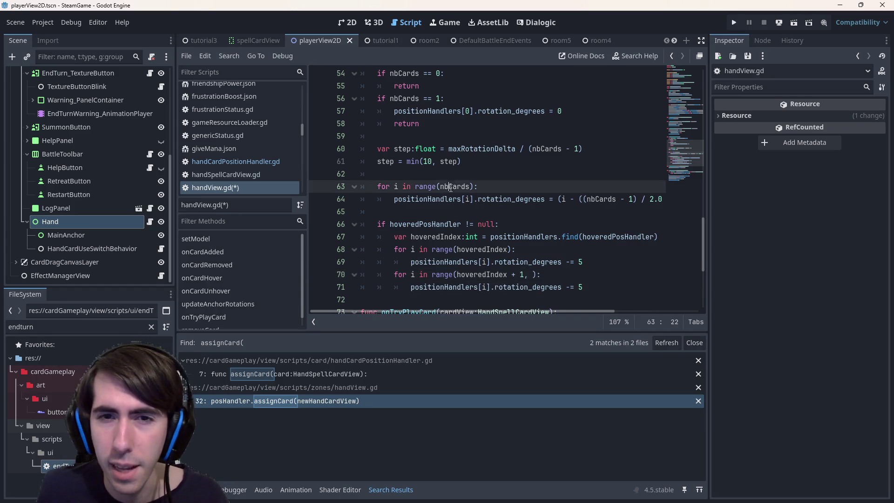
pyautogui.click(534, 275)
pyautogui.write('nb')
pyautogui.press('Return')
pyautogui.press('Down')
pyautogui.press('BackSpace')
pyautogui.write('+')
pyautogui.hotkey('ctrl', 's')
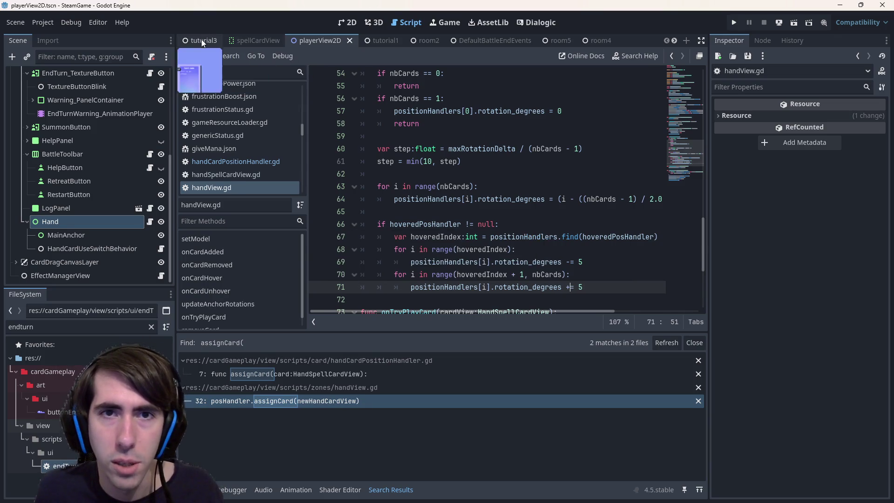
# Step: Run the project from the tutorial3 scene to start the room5 battle
pyautogui.click(201, 40)
pyautogui.click(794, 23)
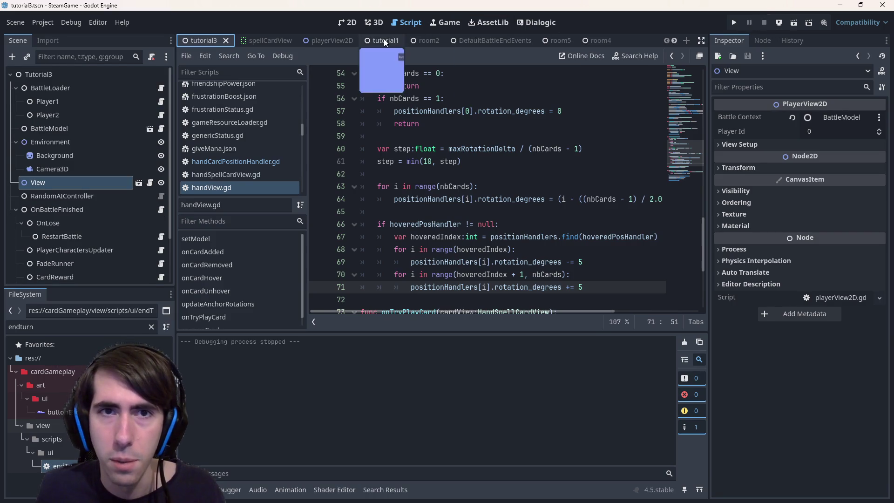
pyautogui.click(794, 22)
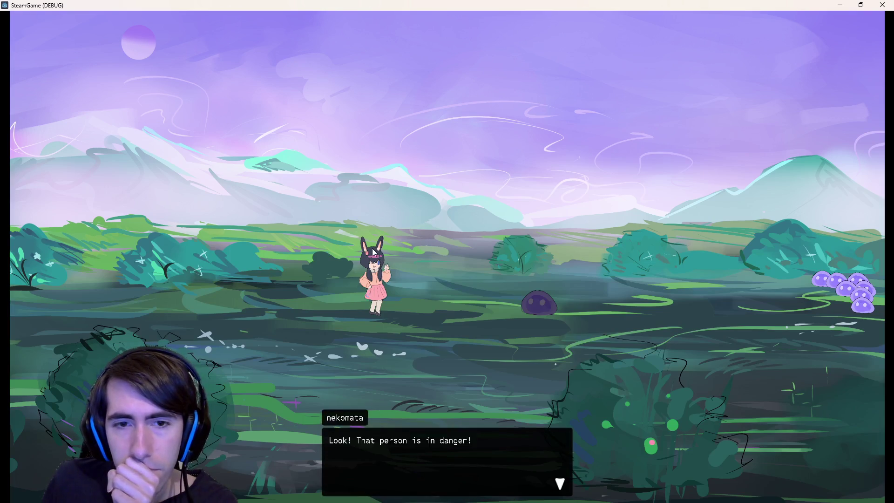
# Step: Dismiss the opening dialogue and draw cards from the draw pile into the hand
pyautogui.click(366, 255)
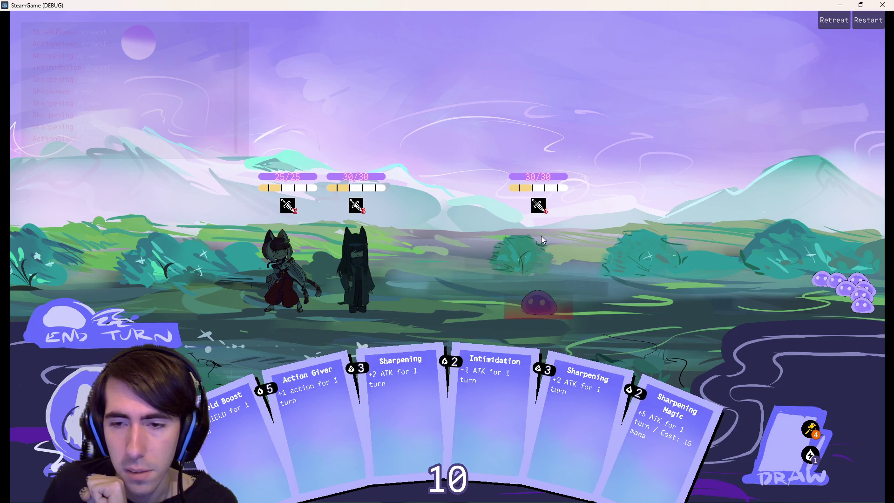
pyautogui.click(786, 427)
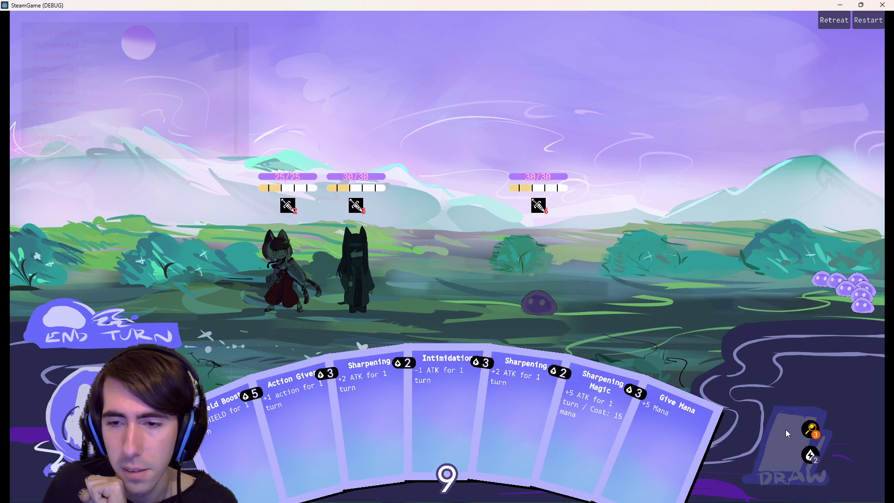
pyautogui.click(786, 429)
pyautogui.click(786, 429)
pyautogui.click(786, 430)
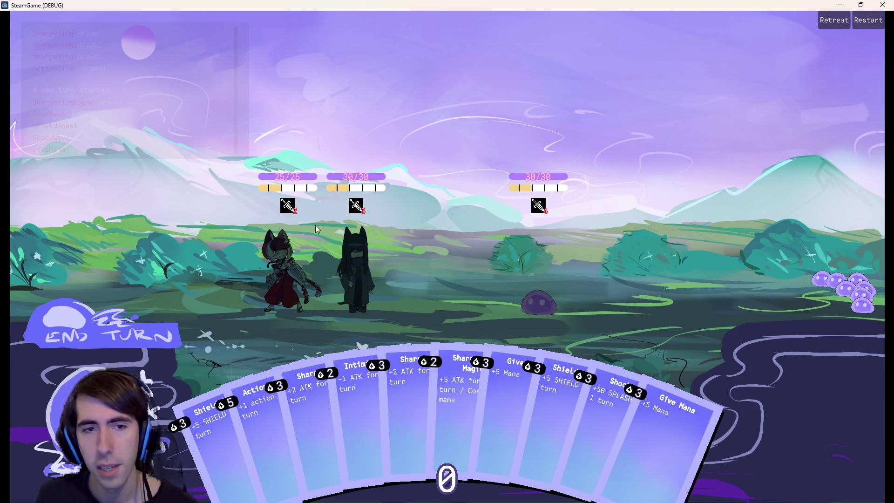
# Step: End the turn, then play Sharpening and Shield Boost on the black-cat ally
pyautogui.moveTo(233, 395); pyautogui.dragTo(348, 238)
pyautogui.moveTo(209, 419)
pyautogui.mouseDown()
pyautogui.moveTo(274, 400)
pyautogui.moveTo(375, 243)
pyautogui.moveTo(347, 276)
pyautogui.moveTo(353, 287)
pyautogui.mouseUp()
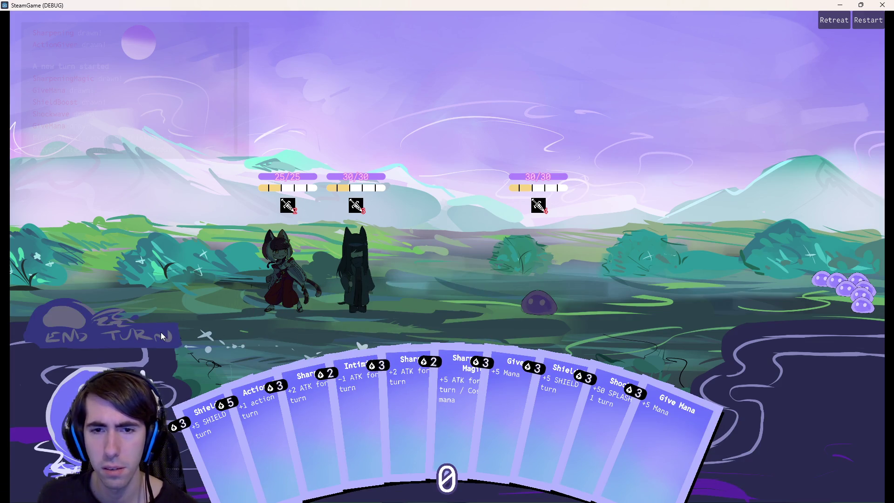
pyautogui.click(160, 332)
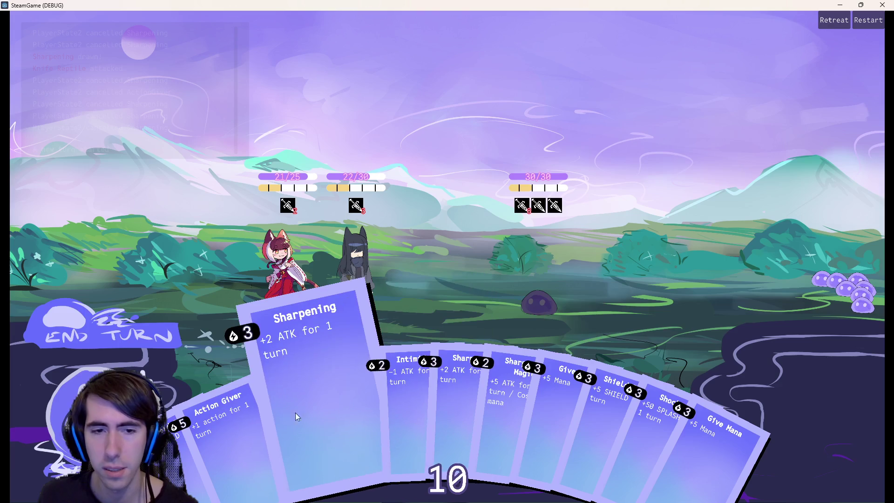
pyautogui.moveTo(276, 414); pyautogui.dragTo(347, 275)
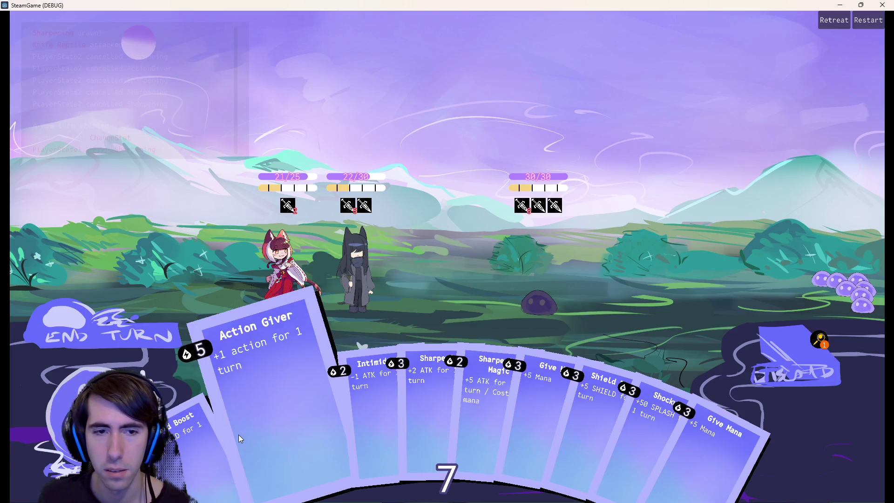
pyautogui.moveTo(197, 445)
pyautogui.mouseDown()
pyautogui.moveTo(397, 247)
pyautogui.moveTo(346, 250)
pyautogui.mouseUp()
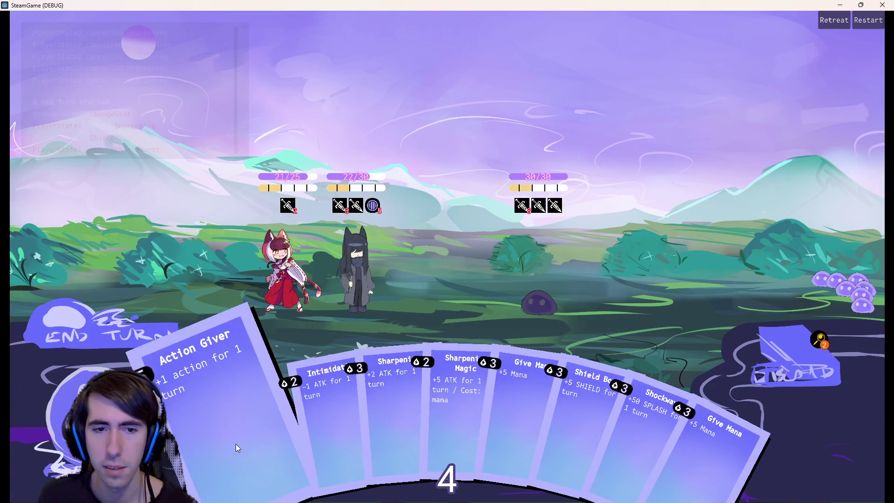
pyautogui.moveTo(311, 442)
pyautogui.mouseDown()
pyautogui.moveTo(369, 300)
pyautogui.moveTo(381, 317)
pyautogui.moveTo(284, 501)
pyautogui.mouseUp()
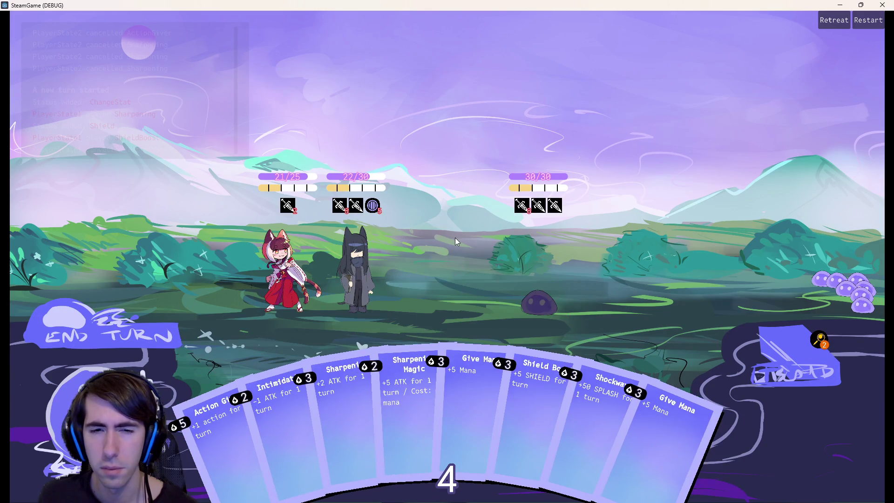
# Step: Try Give Mana and Shockwave, end the turn, and attack the slime with the red character
pyautogui.moveTo(445, 401)
pyautogui.mouseDown()
pyautogui.moveTo(367, 258)
pyautogui.moveTo(364, 268)
pyautogui.mouseUp()
pyautogui.moveTo(476, 392)
pyautogui.mouseDown()
pyautogui.moveTo(437, 342)
pyautogui.moveTo(351, 271)
pyautogui.mouseUp()
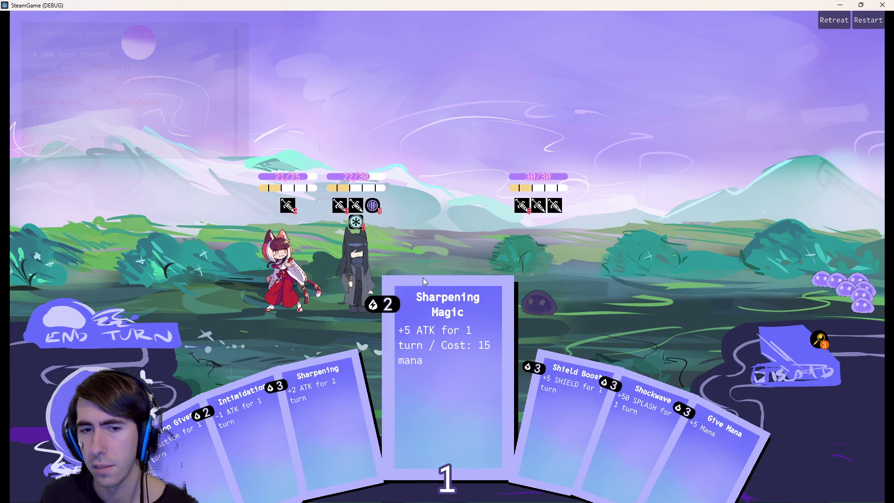
pyautogui.moveTo(655, 427)
pyautogui.mouseDown()
pyautogui.moveTo(438, 253)
pyautogui.moveTo(372, 248)
pyautogui.moveTo(540, 261)
pyautogui.mouseUp()
pyautogui.click(130, 332)
pyautogui.moveTo(308, 272); pyautogui.dragTo(562, 289)
pyautogui.click(115, 348)
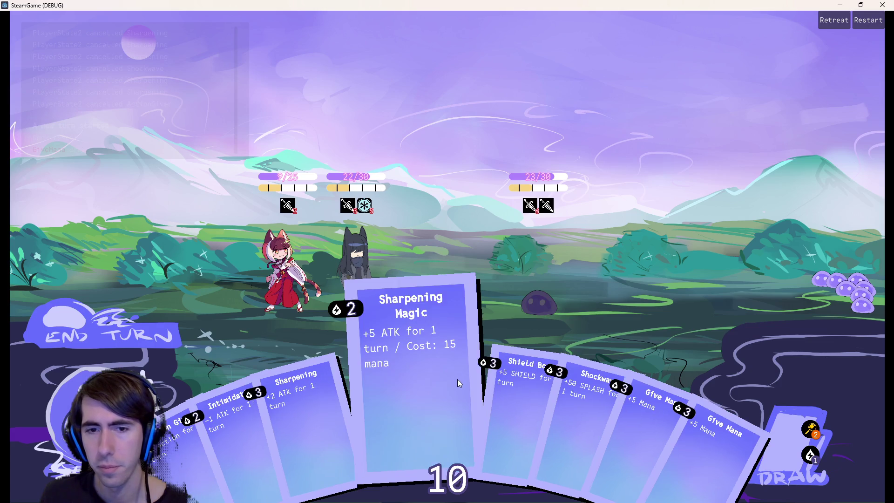
# Step: Play Shield Boost and Give Mana on the black-haired character, then close the debug run
pyautogui.moveTo(503, 379)
pyautogui.mouseDown()
pyautogui.moveTo(410, 265)
pyautogui.moveTo(354, 266)
pyautogui.mouseUp()
pyautogui.moveTo(477, 388)
pyautogui.mouseDown()
pyautogui.moveTo(363, 281)
pyautogui.moveTo(318, 278)
pyautogui.moveTo(344, 278)
pyautogui.mouseUp()
pyautogui.moveTo(609, 425)
pyautogui.mouseDown()
pyautogui.moveTo(362, 299)
pyautogui.moveTo(376, 301)
pyautogui.mouseUp()
pyautogui.moveTo(419, 282)
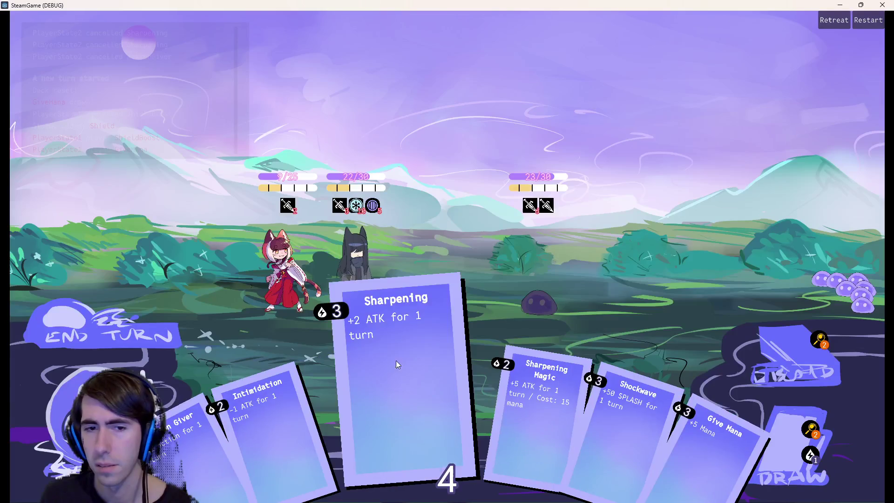
pyautogui.click(882, 4)
# Step: Widen the script editor and check the step variable on lines 60 and 64
pyautogui.scroll(-1, 559, 240)
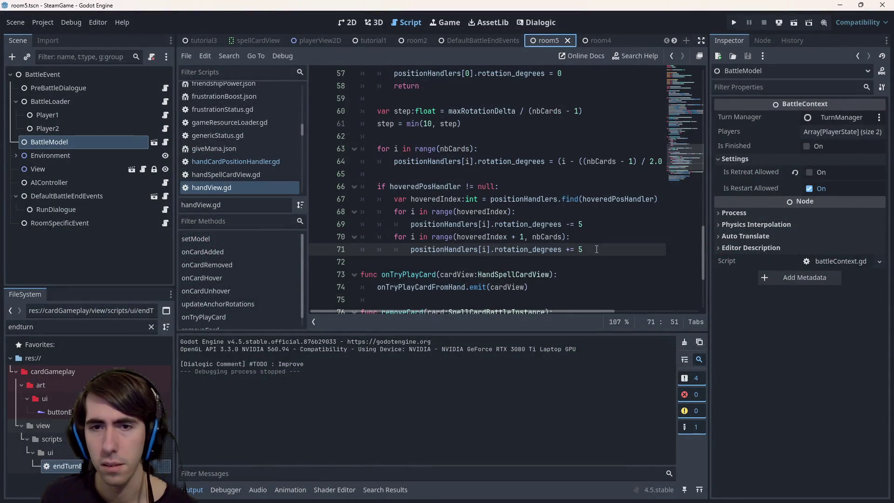
pyautogui.click(589, 222)
pyautogui.scroll(1, 589, 220)
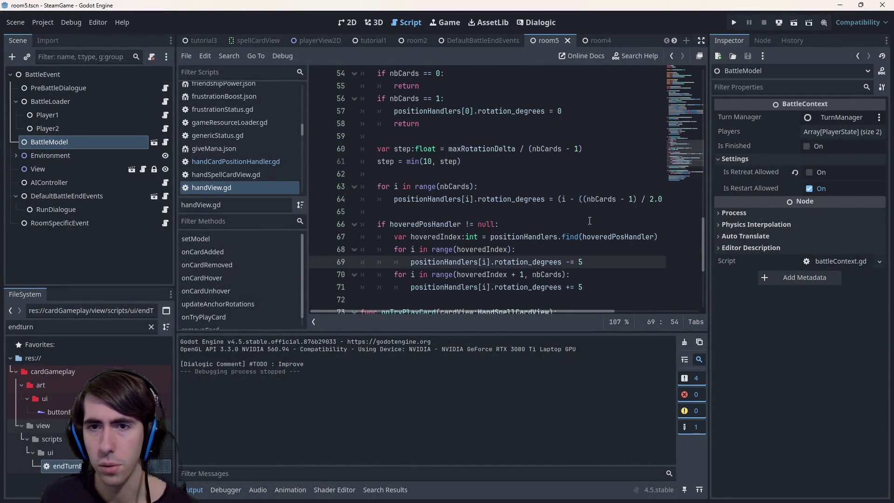
pyautogui.moveTo(708, 199); pyautogui.dragTo(788, 201)
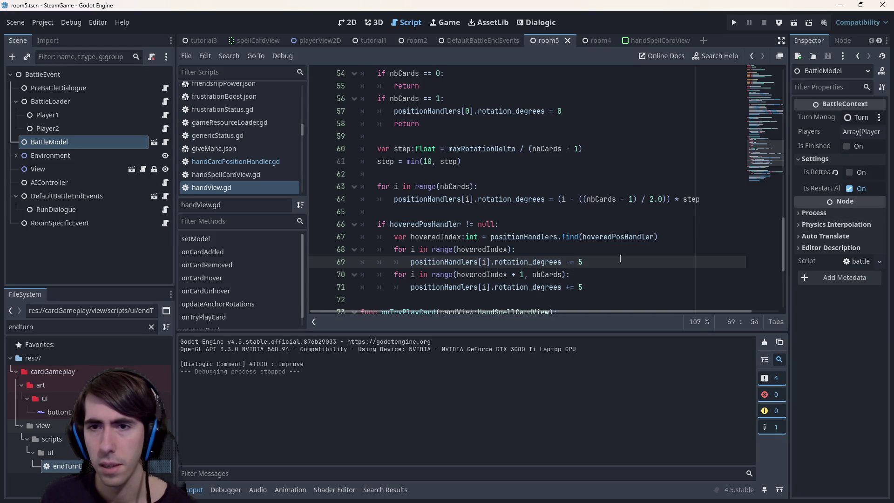
pyautogui.doubleClick(684, 200)
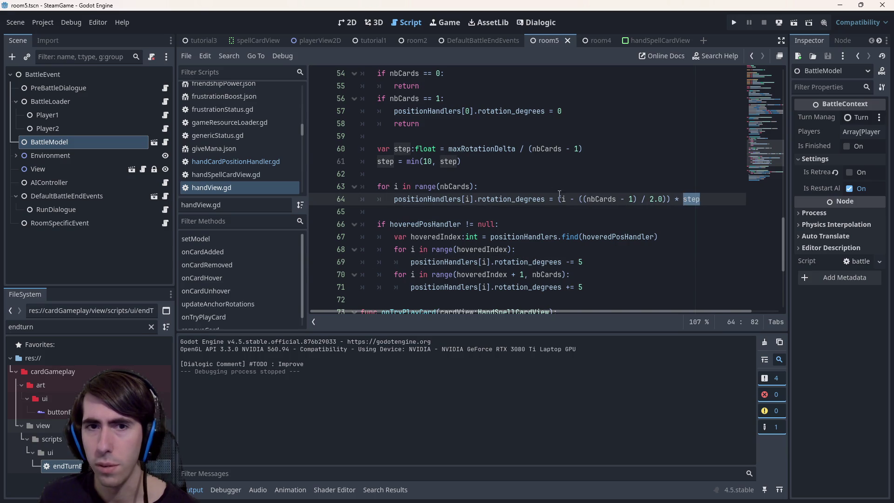
pyautogui.doubleClick(693, 199)
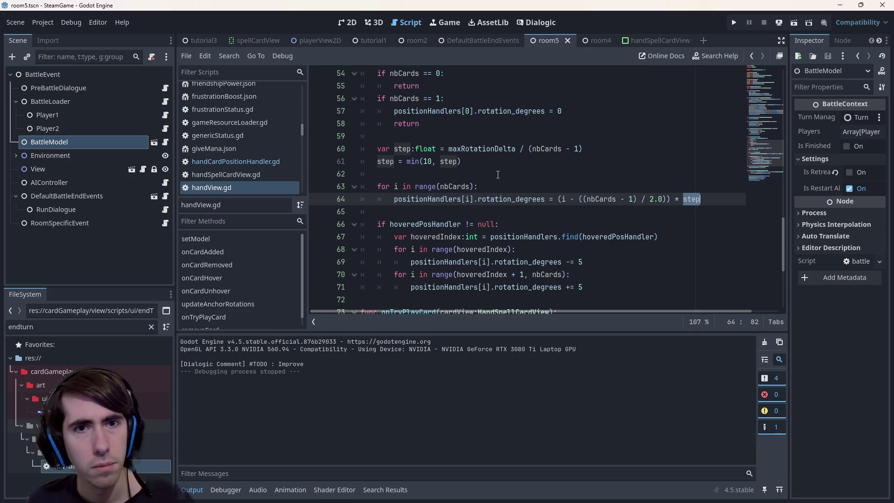
pyautogui.doubleClick(409, 150)
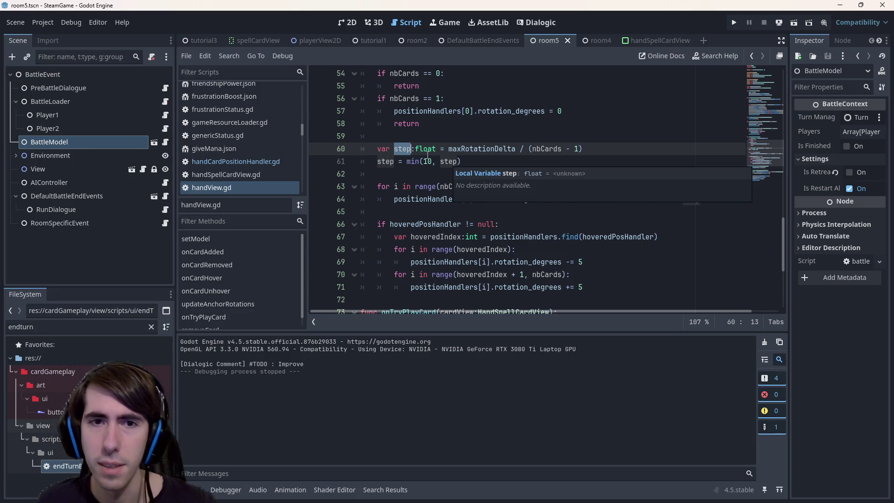
# Step: Replace line 69's fixed 5 with (10.0 - step) / 2.0
pyautogui.click(600, 259)
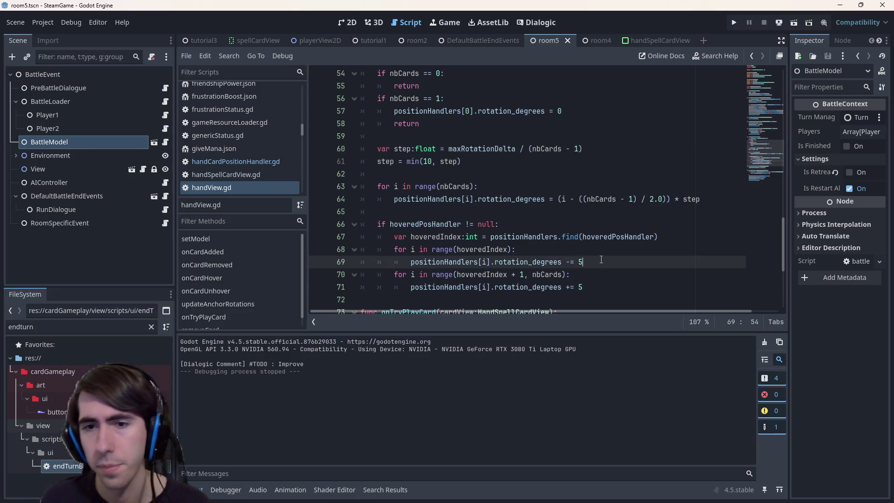
pyautogui.write('10- step)')
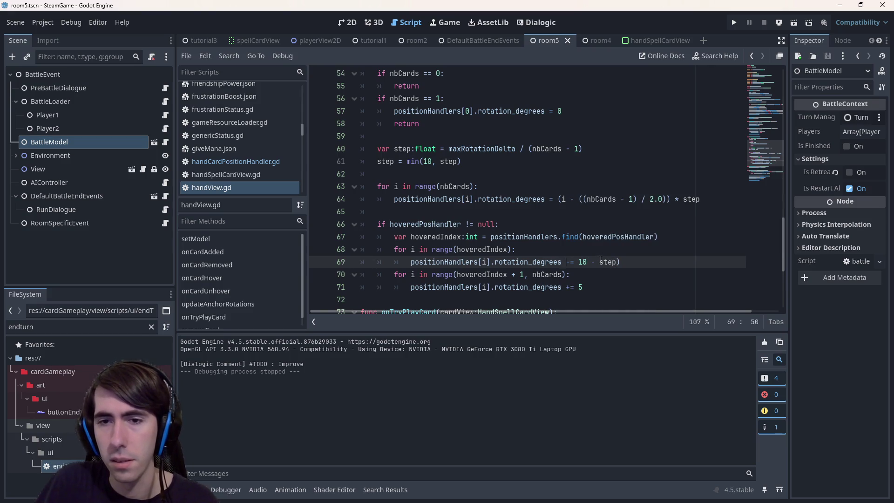
pyautogui.press('Right')
pyautogui.press('Right')
pyautogui.press('Right')
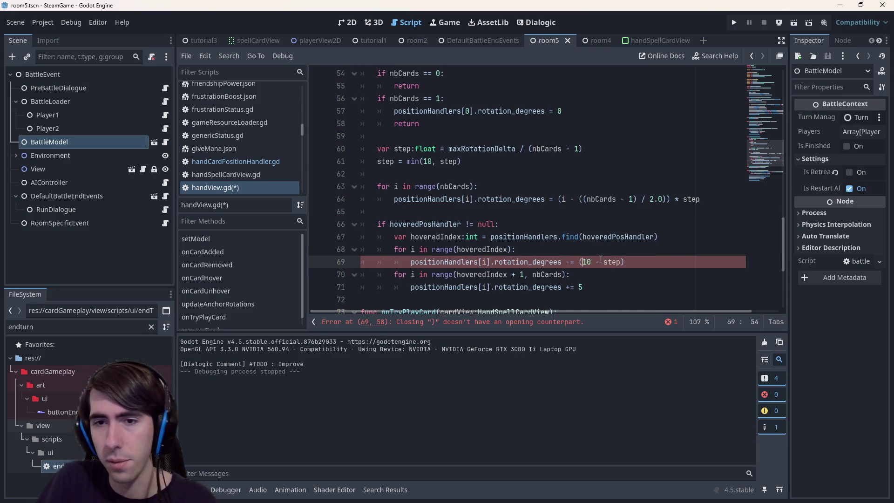
pyautogui.press('End')
pyautogui.write('/')
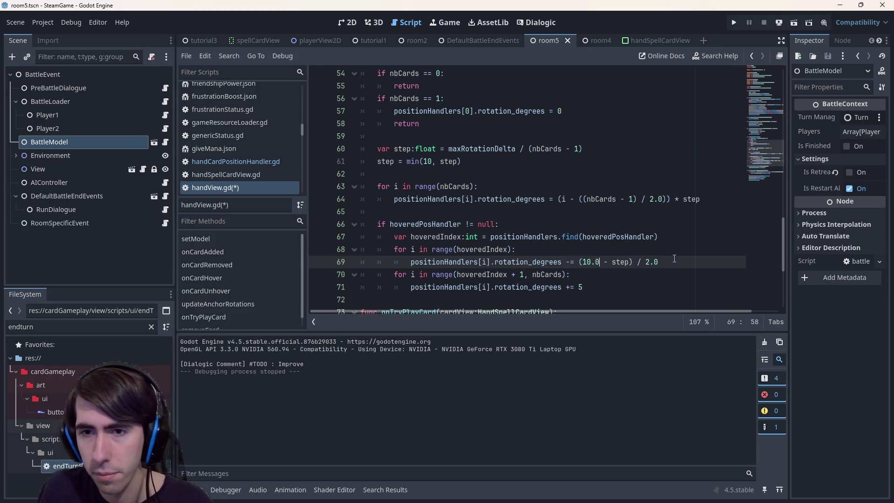
pyautogui.moveTo(674, 259); pyautogui.dragTo(571, 261)
# Step: Paste the same expression over line 71's 5, save handView.gd and run the game
pyautogui.hotkey('ctrl', 'c')
pyautogui.click(592, 286)
pyautogui.press('BackSpace')
pyautogui.hotkey('ctrl', 'v')
pyautogui.hotkey('ctrl', 's')
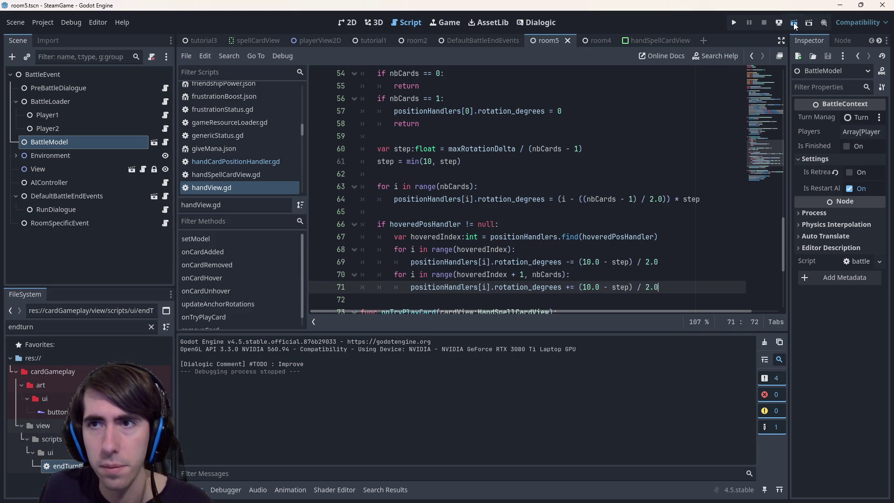
pyautogui.click(793, 22)
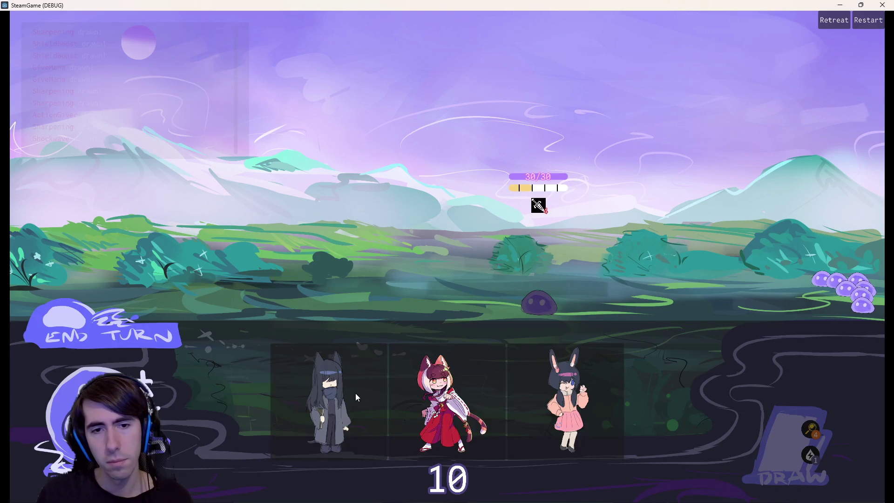
pyautogui.moveTo(356, 393)
pyautogui.mouseDown()
pyautogui.moveTo(361, 270)
pyautogui.moveTo(276, 256)
pyautogui.mouseUp()
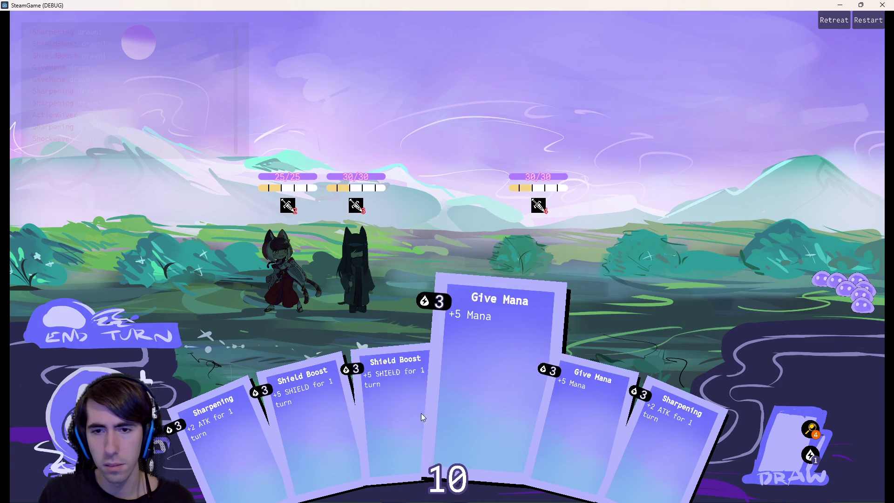
pyautogui.click(795, 430)
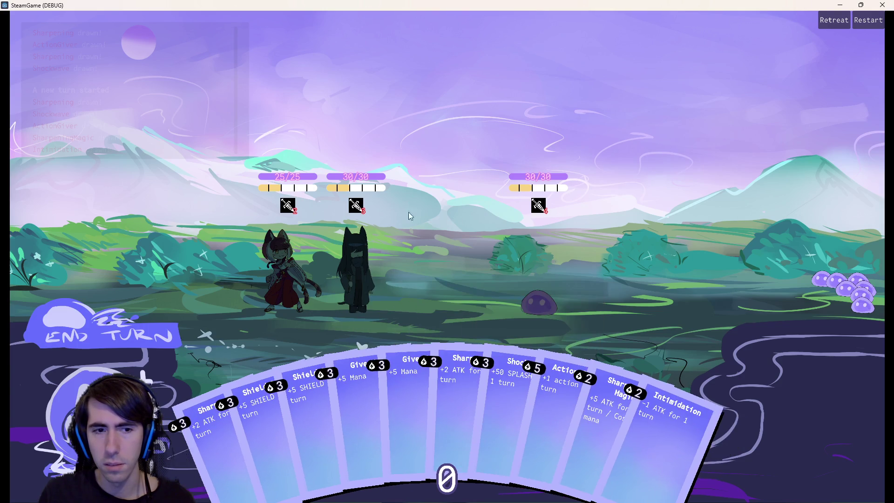
pyautogui.click(880, 5)
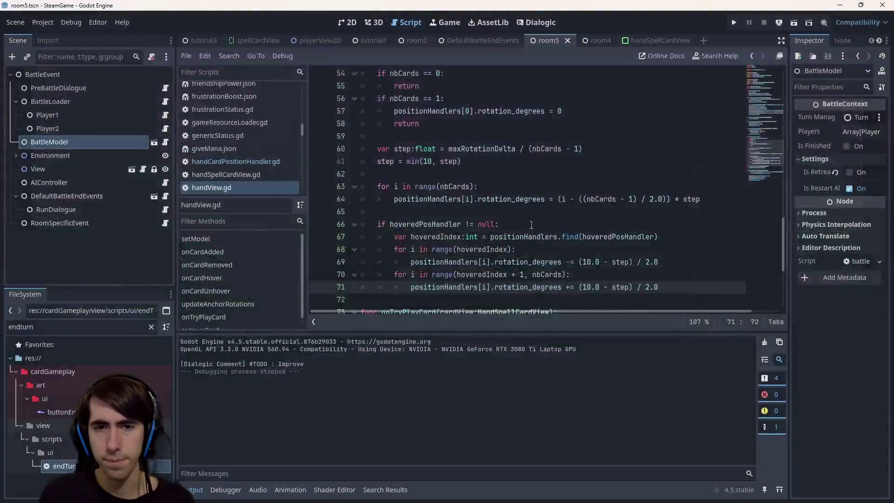
# Step: Remove the / 2.0 divisor from lines 69 and 71 and run the scene again
pyautogui.moveTo(657, 262)
pyautogui.mouseDown()
pyautogui.moveTo(632, 262)
pyautogui.moveTo(632, 287)
pyautogui.mouseUp()
pyautogui.press('BackSpace')
pyautogui.press('BackSpace')
pyautogui.press('Up')
pyautogui.press('F6')
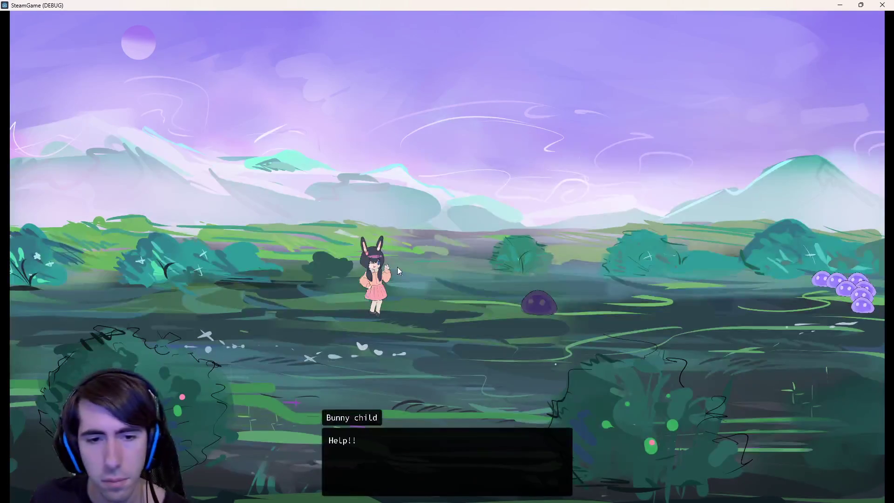
# Step: Advance the opening dialogue, start the battle and end a turn to draw cards
pyautogui.click(394, 264)
pyautogui.click(390, 261)
pyautogui.click(391, 260)
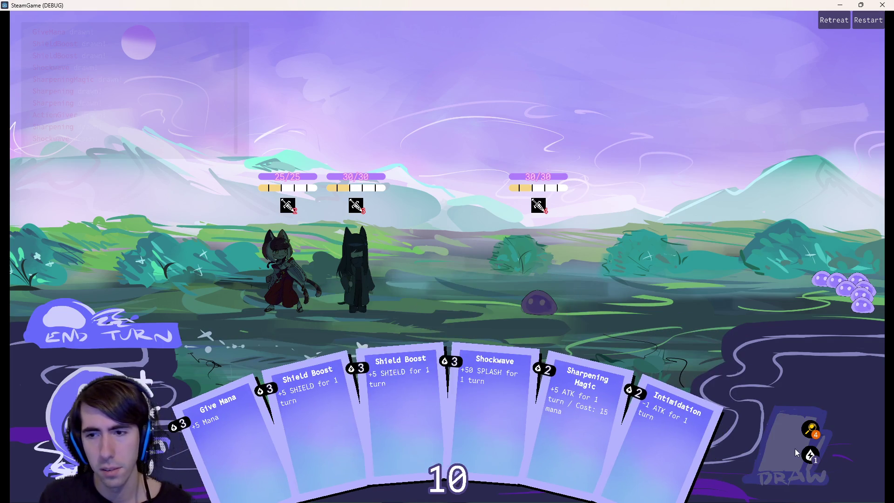
pyautogui.press('space')
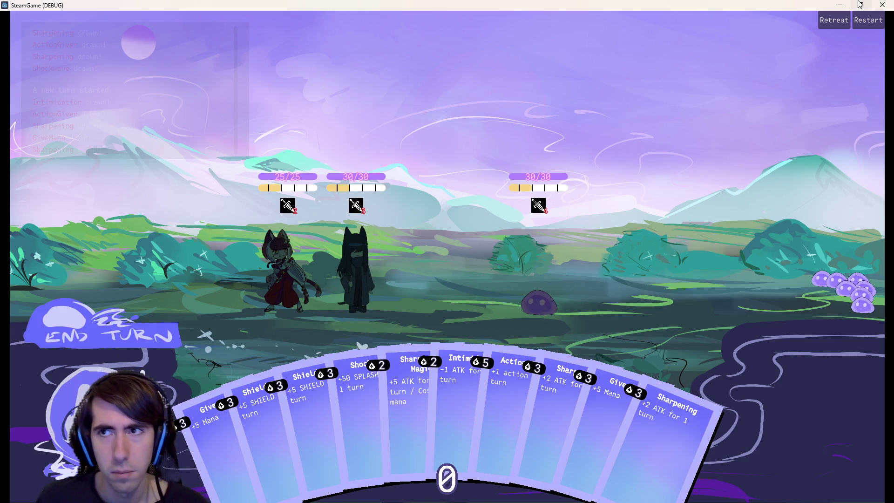
# Step: Restart the encounter, place the fox girl and tall dark-haired member, then close the game
pyautogui.click(868, 20)
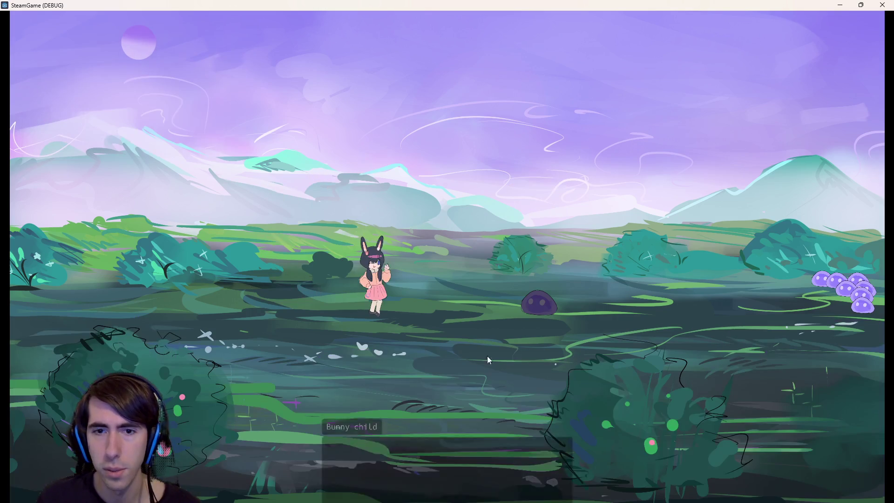
pyautogui.click(420, 208)
pyautogui.click(420, 208)
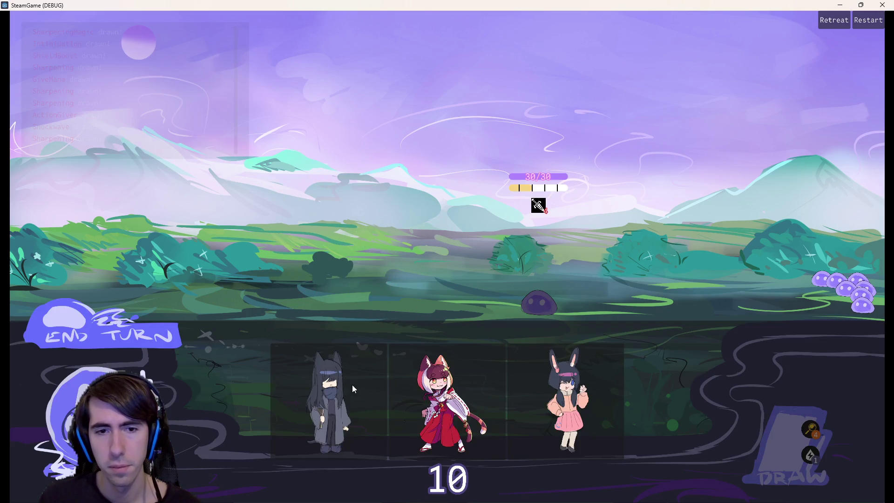
pyautogui.moveTo(352, 384)
pyautogui.mouseDown()
pyautogui.moveTo(365, 393)
pyautogui.moveTo(384, 250)
pyautogui.moveTo(373, 261)
pyautogui.mouseUp()
pyautogui.moveTo(456, 348); pyautogui.dragTo(275, 247)
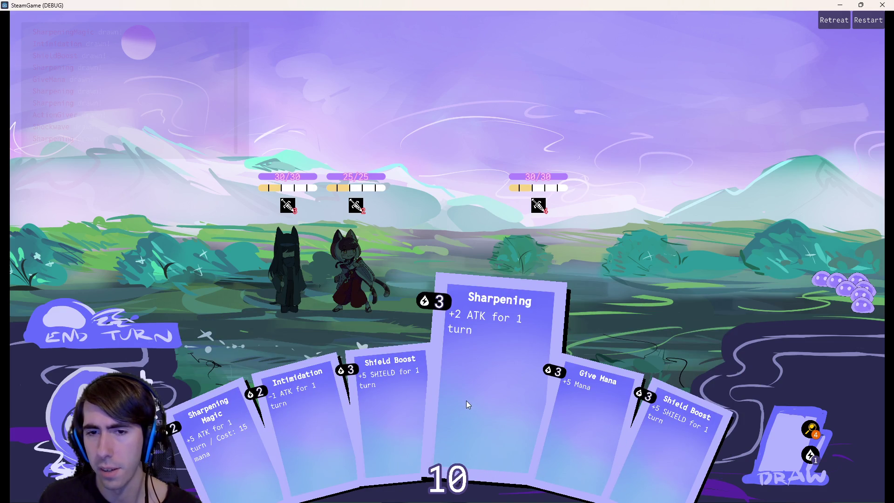
pyautogui.click(882, 4)
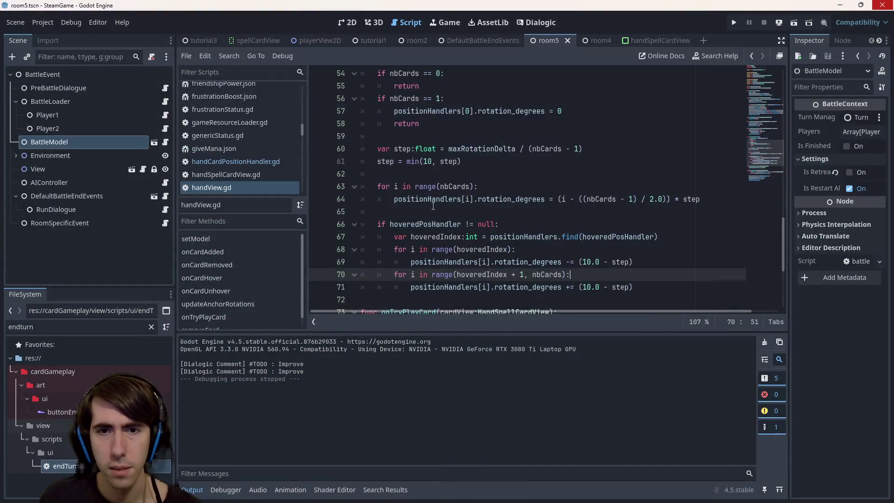
# Step: Check the z_index line in handSpellCardView.gd, then return to handView.gd
pyautogui.scroll(-1, 432, 204)
pyautogui.click(224, 162)
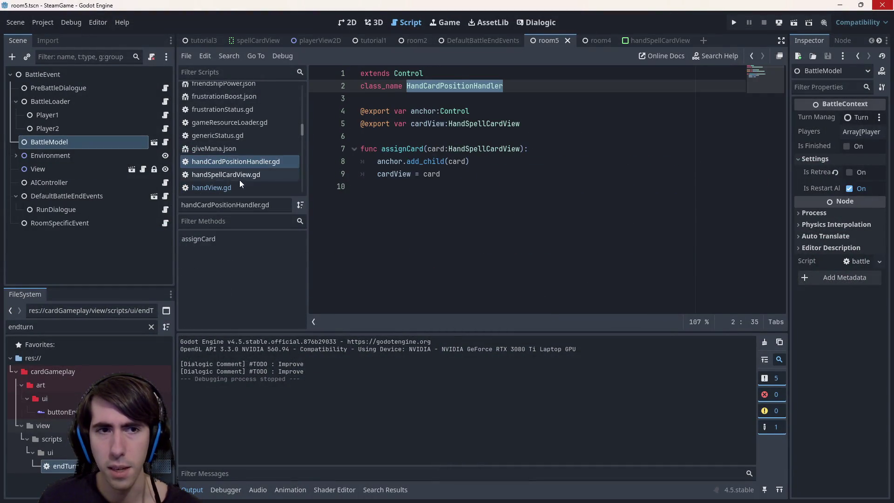
pyautogui.click(226, 175)
pyautogui.scroll(-2, 426, 203)
pyautogui.moveTo(428, 211); pyautogui.dragTo(378, 211)
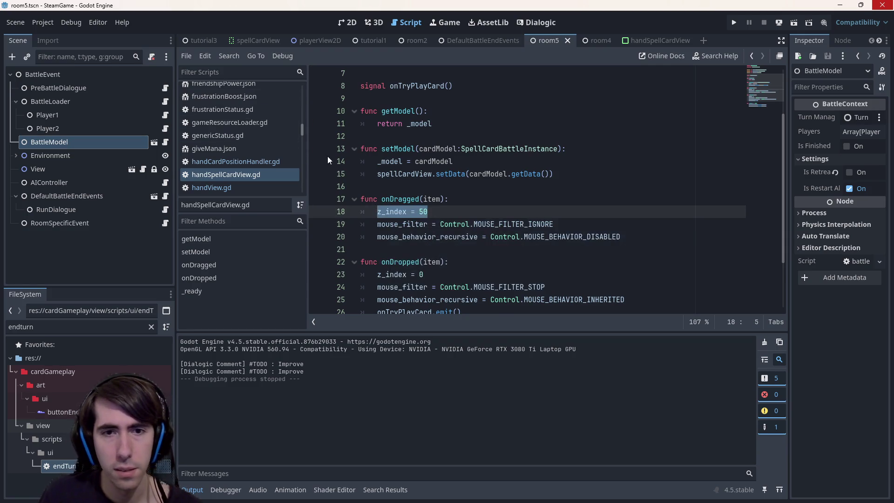
pyautogui.scroll(-1, 350, 173)
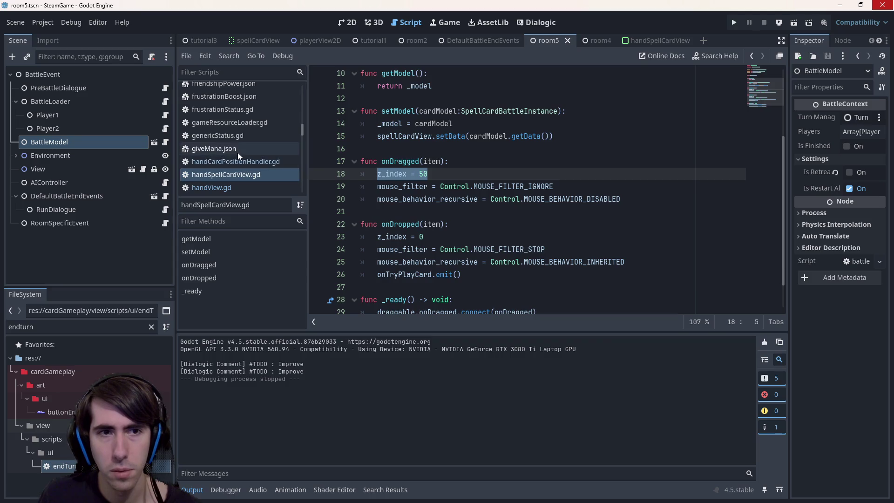
pyautogui.click(229, 162)
pyautogui.click(241, 175)
pyautogui.click(238, 187)
pyautogui.scroll(-1, 511, 202)
pyautogui.scroll(3, 511, 202)
pyautogui.scroll(5, 511, 202)
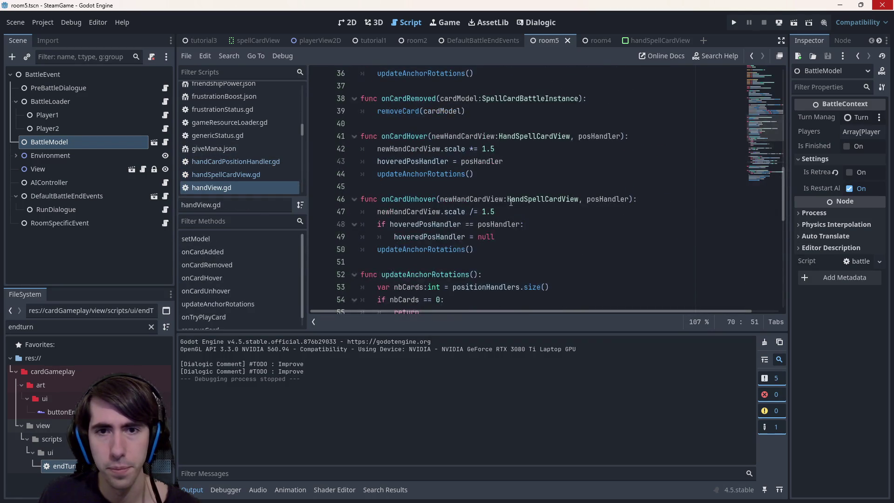
# Step: Add z_index = 50 after the hover scale-up and z_index = 0 after the unhover scale-down, save and run
pyautogui.click(533, 211)
pyautogui.click(542, 154)
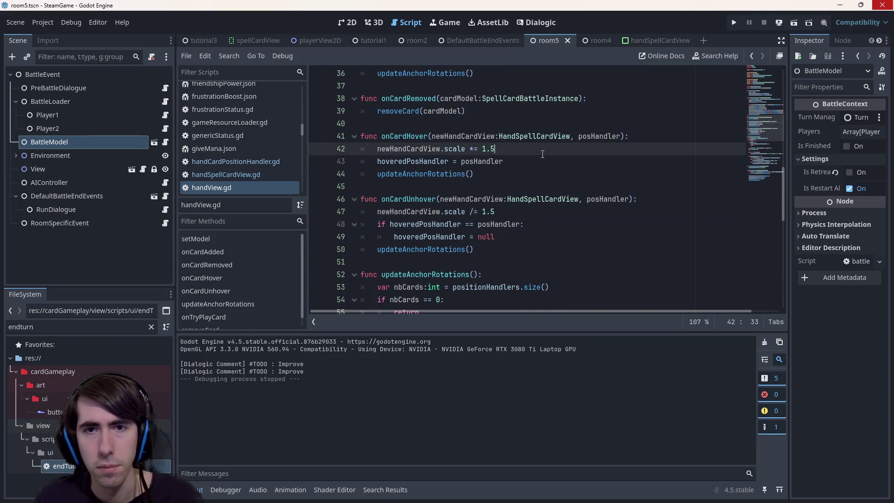
pyautogui.press('Return')
pyautogui.write('z_index = 50')
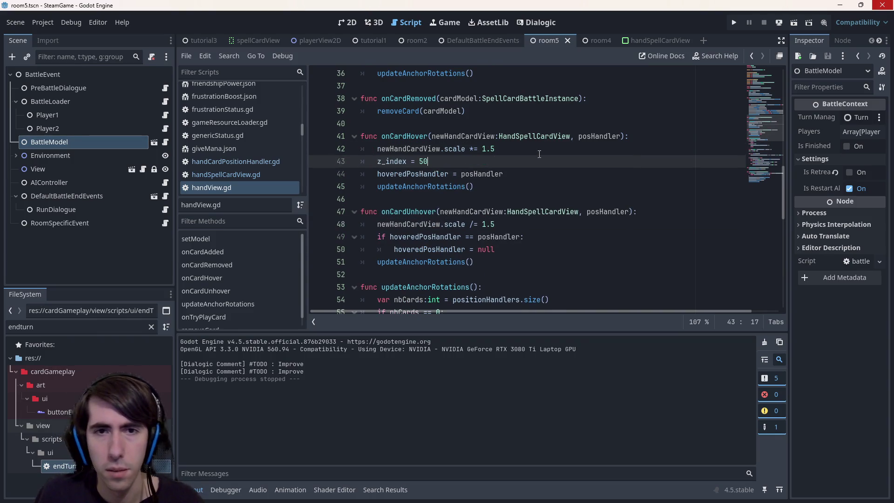
pyautogui.click(511, 228)
pyautogui.press('Return')
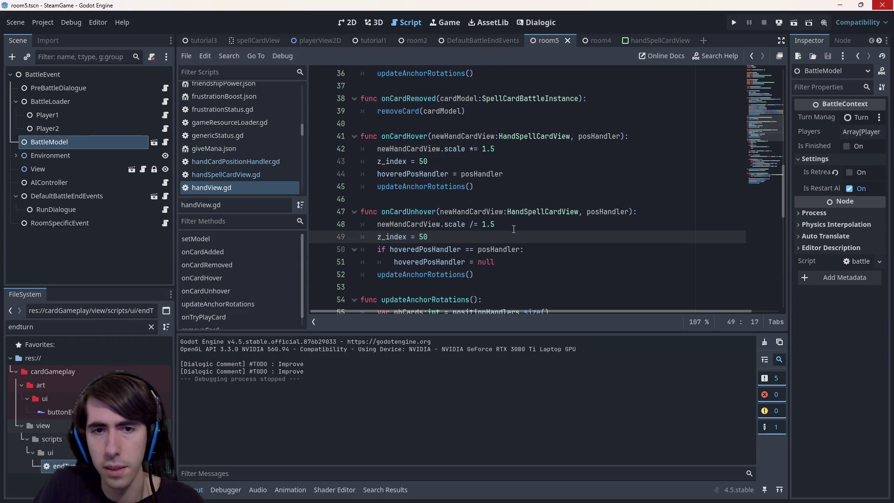
pyautogui.write('0')
pyautogui.hotkey('ctrl', 's')
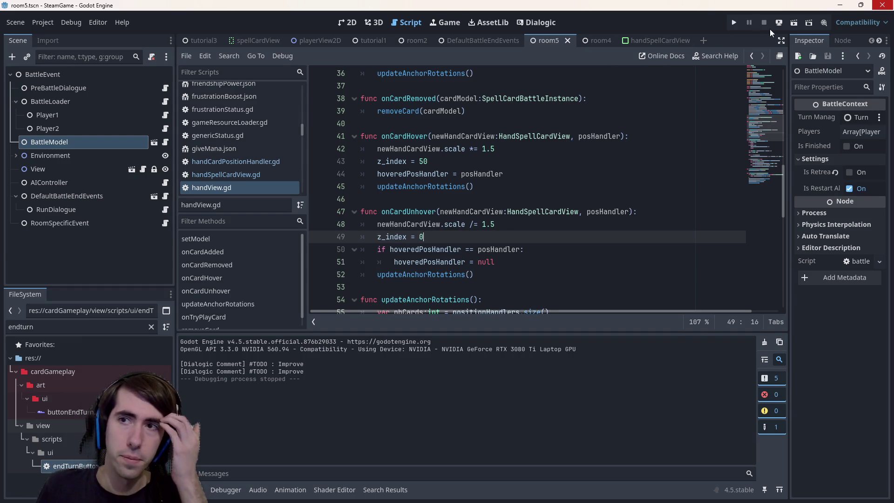
pyautogui.click(791, 24)
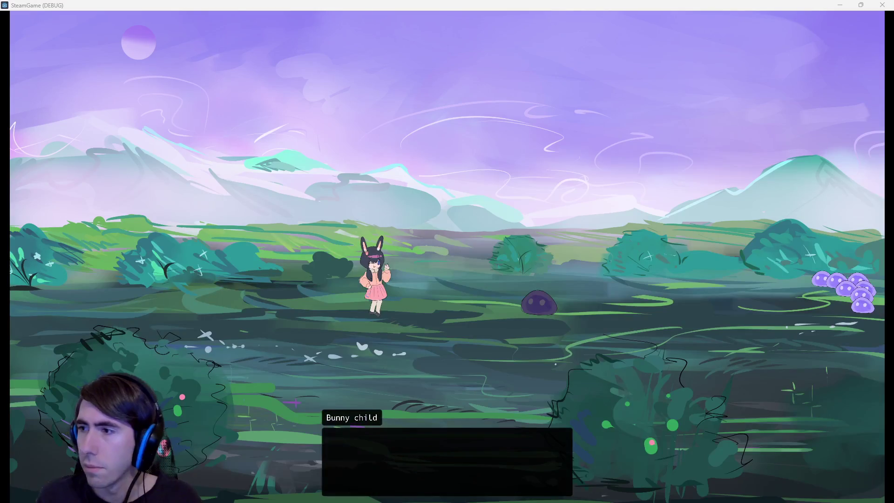
# Step: Start the battle, place the hooded character and cat girl, then minimize the game
pyautogui.click(506, 222)
pyautogui.click(507, 222)
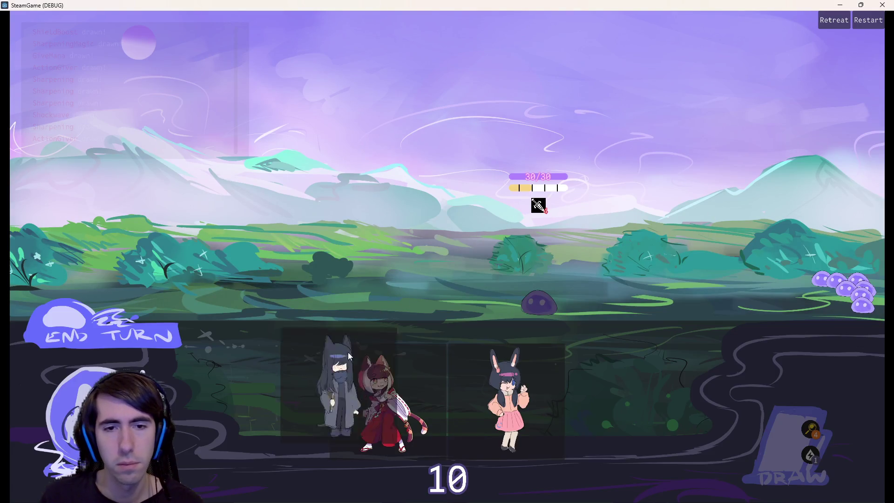
pyautogui.click(348, 359)
pyautogui.click(381, 405)
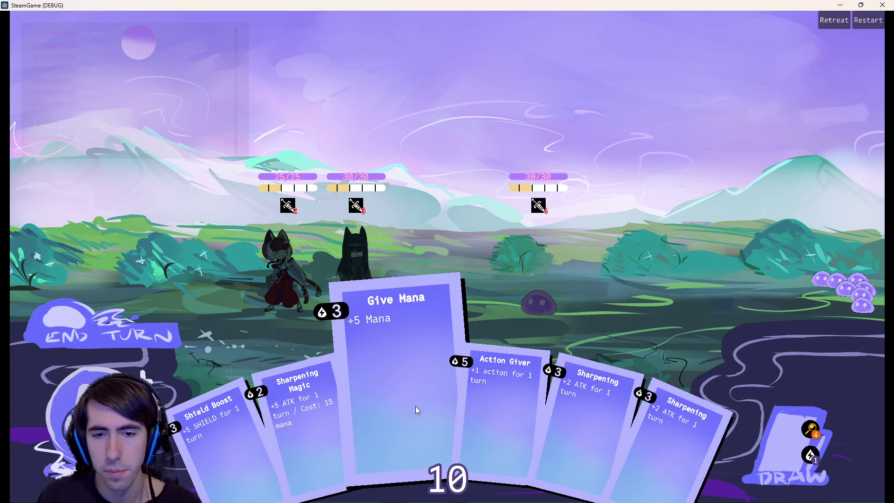
pyautogui.click(839, 5)
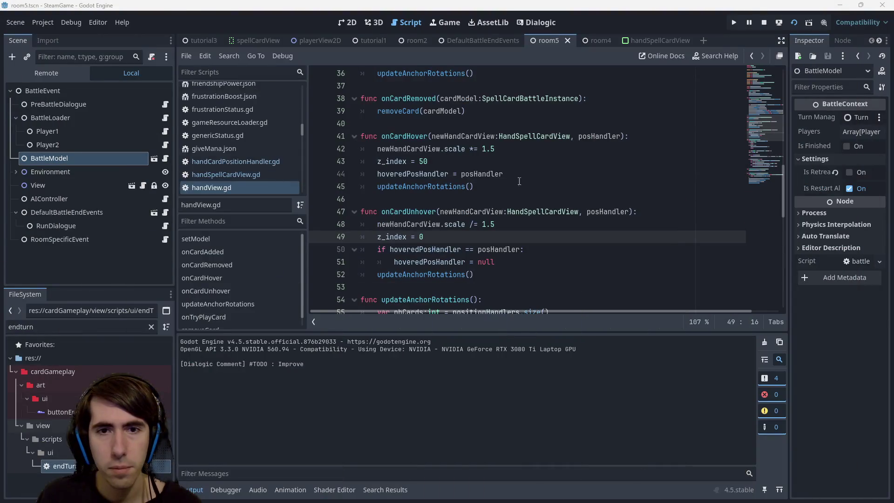
# Step: Prefix both z_index lines with newHandCardView., save handView.gd and rerun the game
pyautogui.doubleClick(415, 224)
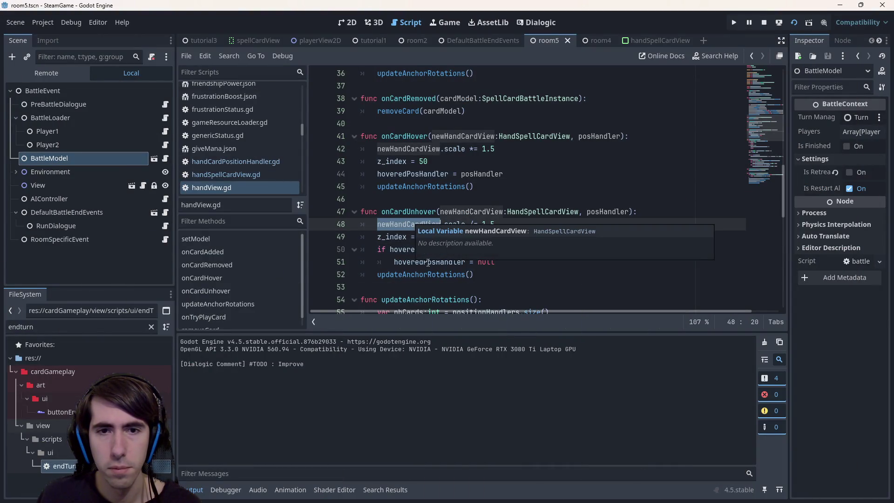
pyautogui.doubleClick(391, 161)
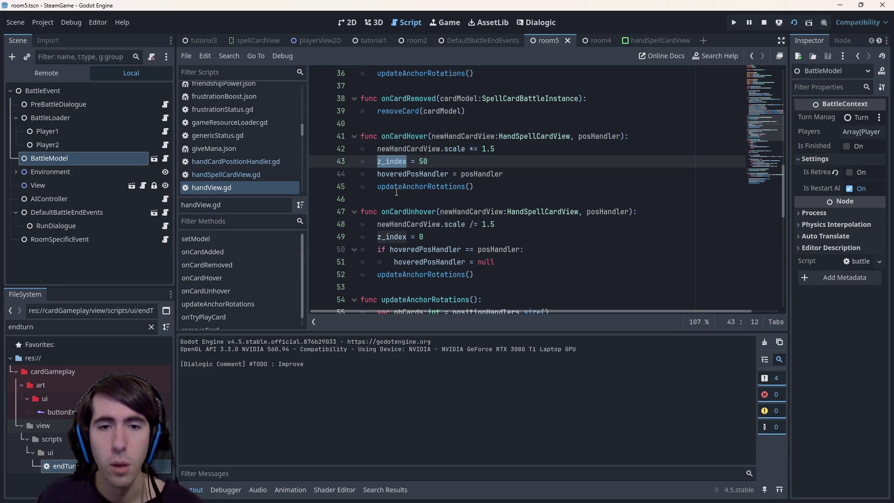
pyautogui.press('Left')
pyautogui.write('newHandCardView.')
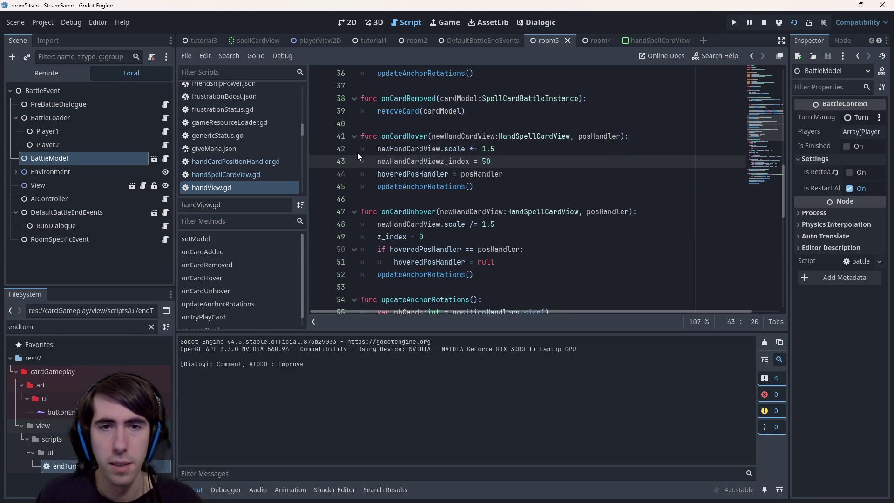
pyautogui.press('Escape')
pyautogui.press('Down')
pyautogui.press('Down')
pyautogui.press('Down')
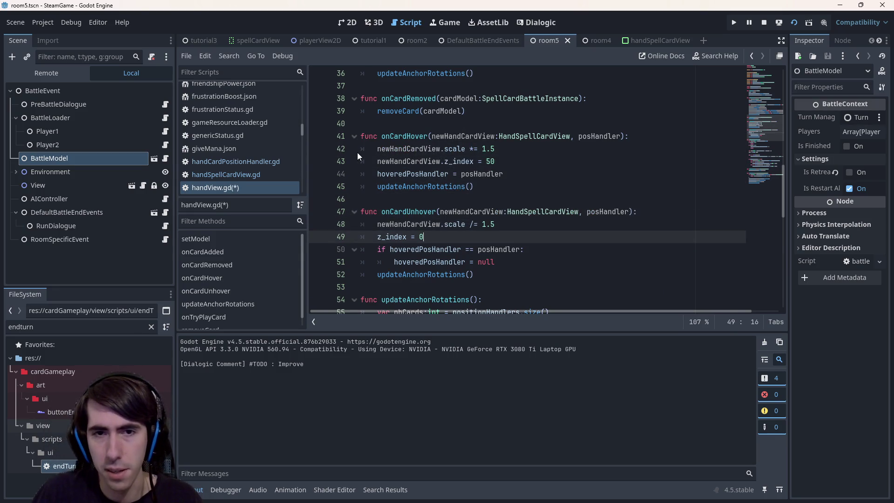
pyautogui.press('Home')
pyautogui.write('newHandCardView.')
pyautogui.hotkey('ctrl', 's')
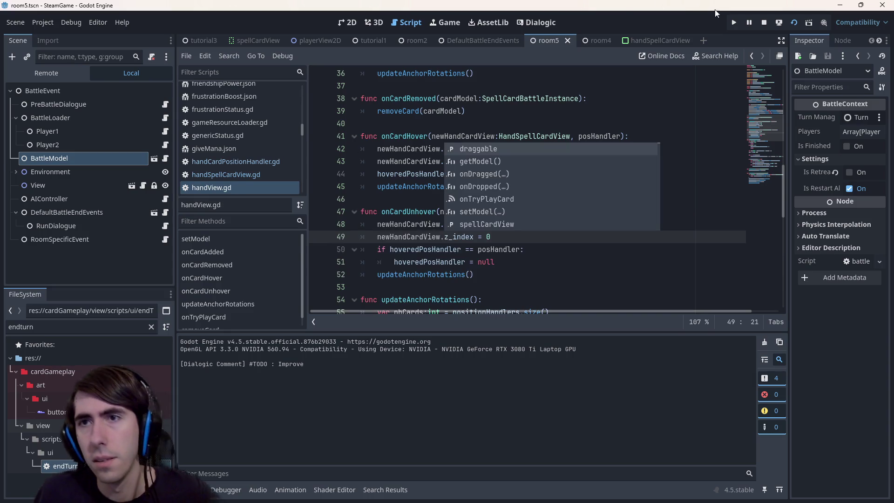
pyautogui.click(767, 22)
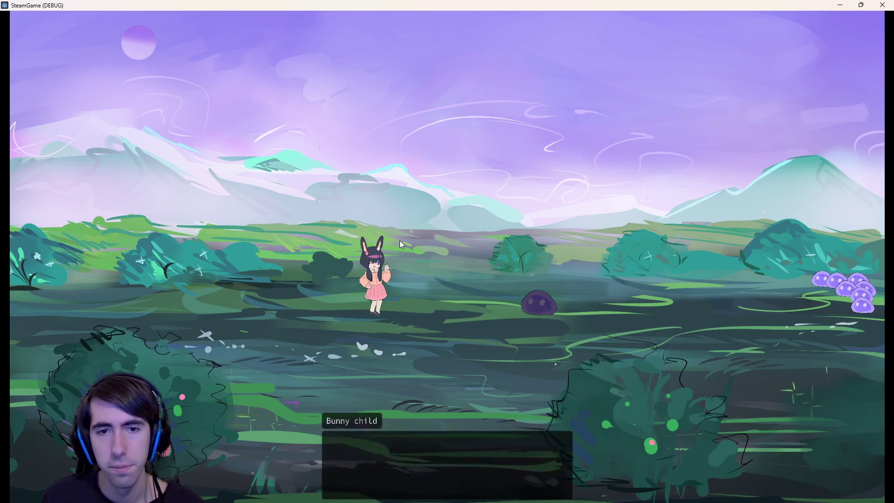
# Step: Start the battle, draw the whole deck into the hand to check hover layering, then close the game
pyautogui.click(400, 241)
pyautogui.click(401, 242)
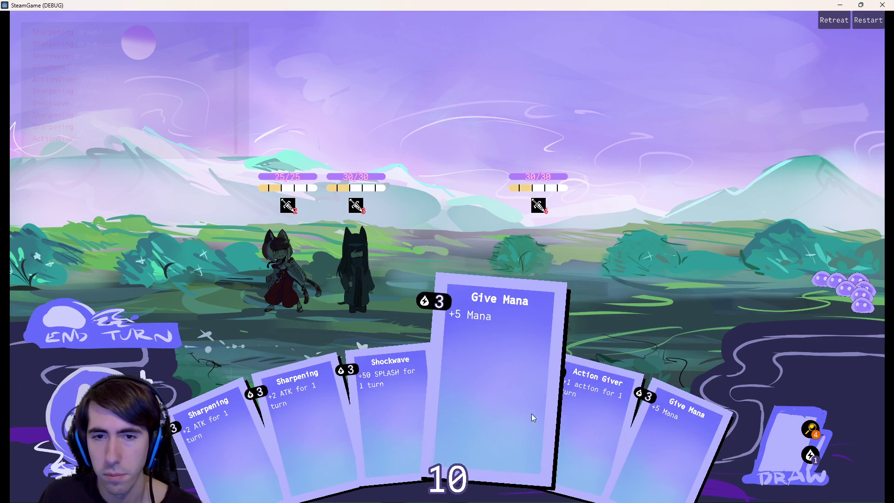
pyautogui.click(772, 423)
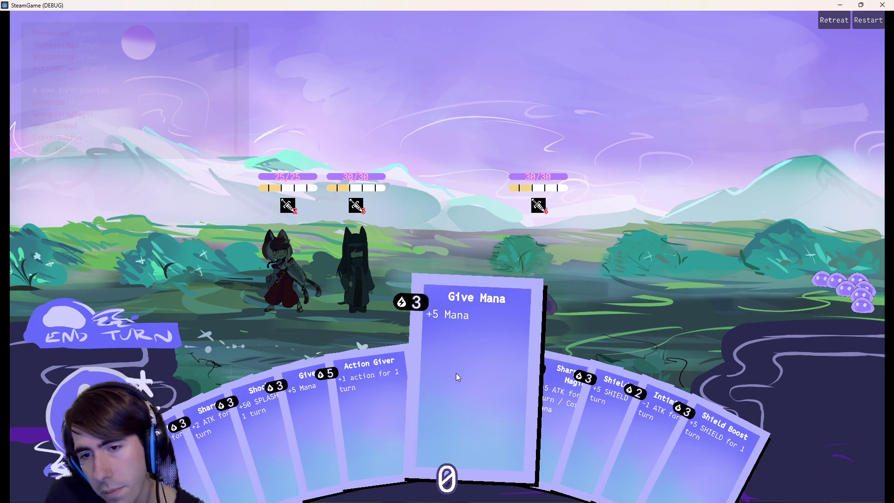
pyautogui.click(883, 4)
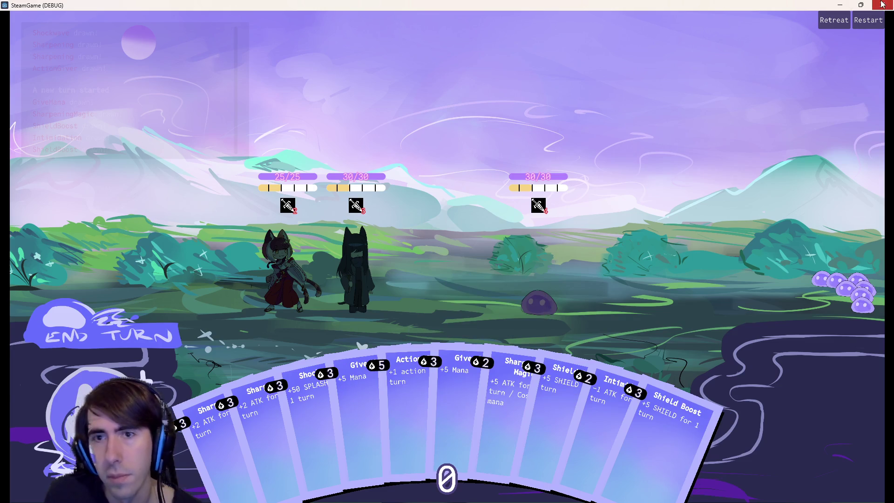
pyautogui.scroll(-9, 468, 261)
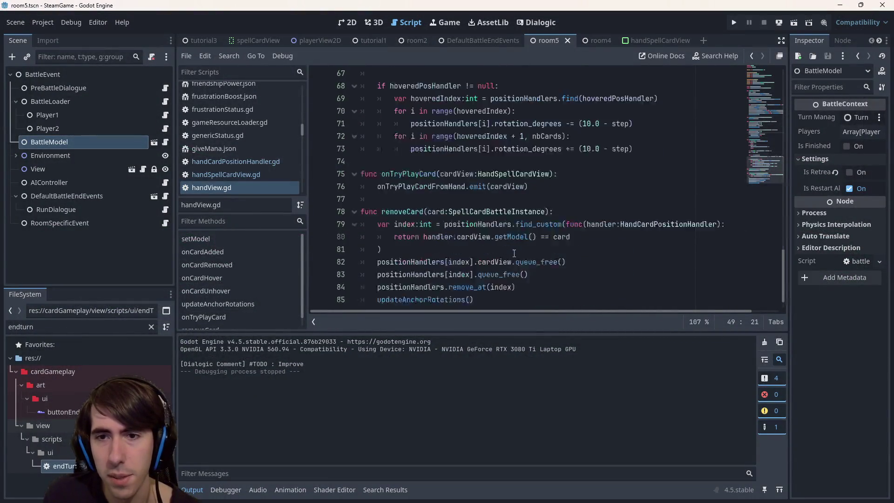
# Step: Insert '2 * ' before (10.0 - step) on line 73 and run the current scene
pyautogui.scroll(-2, 566, 199)
pyautogui.scroll(5, 563, 203)
pyautogui.scroll(-1, 559, 206)
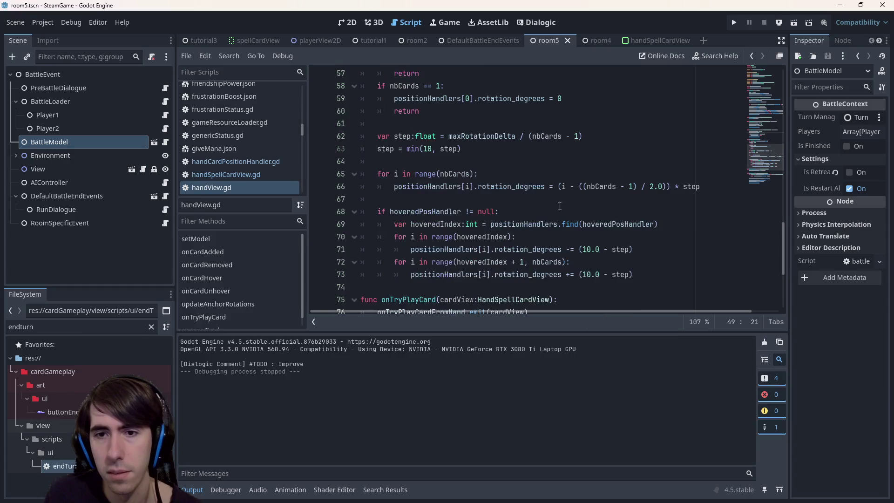
pyautogui.click(580, 274)
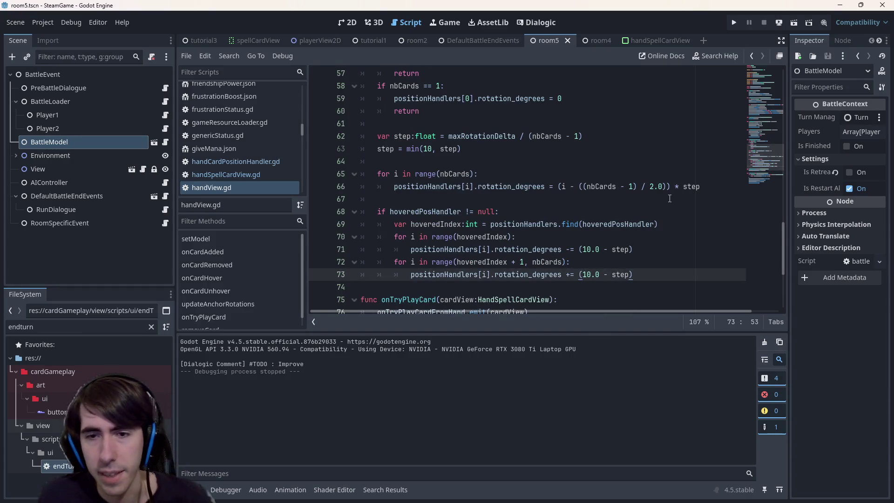
pyautogui.write('2 *')
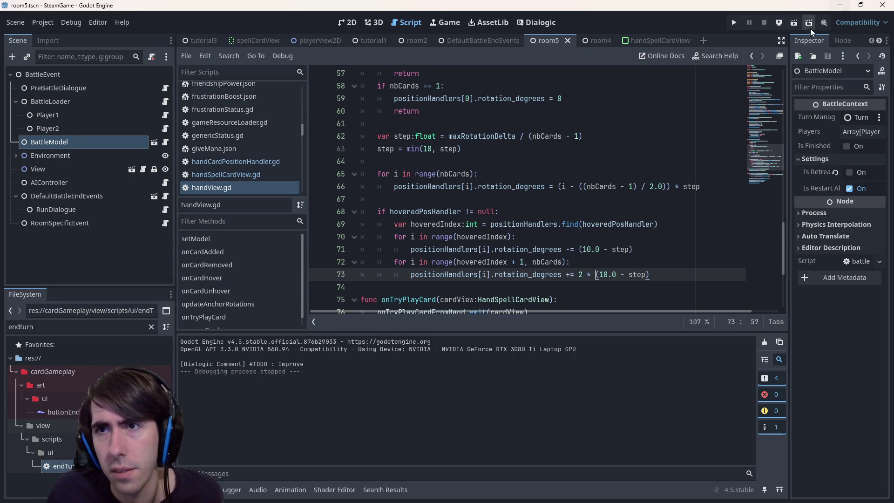
pyautogui.click(794, 22)
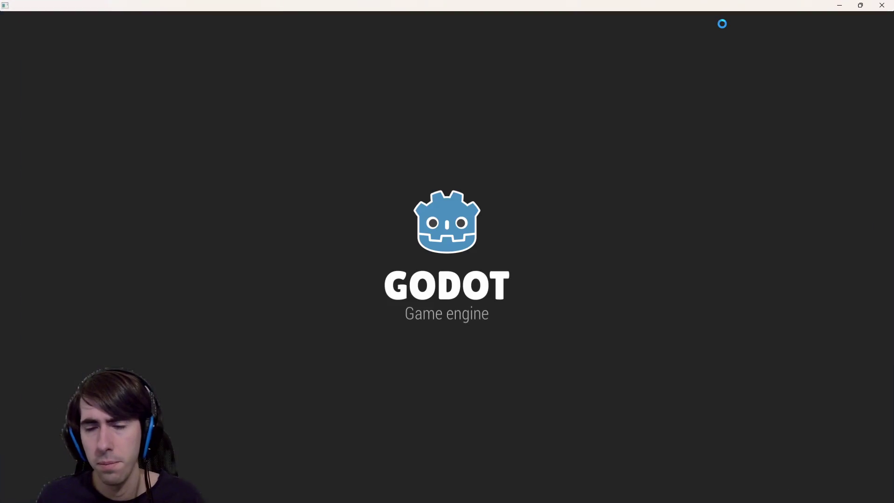
# Step: Skip the dialogue, send in the cat girl, draw a new turn's cards, then close the game
pyautogui.press('space')
pyautogui.press('space')
pyautogui.press('space')
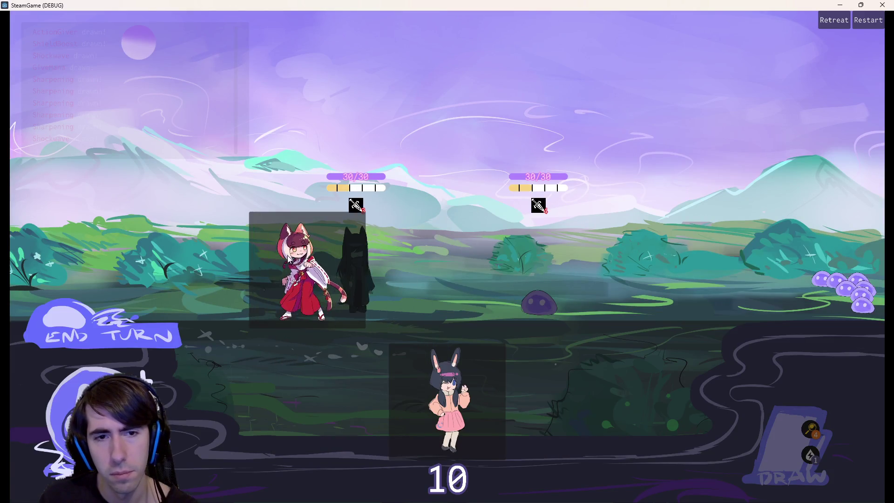
pyautogui.click(289, 258)
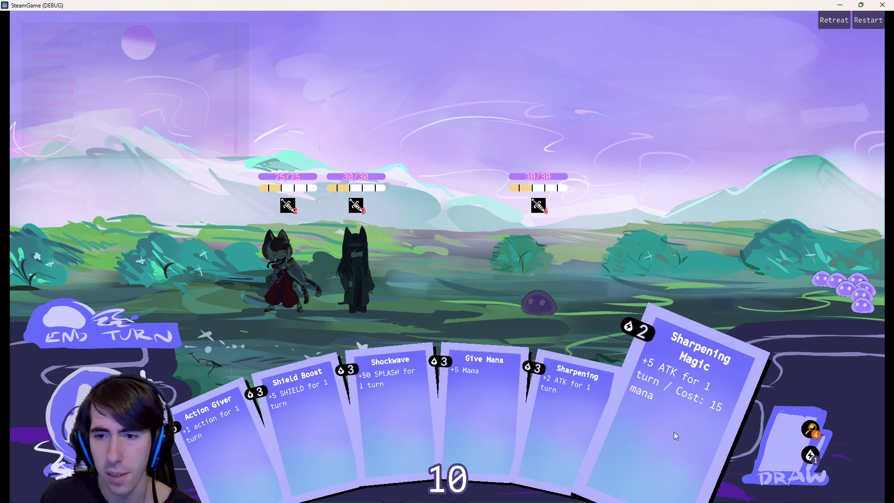
pyautogui.click(778, 446)
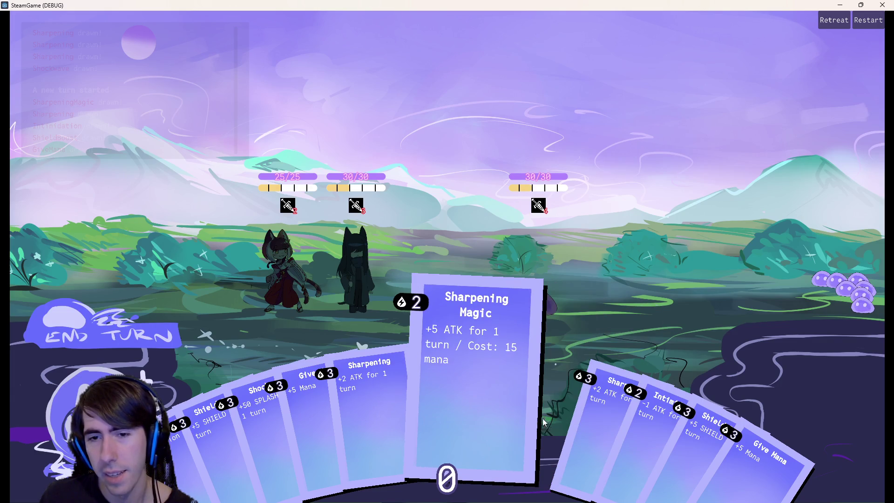
pyautogui.click(882, 4)
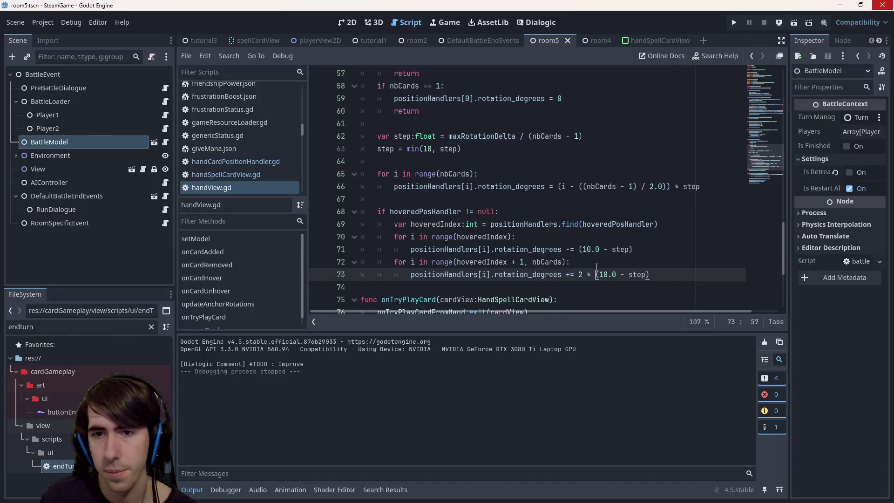
# Step: On line 73, delete '2 * ', change 10.0 to 20.0, and save handView.gd
pyautogui.press('Right')
pyautogui.press('Right')
pyautogui.press('Right')
pyautogui.moveTo(594, 275); pyautogui.dragTo(575, 274)
pyautogui.press('BackSpace')
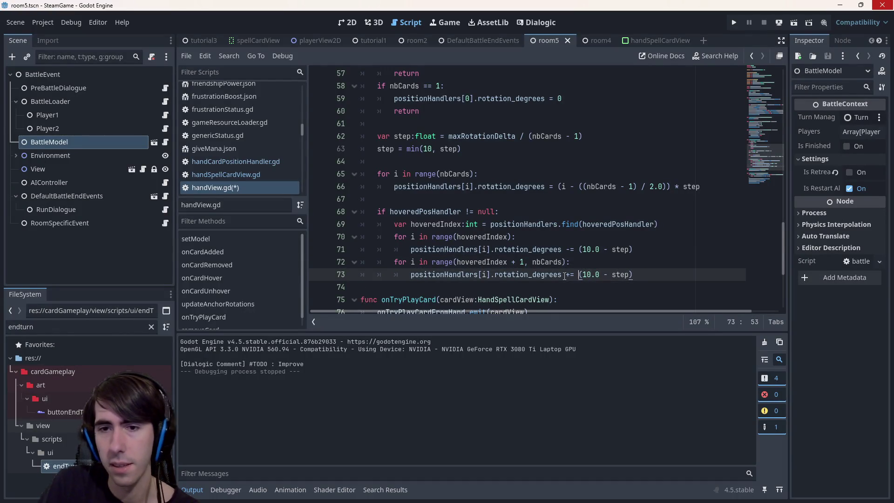
pyautogui.press('BackSpace')
pyautogui.write('2')
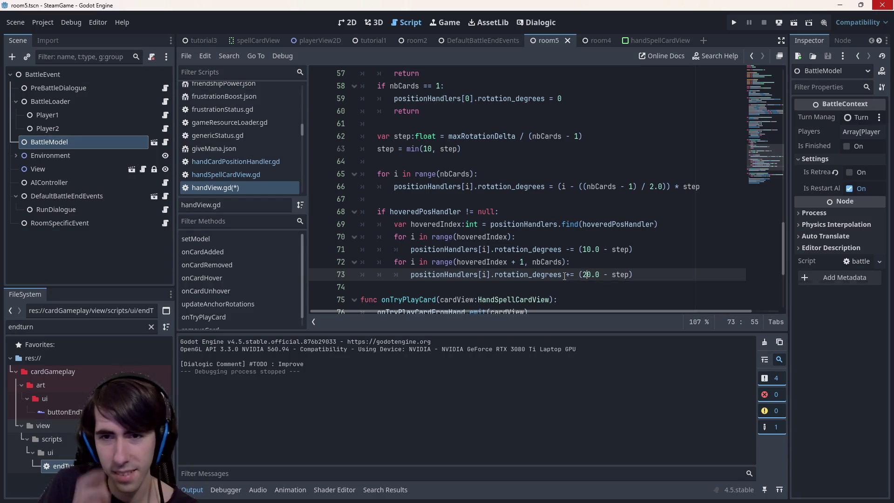
pyautogui.hotkey('ctrl', 's')
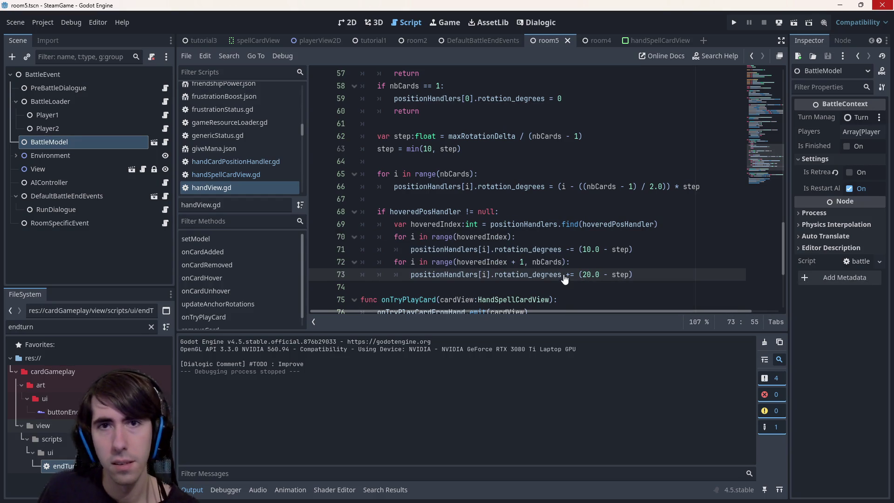
# Step: Run the scene, move the dark-haired character to the front row, view the six-card fan, then close
pyautogui.click(783, 24)
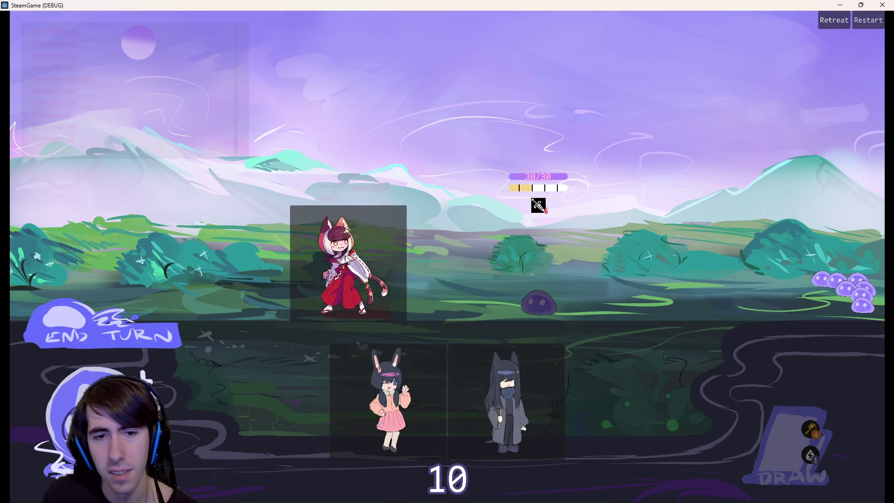
pyautogui.moveTo(479, 379); pyautogui.dragTo(273, 253)
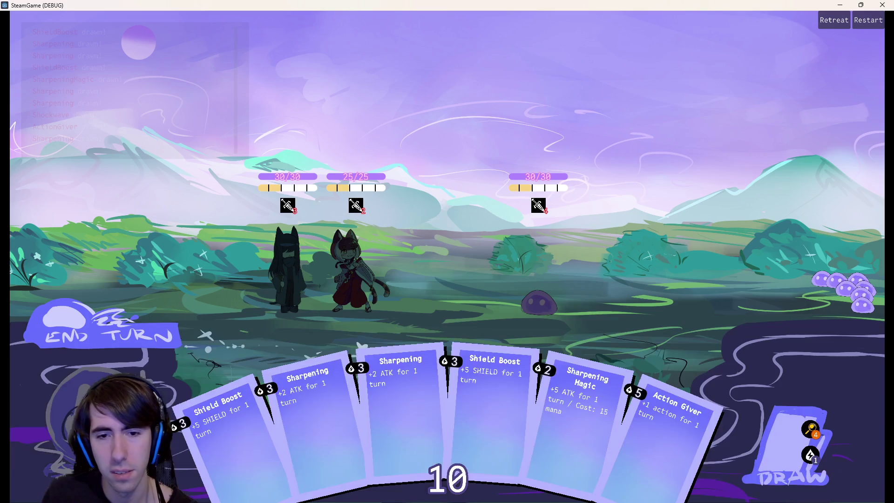
pyautogui.click(883, 5)
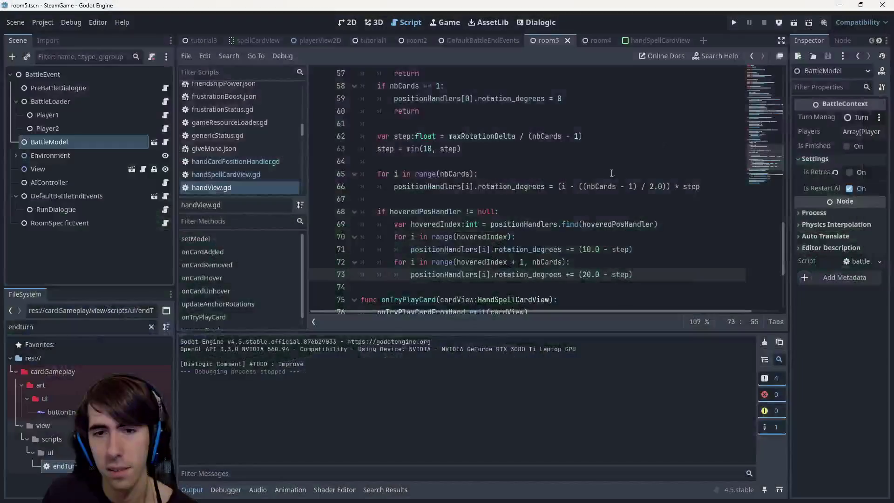
# Step: Try 2 * and then 1.2 * multipliers on line 73's right-side push, then remove them
pyautogui.moveTo(572, 225)
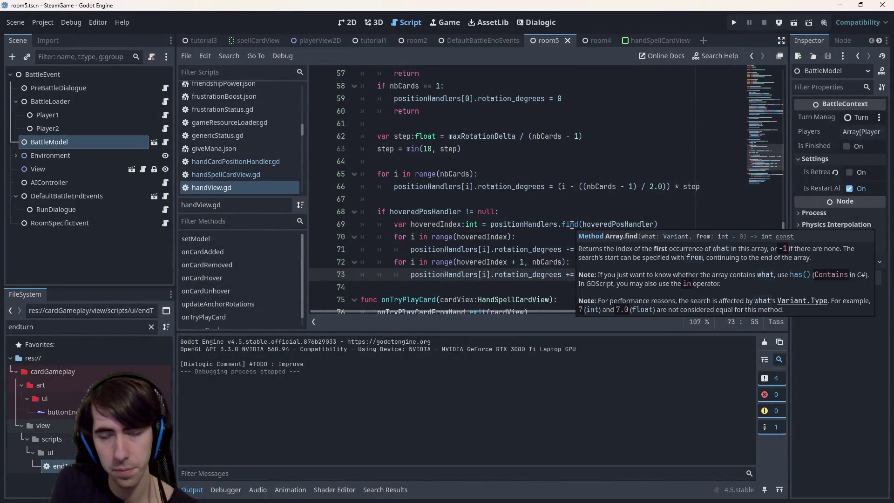
pyautogui.hotkey('shift', 'Left')
pyautogui.hotkey('shift', 'Left')
pyautogui.write('2')
pyautogui.press('BackSpace')
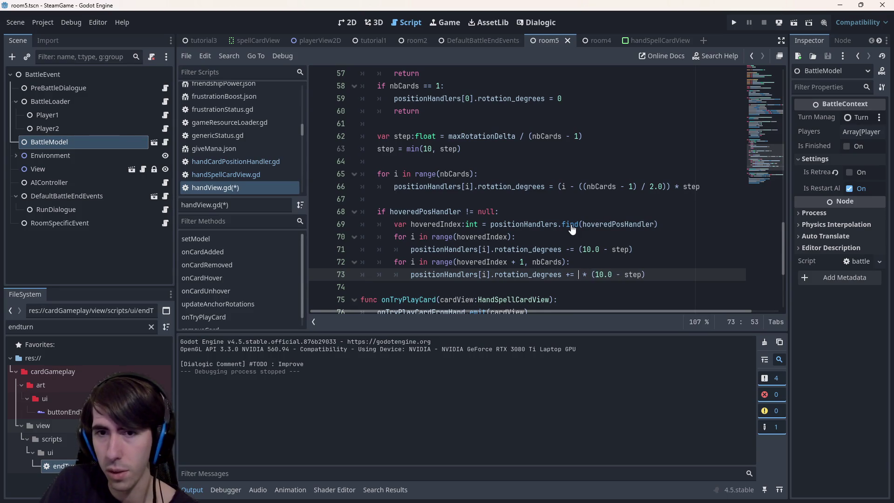
pyautogui.write('1.2')
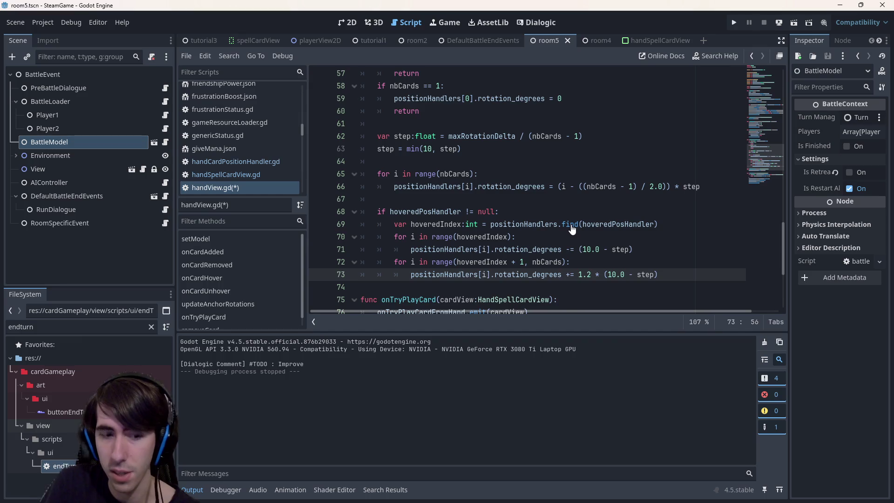
pyautogui.press('BackSpace')
pyautogui.press('BackSpace')
pyautogui.press('BackSpace')
pyautogui.press('Delete')
pyautogui.press('Delete')
pyautogui.press('Delete')
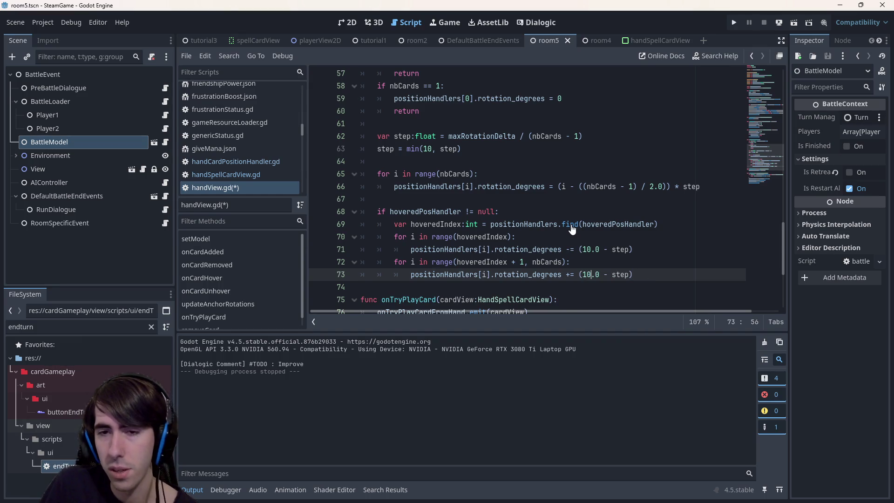
# Step: Change line 73's constant to 13.0, save handView.gd and run the current scene
pyautogui.press('BackSpace')
pyautogui.write('2')
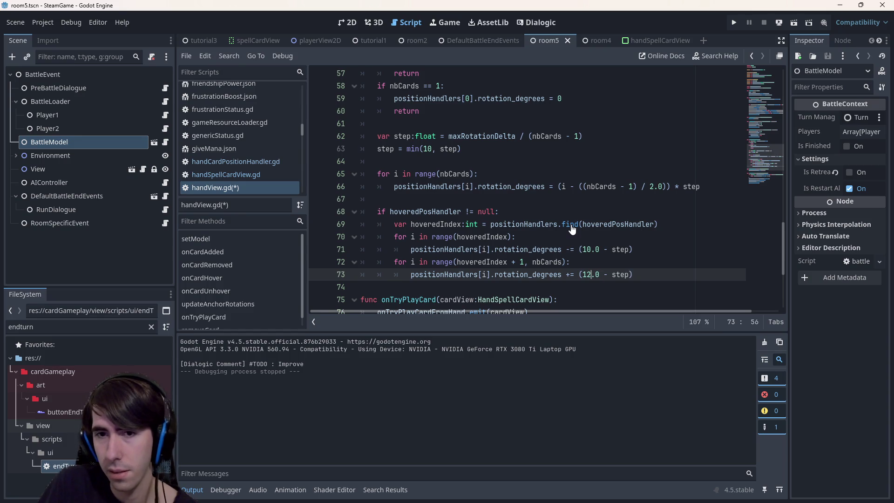
pyautogui.press('BackSpace')
pyautogui.write('3')
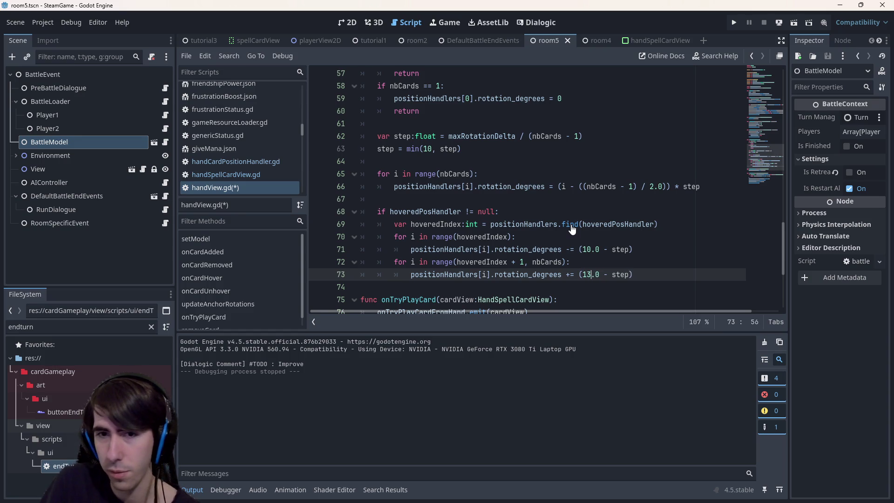
pyautogui.hotkey('ctrl', 's')
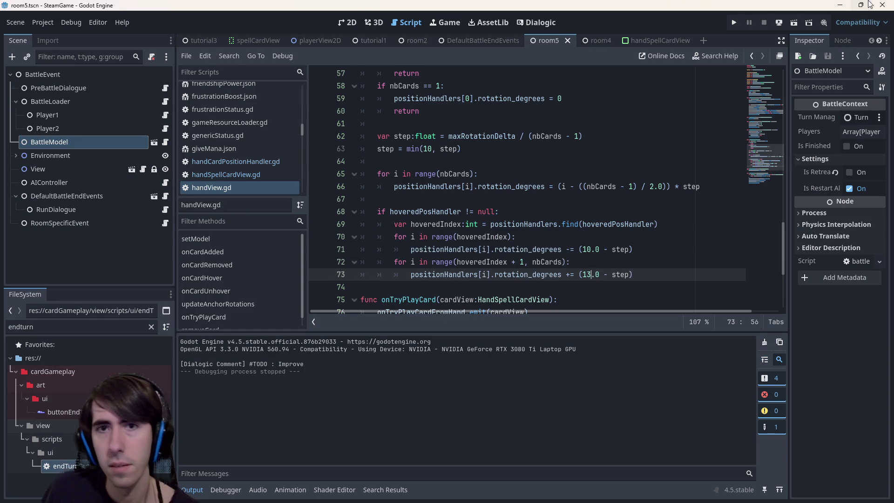
pyautogui.click(794, 22)
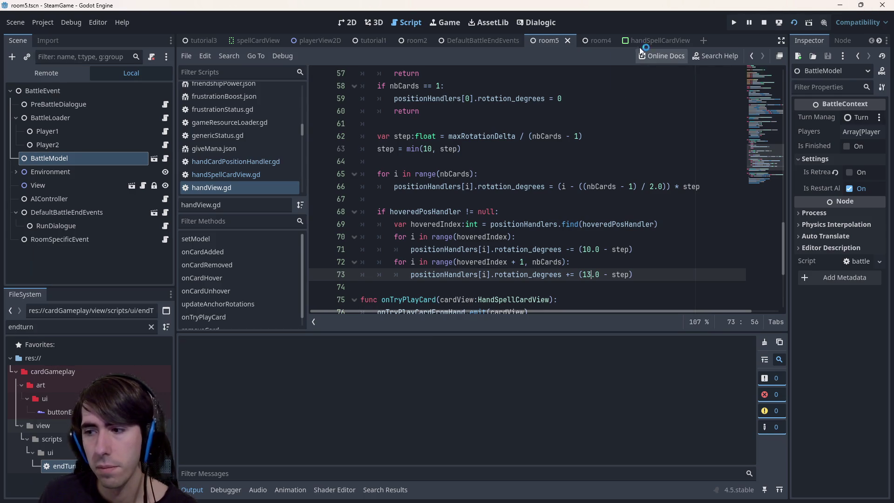
# Step: Skip the intro, place the fox girl and hooded character, draw a new hand, then close the game
pyautogui.press('space')
pyautogui.press('space')
pyautogui.press('space')
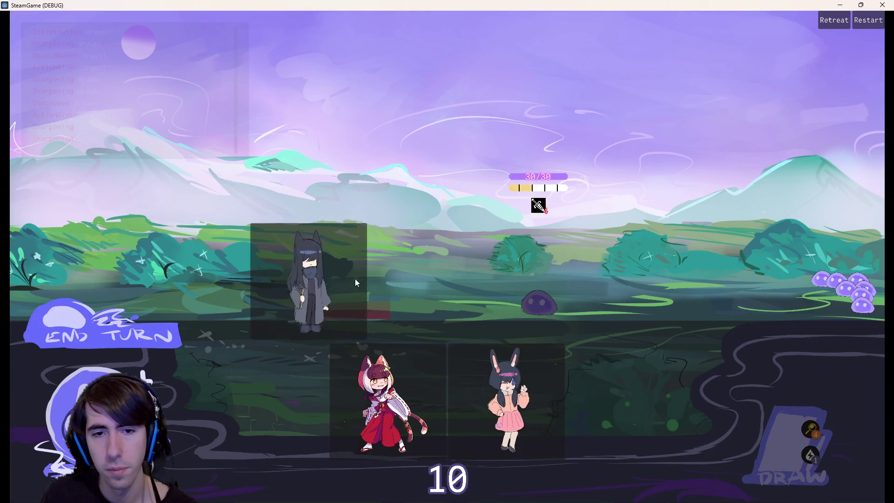
pyautogui.moveTo(355, 279); pyautogui.dragTo(401, 355)
pyautogui.moveTo(355, 407); pyautogui.dragTo(345, 268)
pyautogui.moveTo(493, 383)
pyautogui.mouseDown()
pyautogui.moveTo(418, 250)
pyautogui.moveTo(263, 233)
pyautogui.moveTo(237, 250)
pyautogui.moveTo(270, 247)
pyautogui.mouseUp()
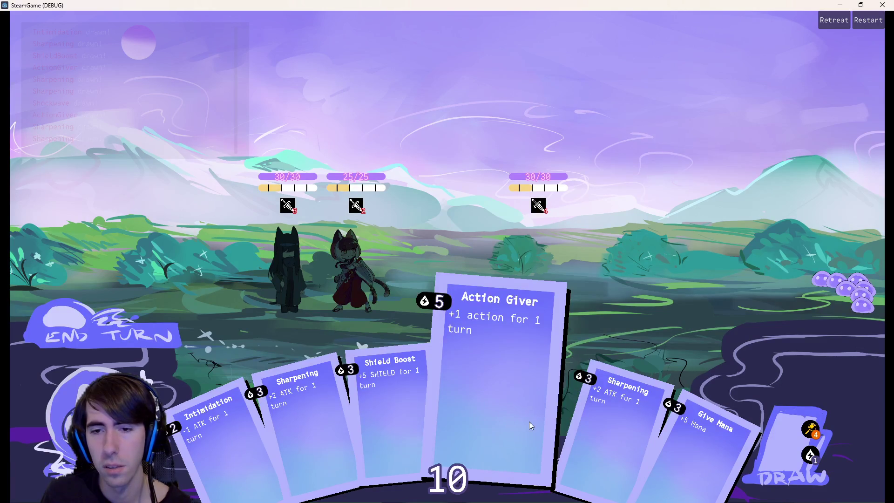
pyautogui.click(805, 447)
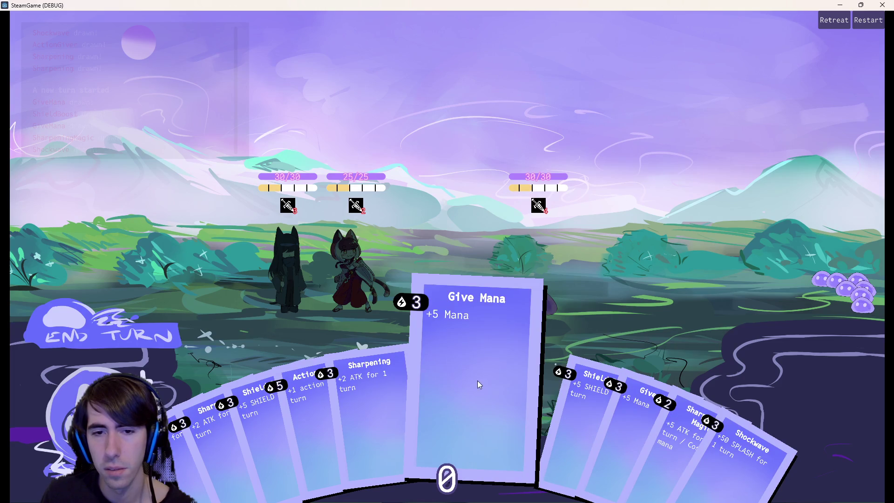
pyautogui.click(882, 4)
# Step: Lower line 73's constant from 13.0 to 11.0 and save handView.gd
pyautogui.press('BackSpace')
pyautogui.write('1')
pyautogui.hotkey('ctrl', 's')
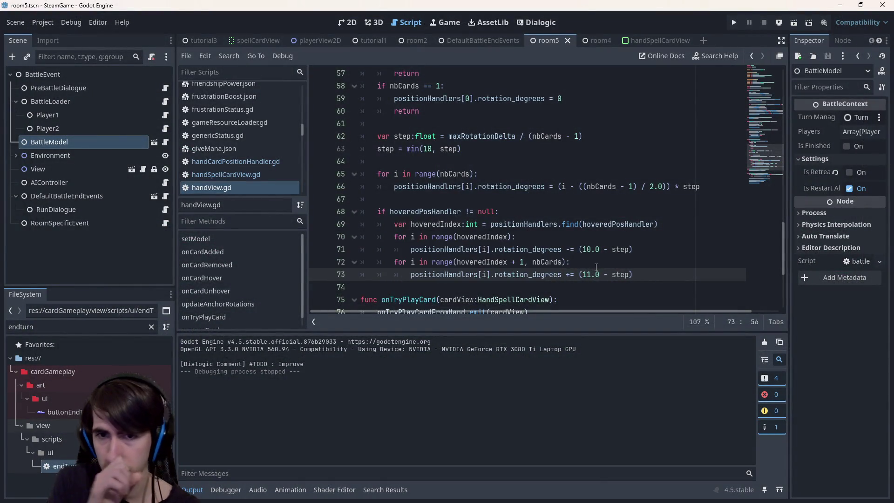
# Step: Run the scene, send the fox girl into battle, draw four extra cards to check the fan, then close the game
pyautogui.click(791, 22)
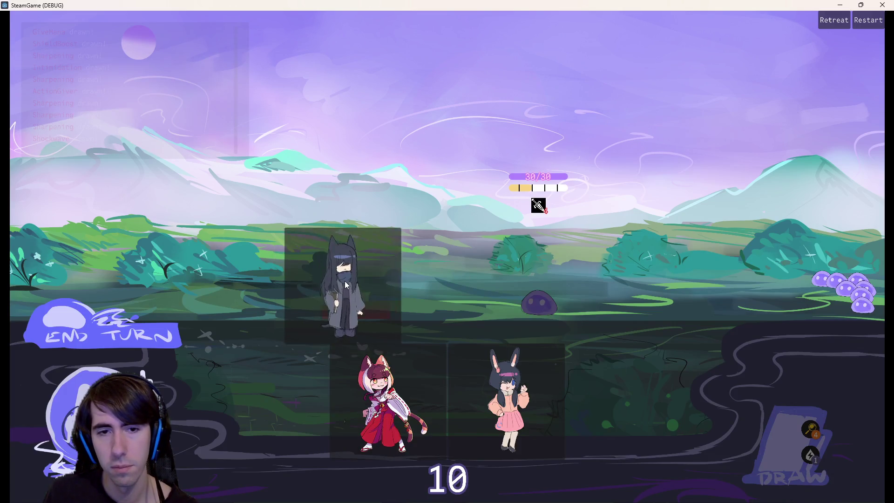
pyautogui.moveTo(379, 398); pyautogui.dragTo(294, 277)
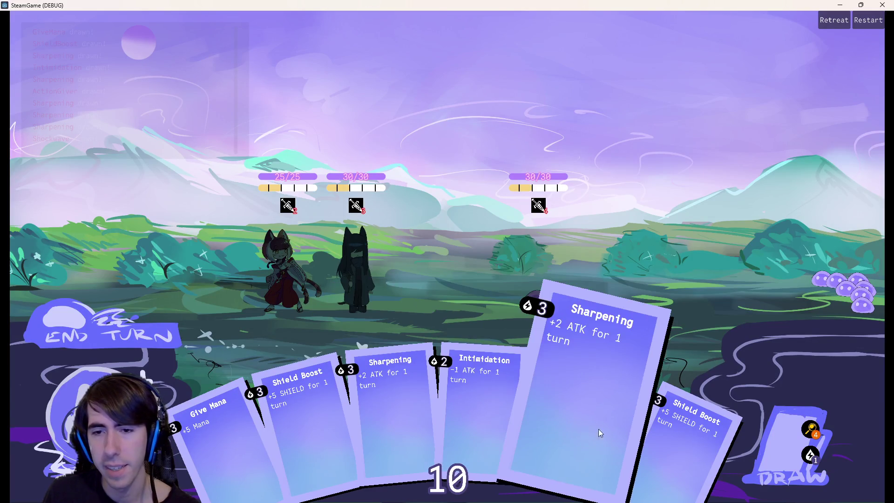
pyautogui.click(761, 431)
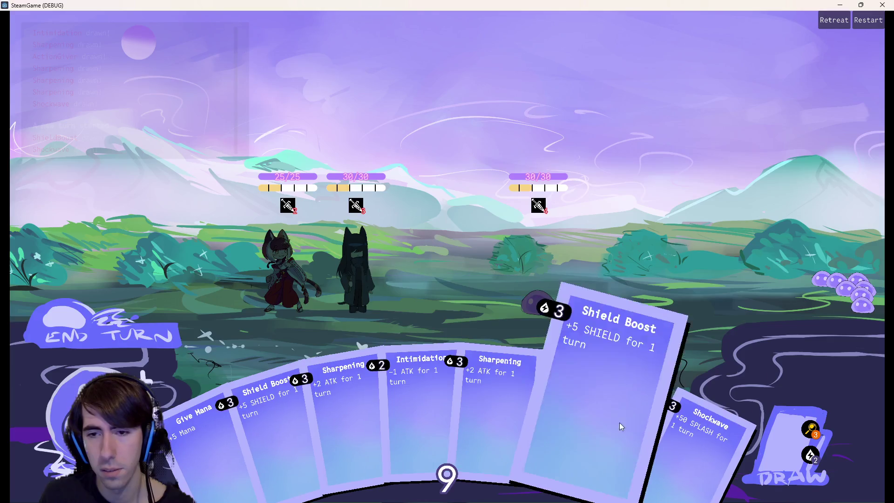
pyautogui.click(798, 435)
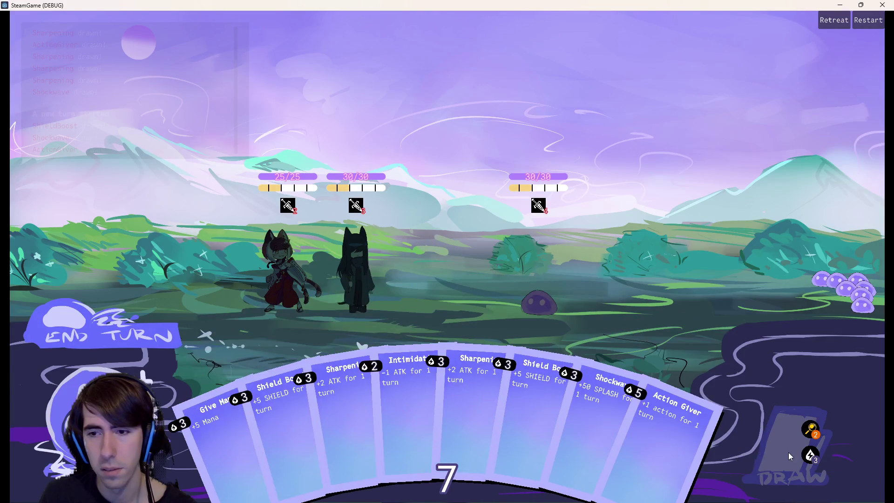
pyautogui.click(798, 434)
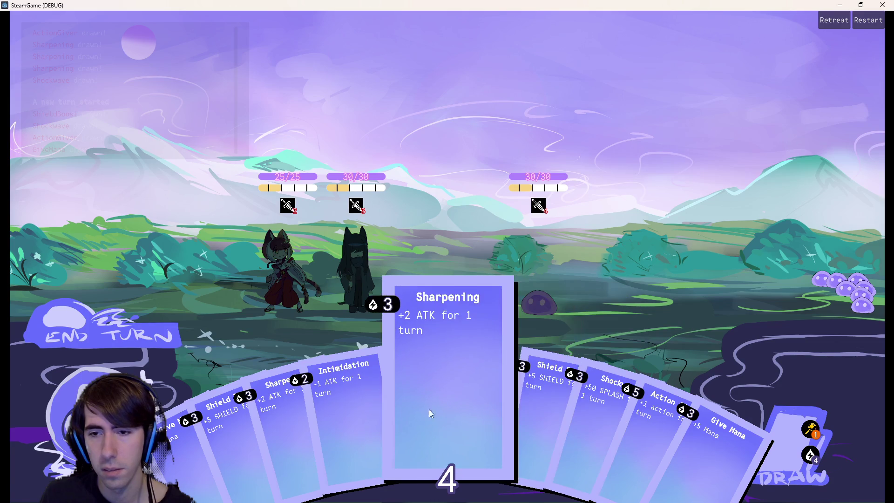
pyautogui.click(780, 419)
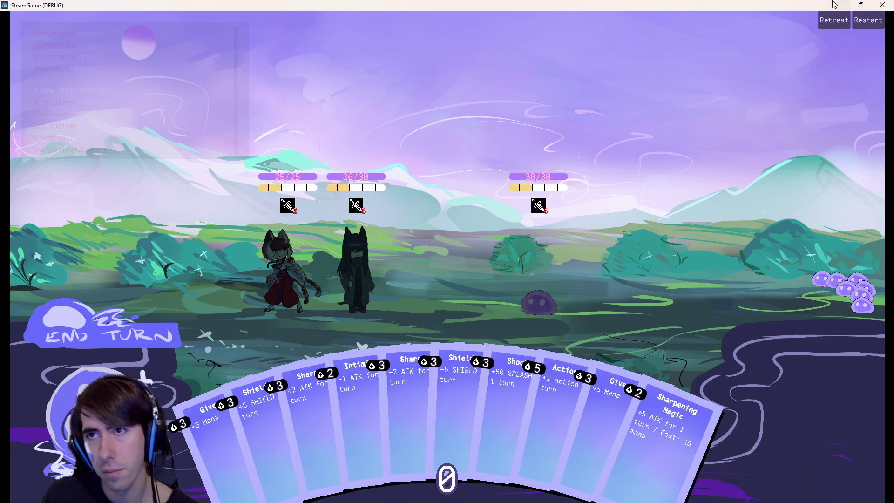
pyautogui.click(884, 5)
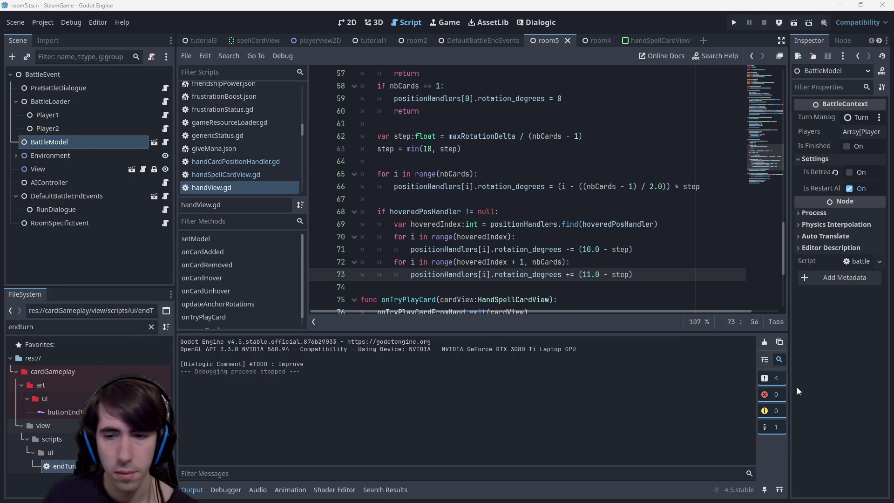
# Step: Open a terminal in the project folder, run git status and stage everything with git add
pyautogui.rightClick(49, 357)
pyautogui.press('Escape')
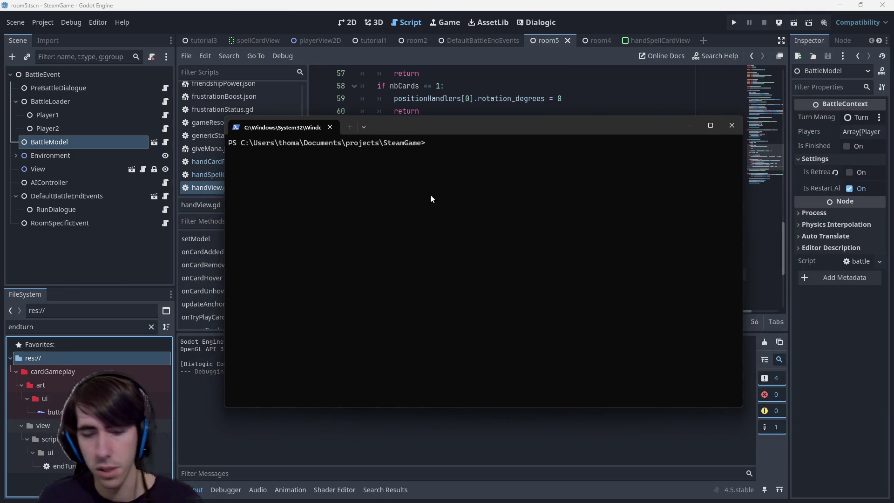
pyautogui.write('git status')
pyautogui.press('Return')
pyautogui.write('git ad')
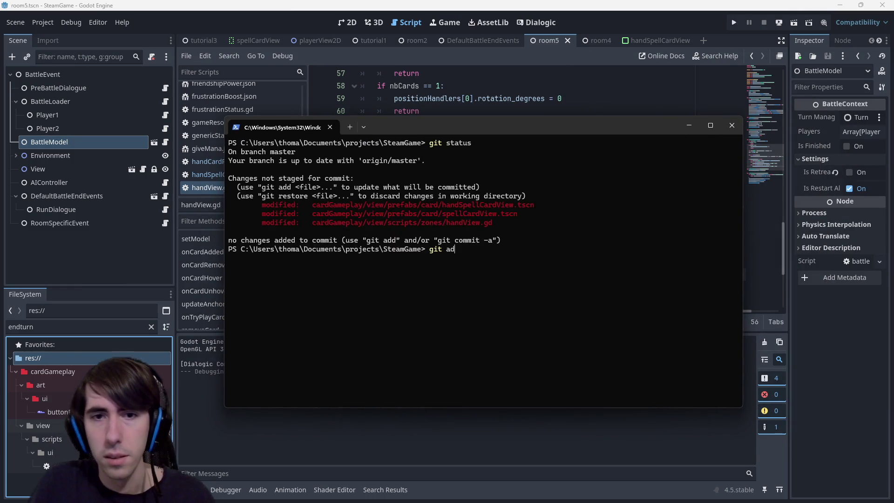
pyautogui.write('d .')
pyautogui.press('Return')
# Step: Commit with message "[MAD-137] Hovering a card now scales it and pushes the other cards" and start git push
pyautogui.write('git commit -m ')
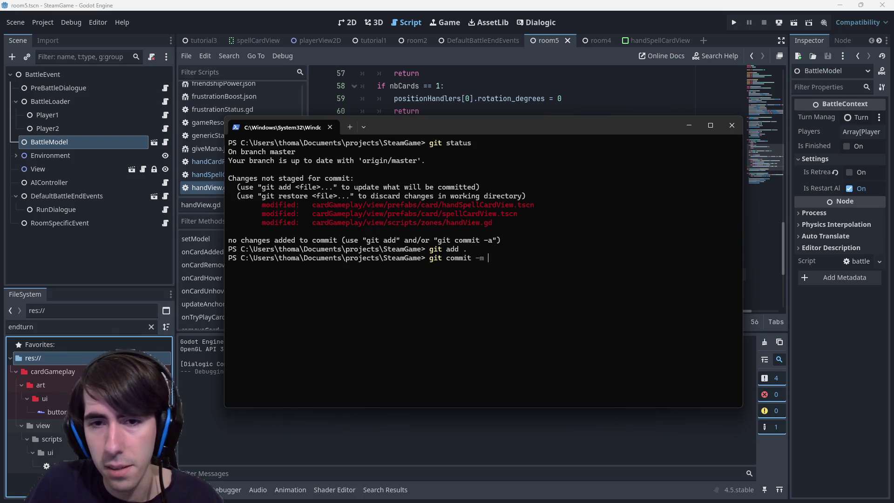
pyautogui.write('"[MAD-137')
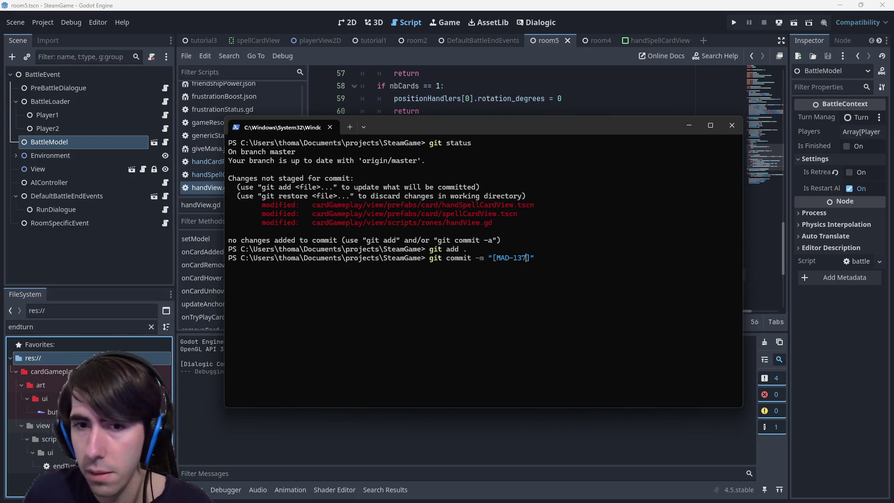
pyautogui.write(']')
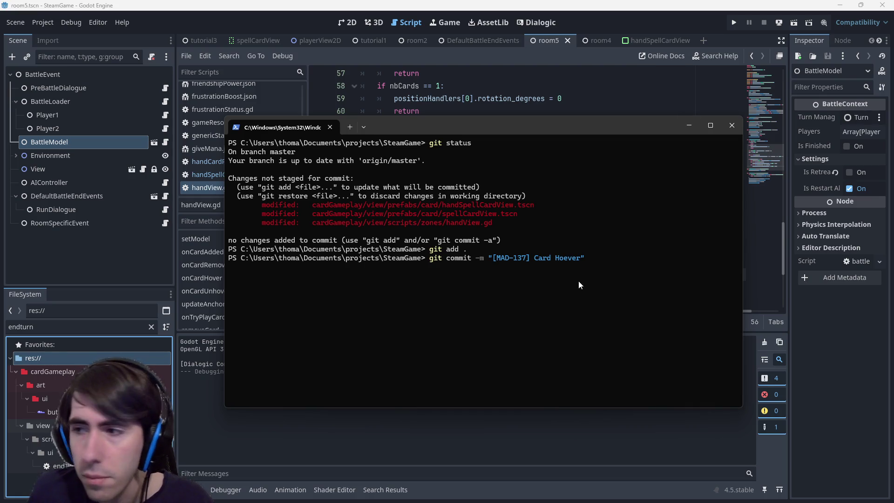
pyautogui.press('Left')
pyautogui.press('BackSpace')
pyautogui.press('BackSpace')
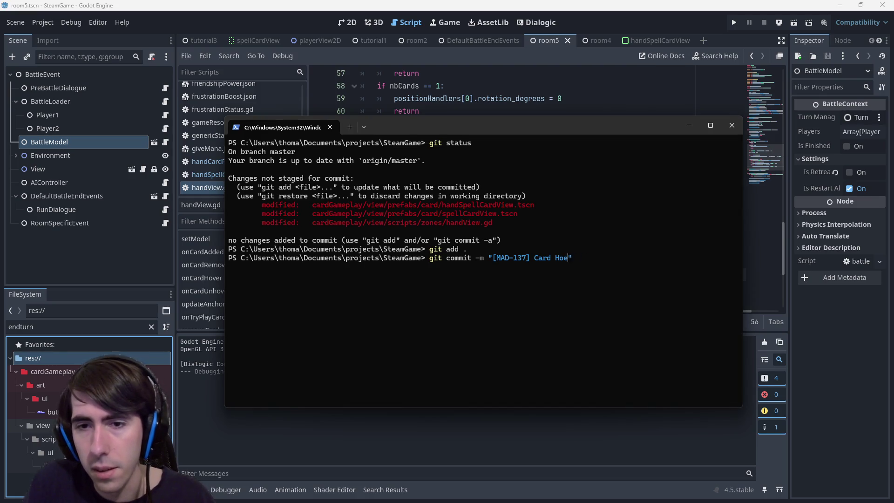
pyautogui.hotkey('ctrl', 'BackSpace')
pyautogui.hotkey('ctrl', 'BackSpace')
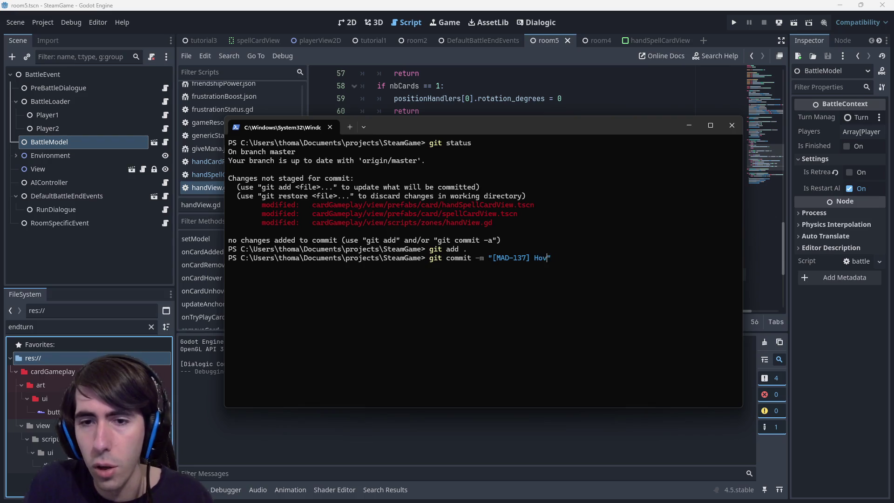
pyautogui.write('not')
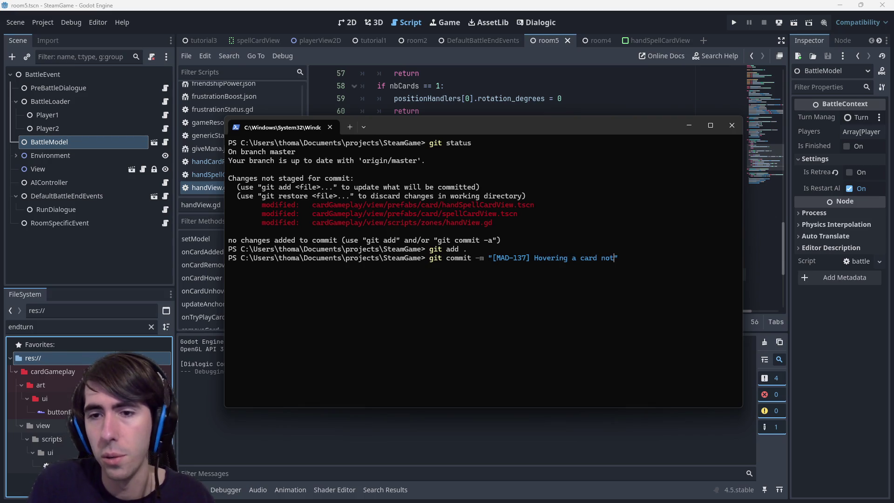
pyautogui.write('scales it and pushes neh')
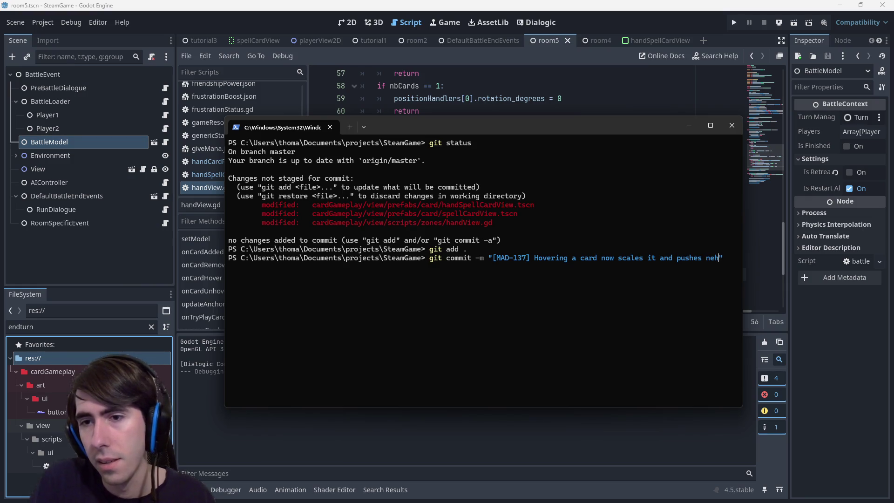
pyautogui.write('oth')
pyautogui.write('cards')
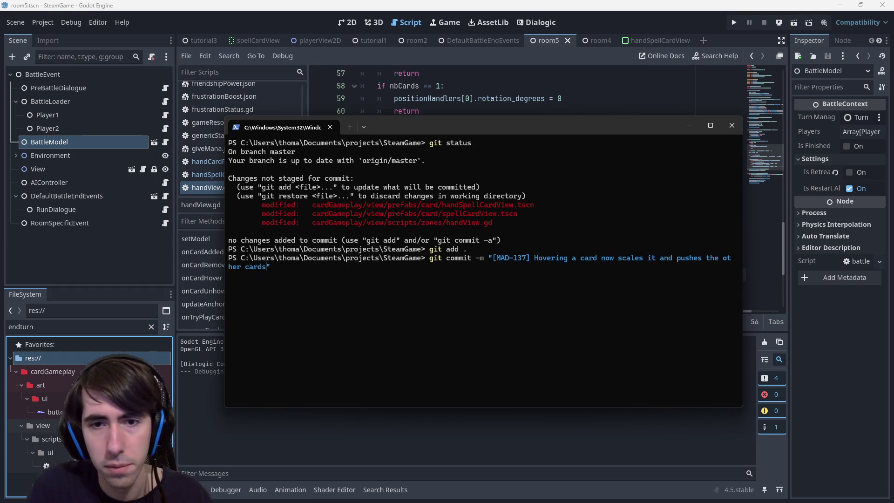
pyautogui.press('Return')
pyautogui.write('git push')
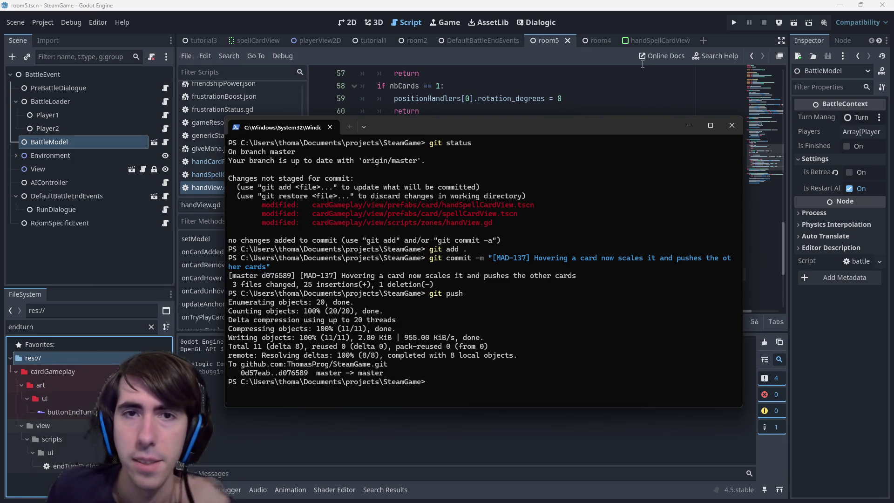
# Step: Close the terminal window and switch Godot back to the 2D scene view
pyautogui.click(531, 5)
pyautogui.click(356, 21)
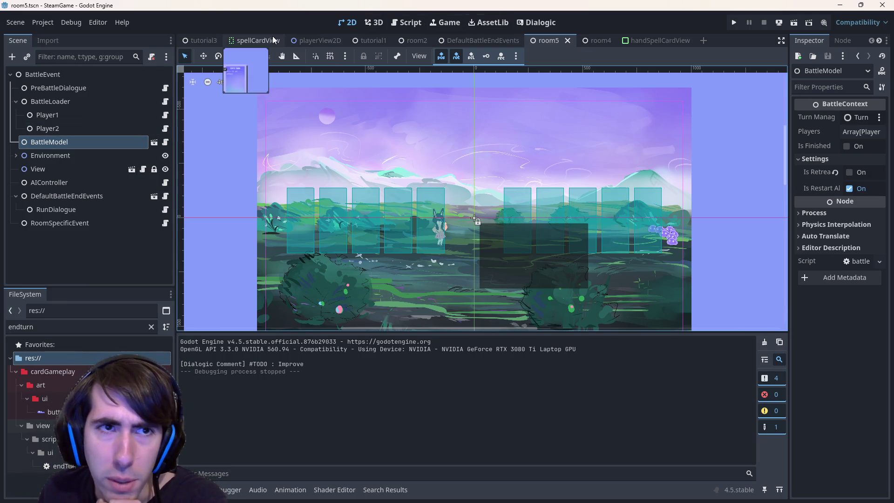
# Step: Open the playerView2D scene and scroll through the handView.gd script
pyautogui.click(303, 41)
pyautogui.scroll(-4, 505, 197)
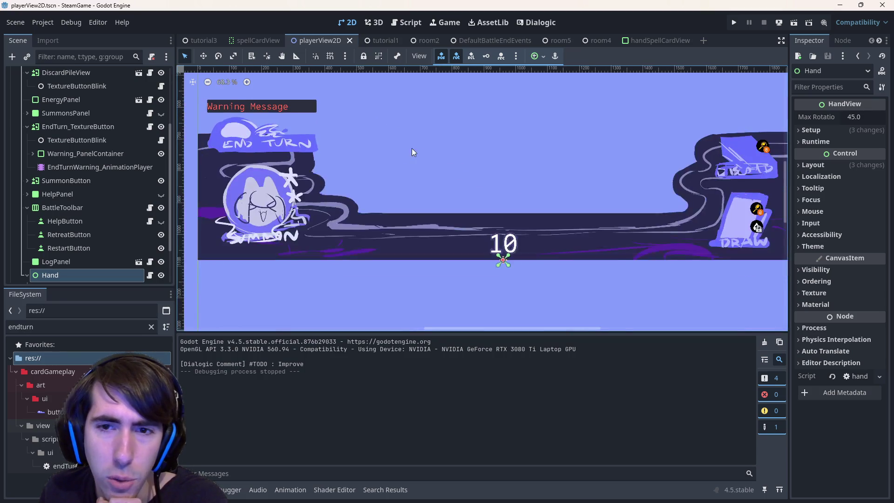
pyautogui.click(406, 23)
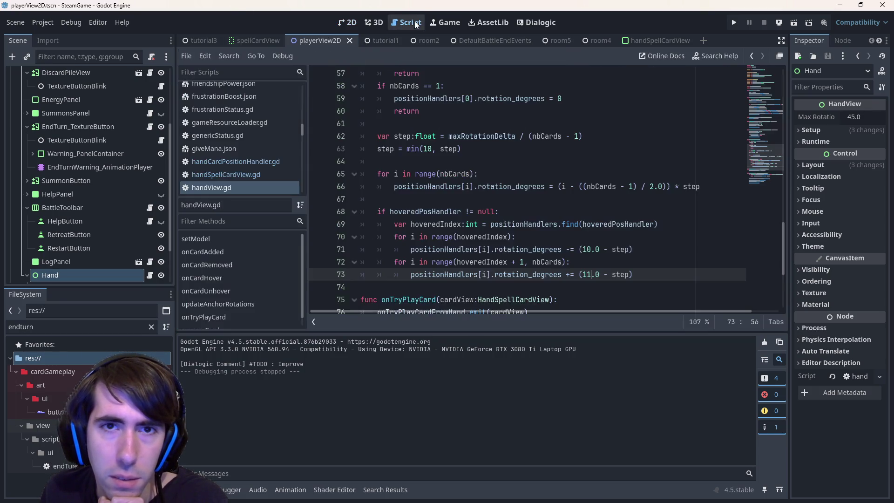
pyautogui.scroll(-2, 526, 186)
pyautogui.scroll(10, 464, 181)
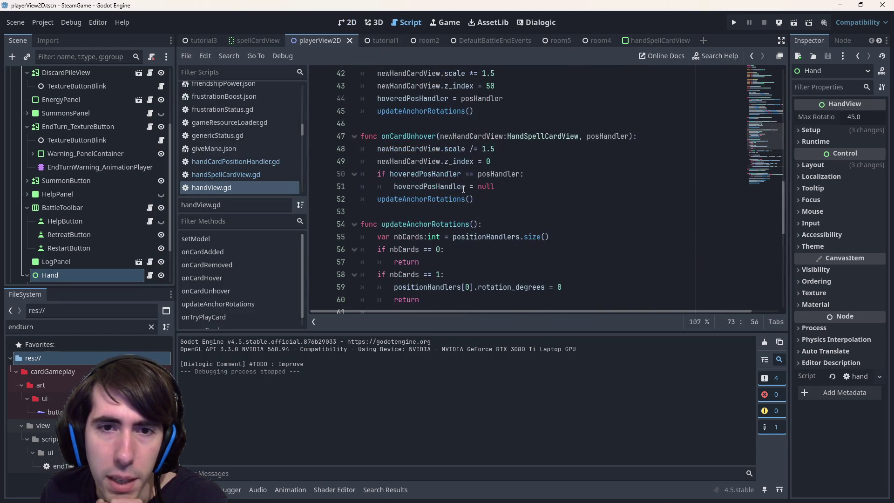
pyautogui.scroll(-12, 465, 182)
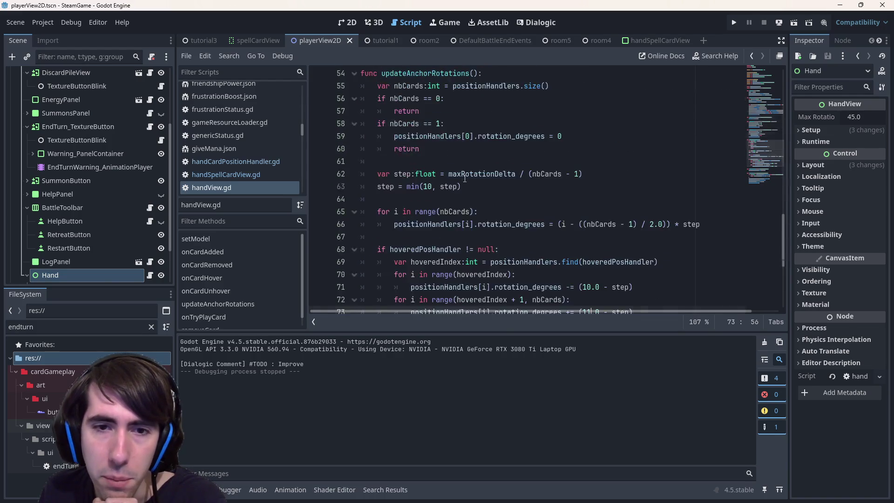
# Step: Review handSpellCardView.gd around lines 18-21, then return to the playerView2D 2D canvas
pyautogui.click(273, 175)
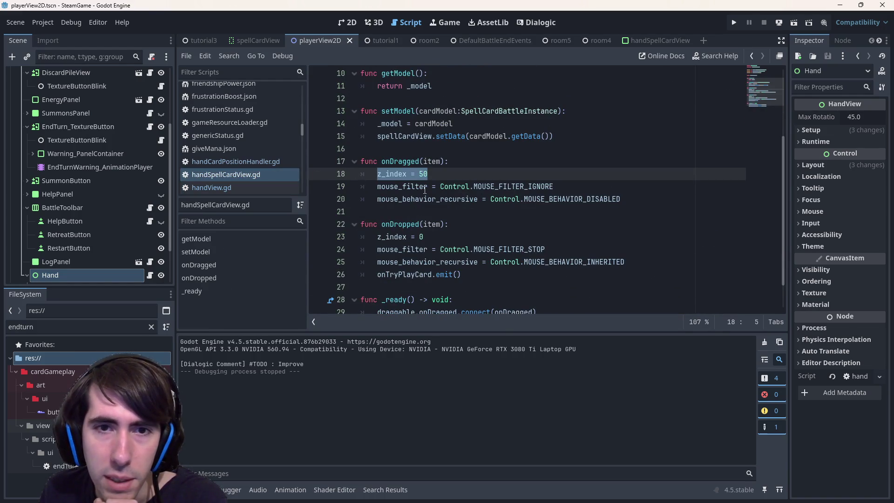
pyautogui.scroll(-1, 436, 220)
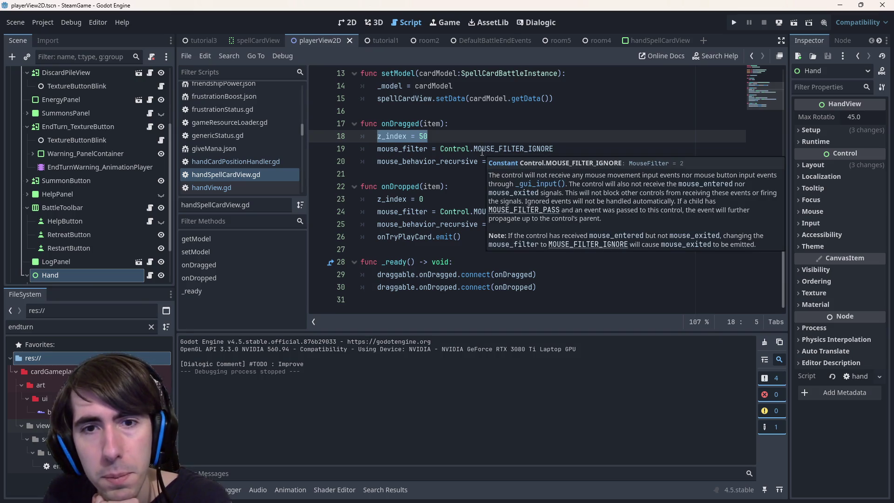
pyautogui.click(577, 186)
pyautogui.click(572, 176)
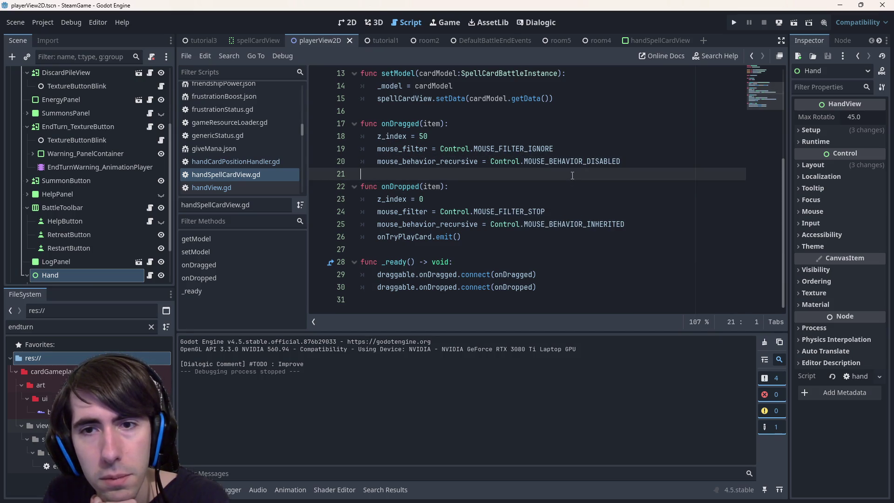
pyautogui.click(646, 161)
pyautogui.scroll(1, 530, 205)
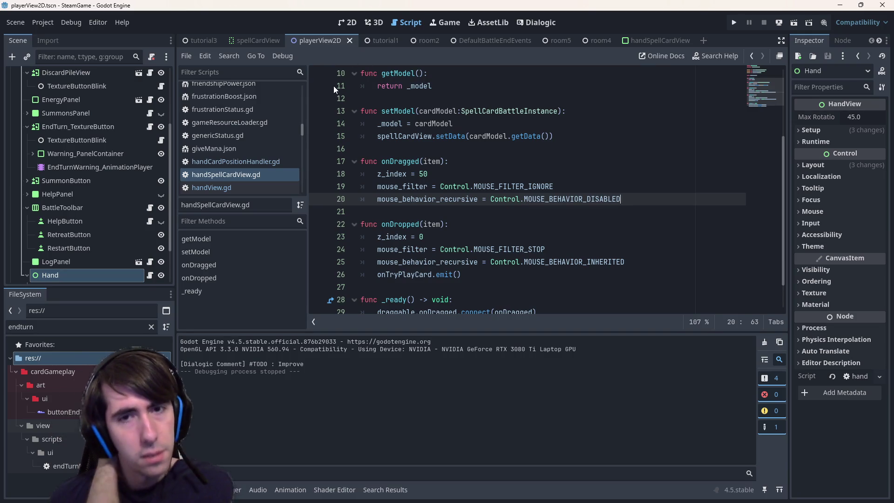
pyautogui.click(347, 23)
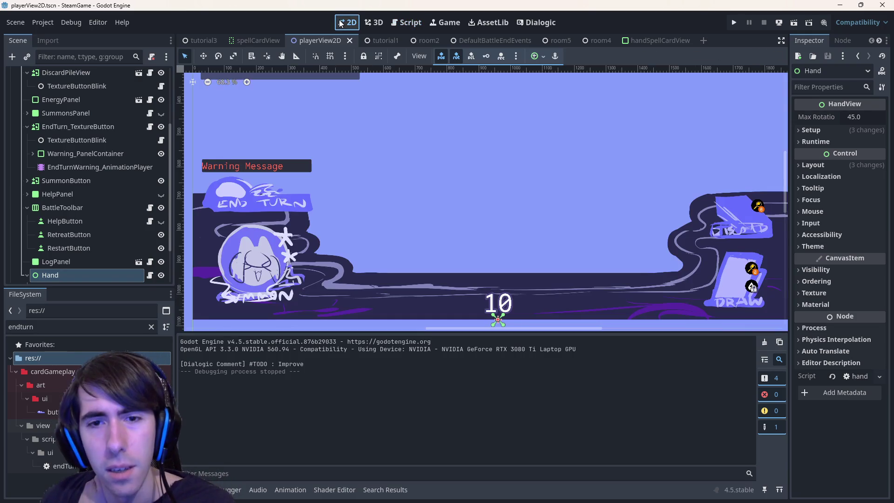
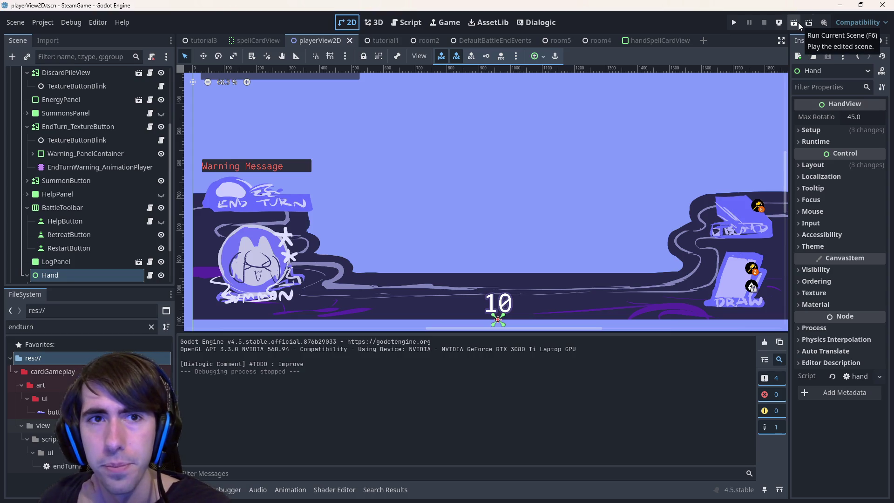
# Step: Test-run the scene, stop it, and bring up handSpellCardView.gd in the script editor
pyautogui.click(798, 22)
pyautogui.click(762, 22)
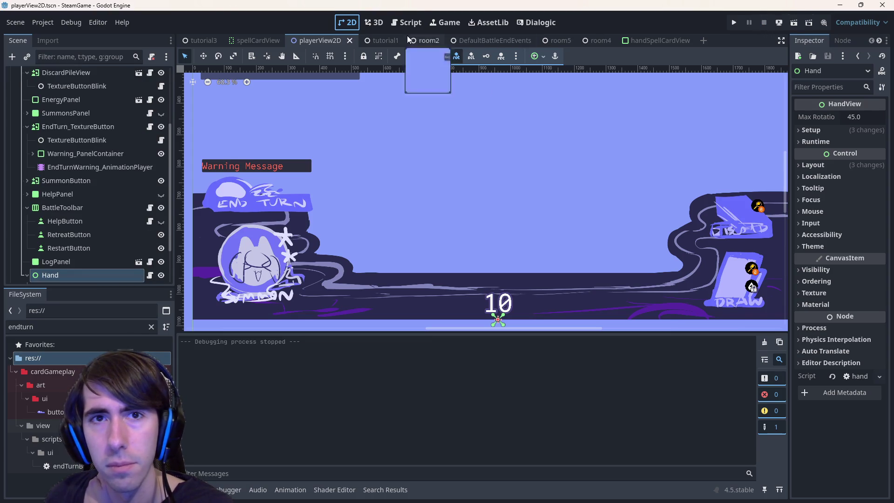
pyautogui.click(406, 22)
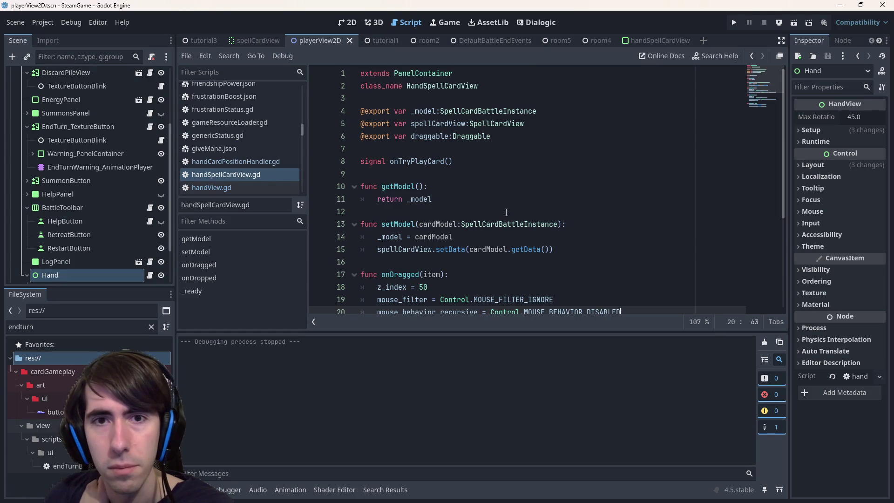
pyautogui.scroll(-2, 506, 212)
pyautogui.scroll(2, 507, 212)
pyautogui.scroll(-1, 505, 212)
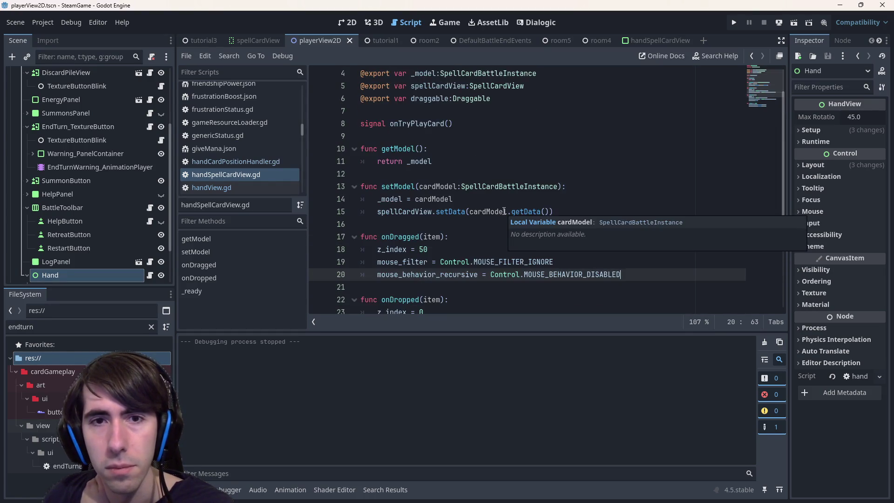
# Step: Declare var dragStartPos:Vector2 among the script's variable declarations
pyautogui.click(472, 103)
pyautogui.press('Down')
pyautogui.press('Down')
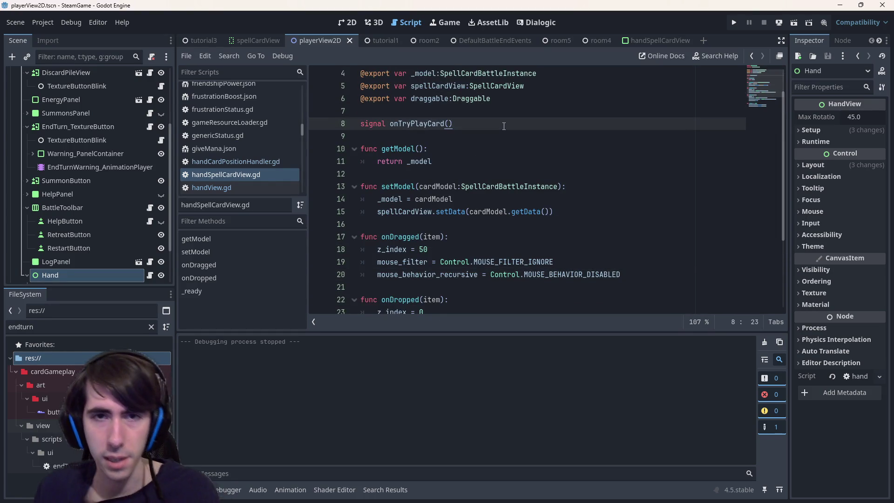
pyautogui.press('Return')
pyautogui.press('Return')
pyautogui.press('BackSpace')
pyautogui.press('BackSpace')
pyautogui.press('Up')
pyautogui.press('Return')
pyautogui.press('Return')
pyautogui.press('Up')
pyautogui.press('BackSpace')
pyautogui.write('var d')
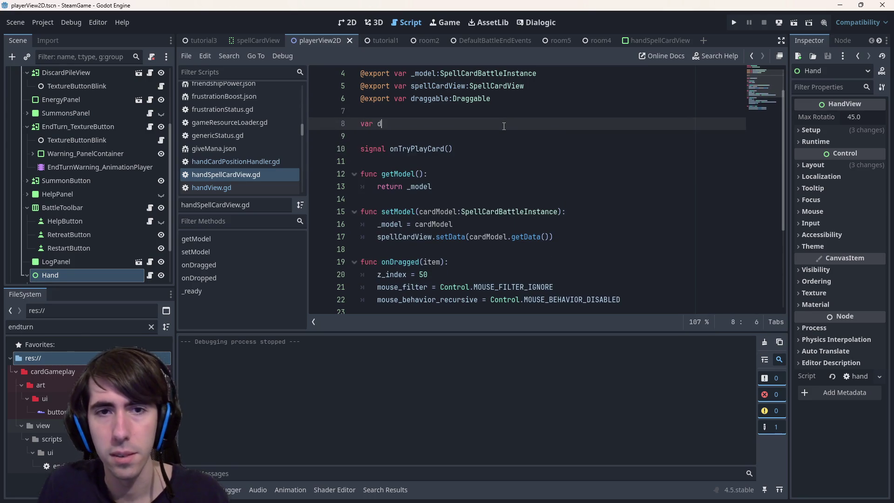
pyautogui.write('ragStartPos')
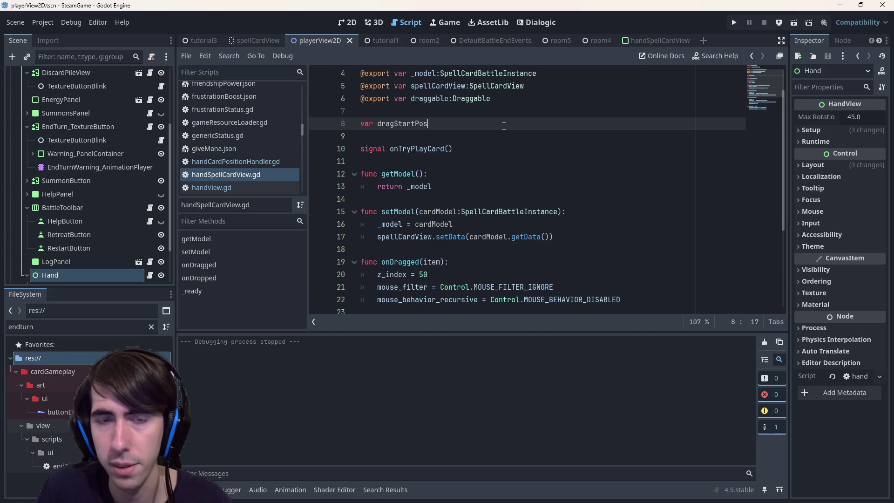
pyautogui.write(':Position')
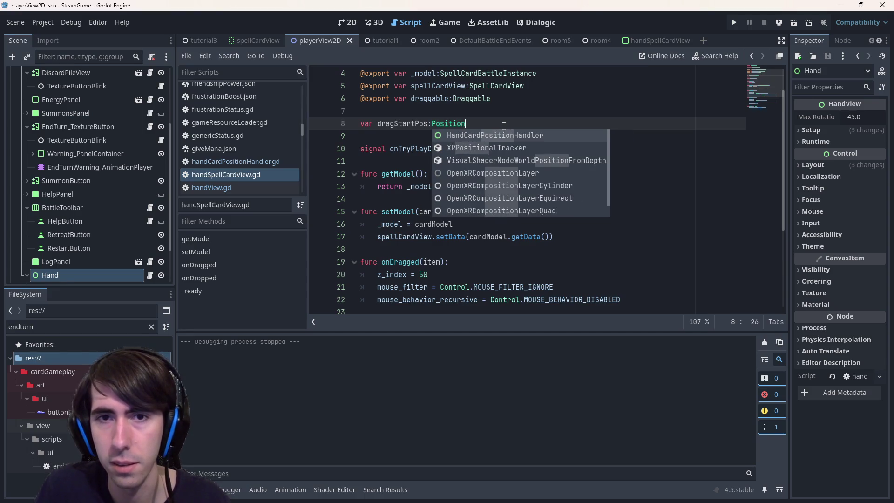
pyautogui.hotkey('ctrl', 'BackSpace')
pyautogui.write('Vector')
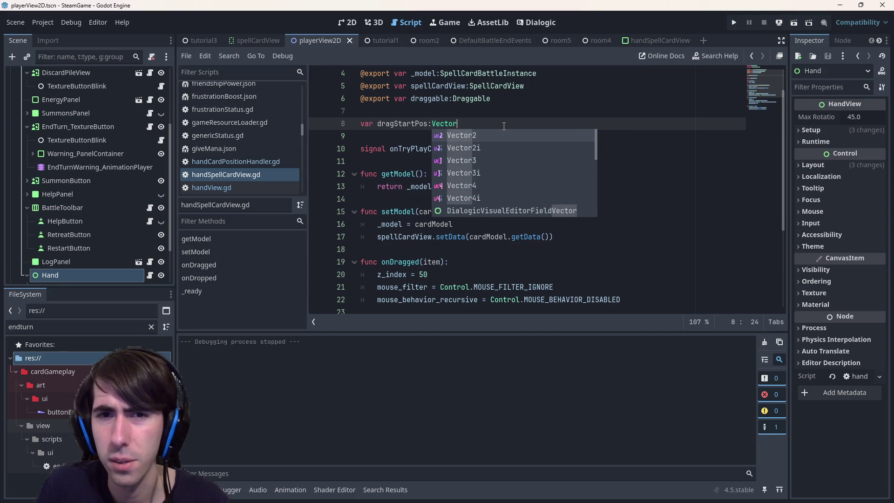
pyautogui.press('Return')
pyautogui.press('BackSpace')
pyautogui.press('BackSpace')
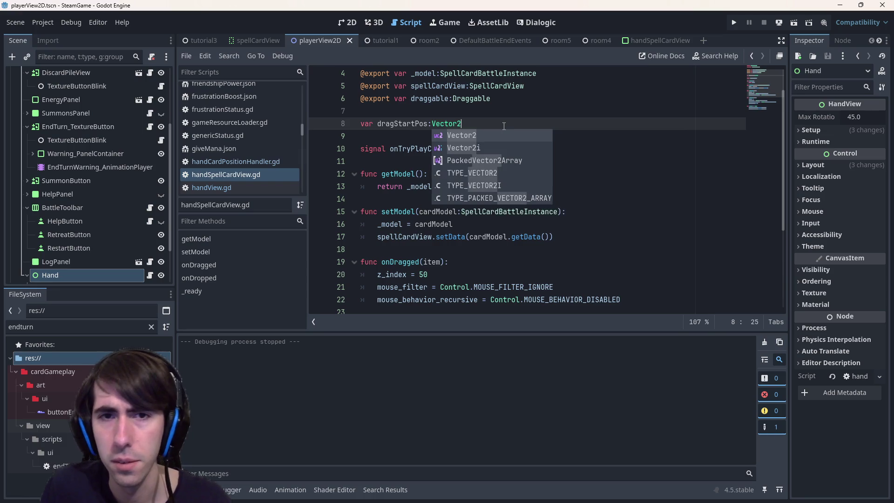
pyautogui.press('Escape')
pyautogui.hotkey('ctrl', 'Left')
pyautogui.hotkey('ctrl', 'Left')
pyautogui.hotkey('ctrl', 'Left')
pyautogui.scroll(-3, 559, 186)
pyautogui.scroll(1, 605, 219)
# Step: Store the card's position with dragStartPos = position at the end of onDragged
pyautogui.click(636, 230)
pyautogui.press('Return')
pyautogui.write('dragStartPos')
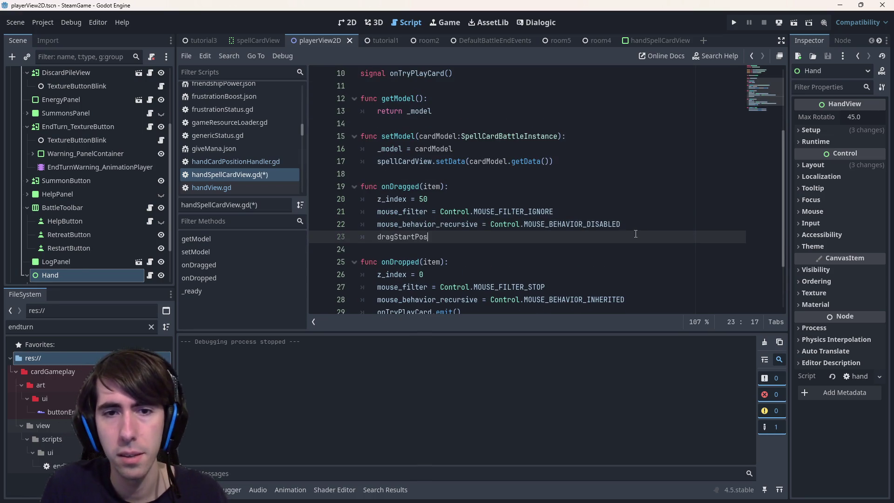
pyautogui.write(' = position')
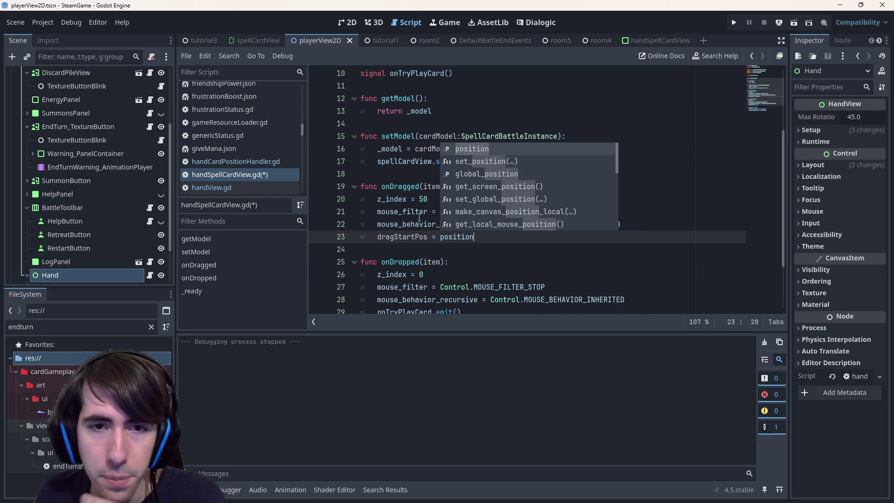
pyautogui.doubleClick(410, 236)
pyautogui.scroll(-1, 410, 234)
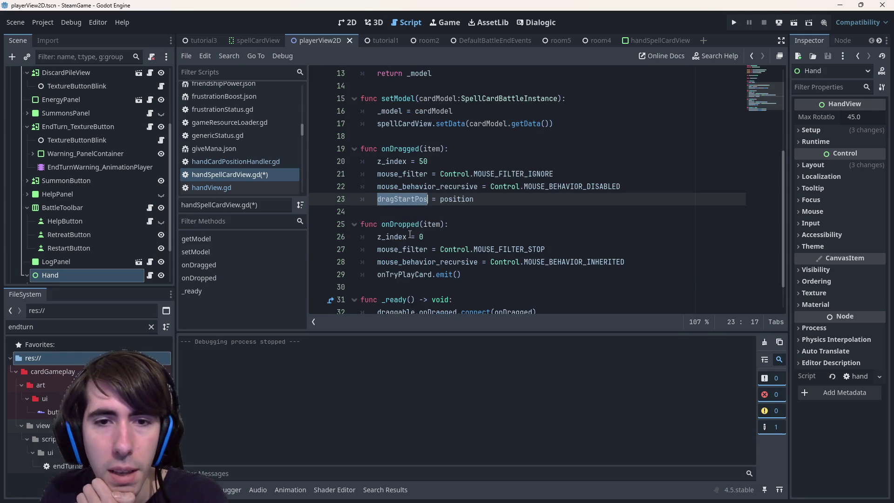
pyautogui.scroll(3, 414, 205)
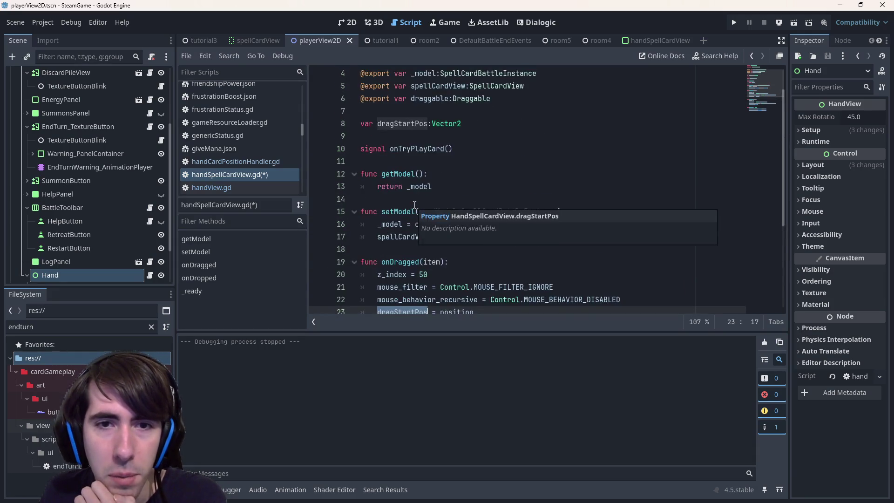
pyautogui.scroll(-1, 414, 205)
pyautogui.click(413, 212)
pyautogui.press('Return')
pyautogui.press('Return')
# Step: Add a _process(delta: float) -> void function below setModel and save the script
pyautogui.press('Up')
pyautogui.write('c _proce')
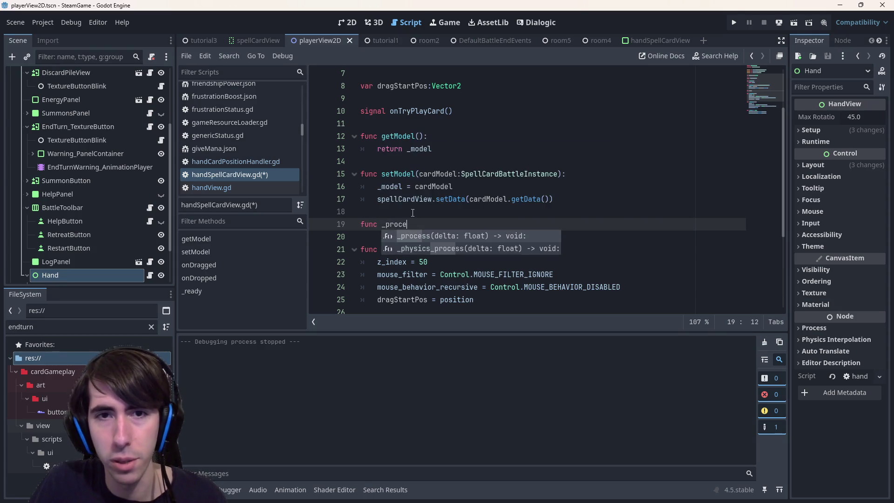
pyautogui.press('Return')
pyautogui.press('Return')
pyautogui.scroll(-1, 420, 183)
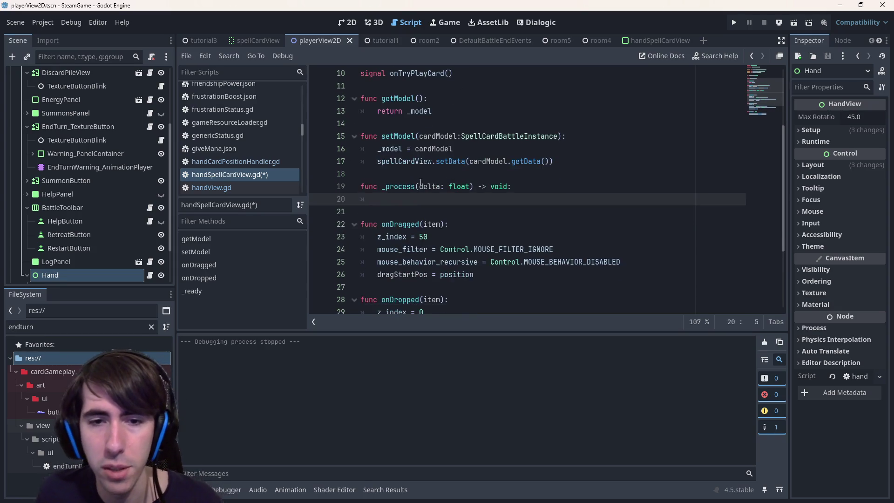
pyautogui.scroll(1, 439, 202)
pyautogui.scroll(-1, 439, 203)
pyautogui.doubleClick(391, 237)
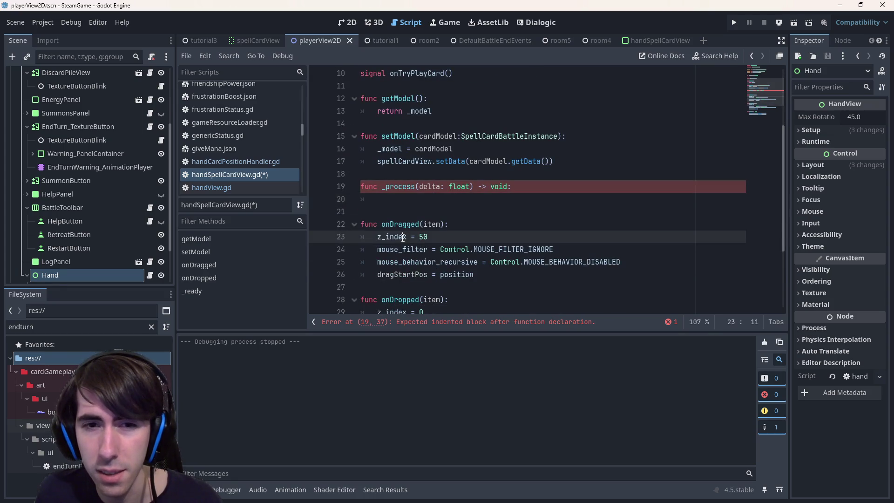
pyautogui.scroll(3, 470, 189)
pyautogui.click(484, 164)
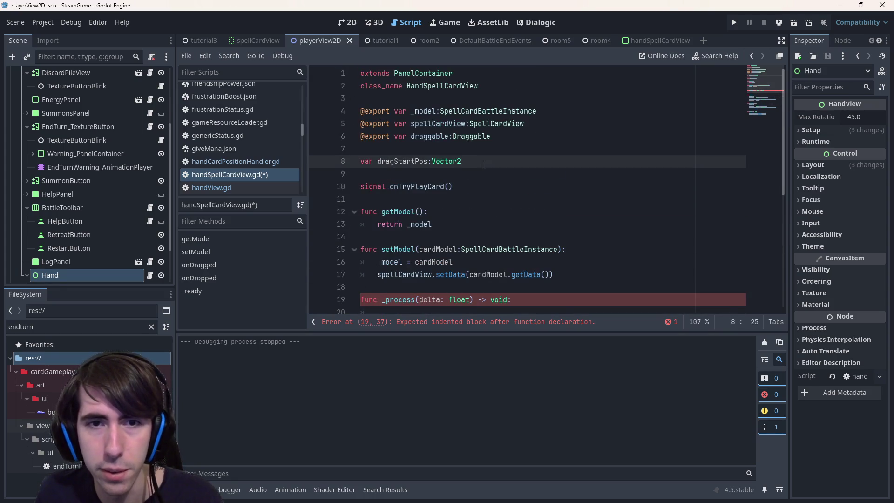
pyautogui.press('Return')
pyautogui.write('isDrag')
pyautogui.press('BackSpace')
pyautogui.press('BackSpace')
pyautogui.press('BackSpace')
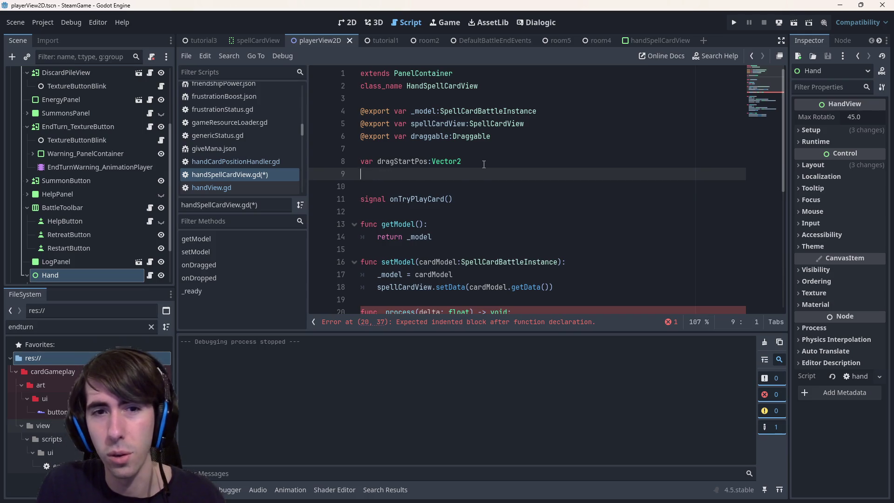
pyautogui.hotkey('ctrl', 's')
# Step: Write an 'if draggable.isDragged:' check inside _process
pyautogui.click(439, 136)
pyautogui.doubleClick(439, 136)
pyautogui.hotkey('ctrl', 'c')
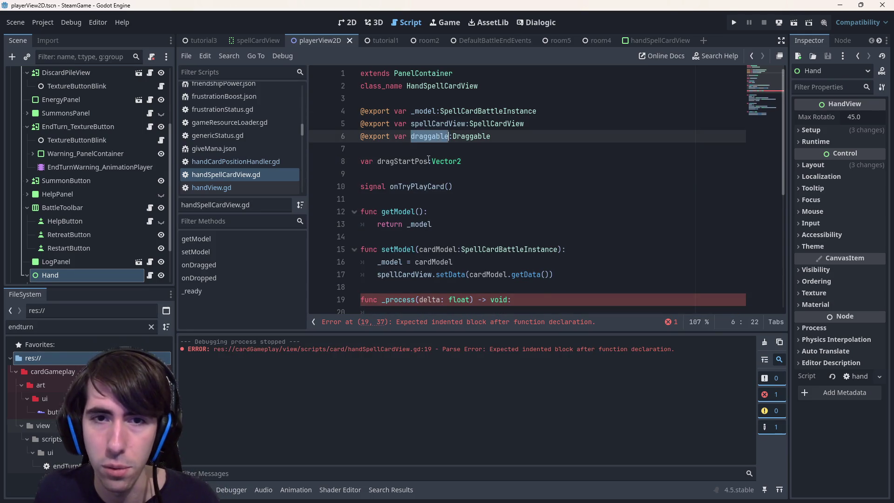
pyautogui.scroll(-2, 447, 187)
pyautogui.click(454, 237)
pyautogui.hotkey('ctrl', 'v')
pyautogui.write('.isD')
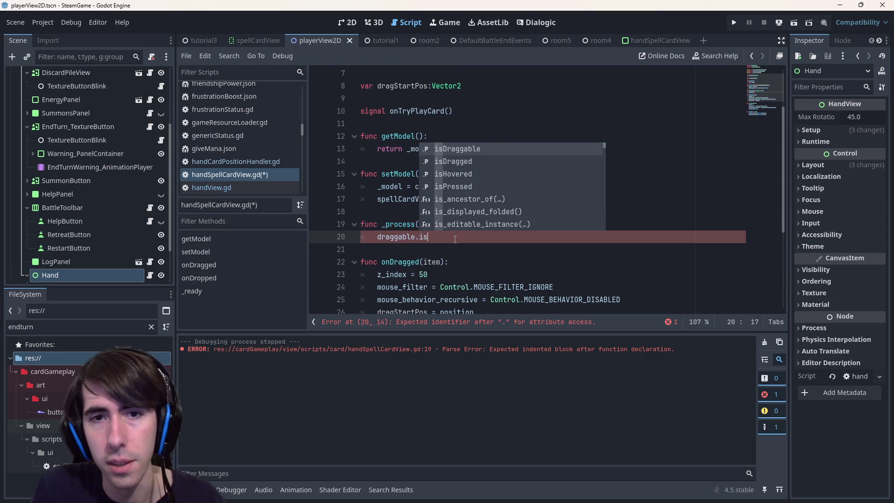
pyautogui.press('Return')
pyautogui.press('Home')
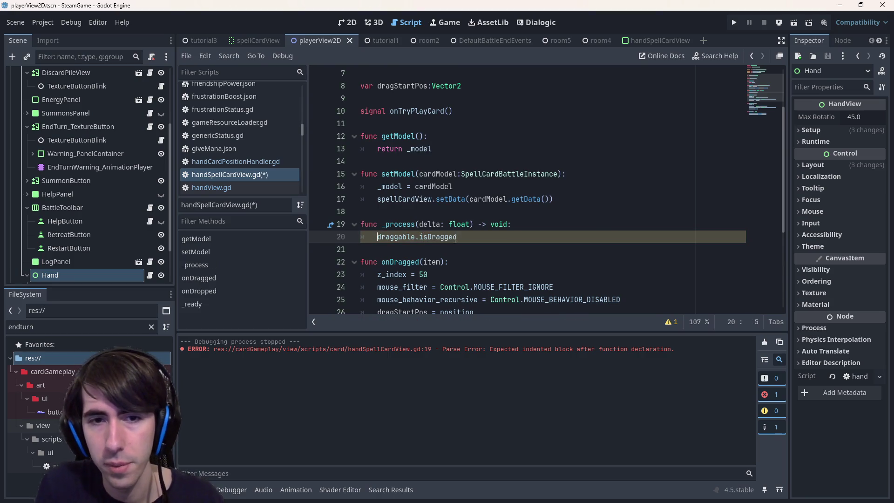
pyautogui.write('if')
pyautogui.press('End')
pyautogui.write(':')
pyautogui.press('Return')
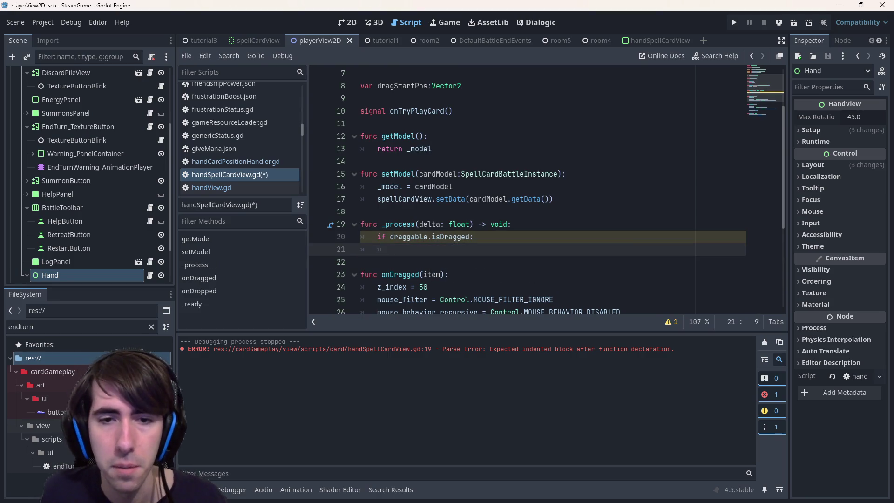
# Step: Begin a 'var deltaY = po…' line inside the if block
pyautogui.scroll(-2, 447, 242)
pyautogui.click(408, 249)
pyautogui.click(413, 186)
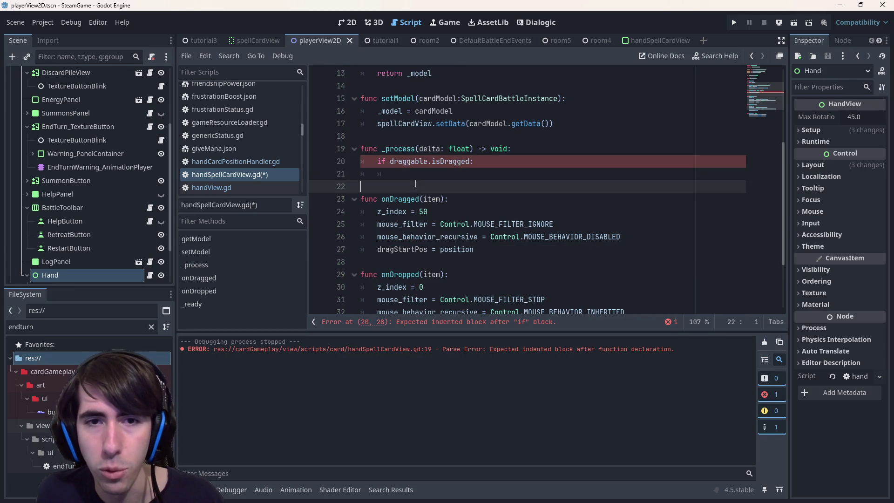
pyautogui.click(413, 174)
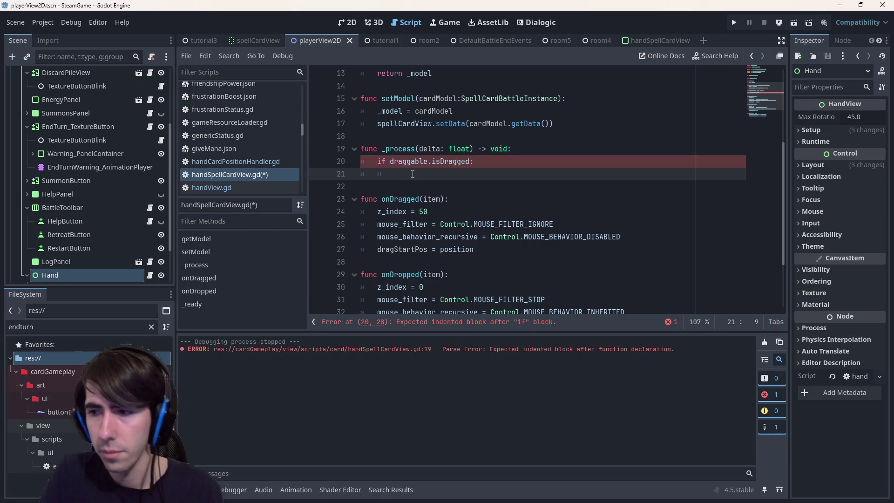
pyautogui.write('var delta')
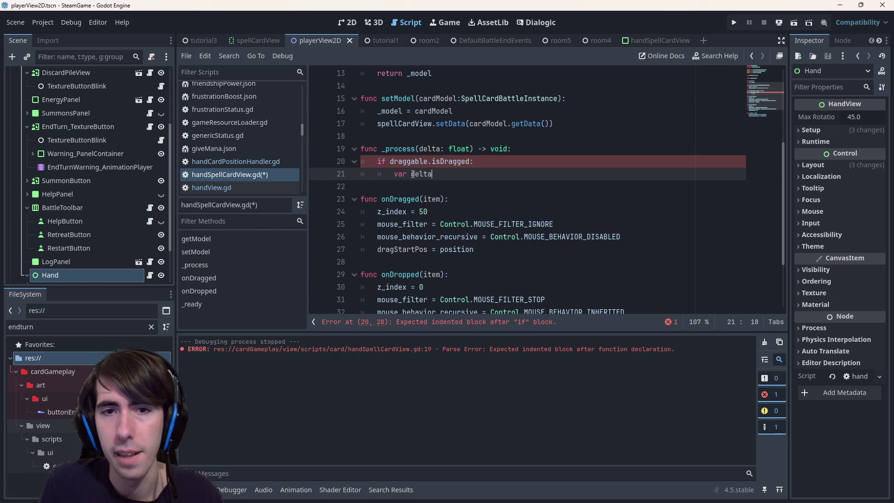
pyautogui.write('Y = ')
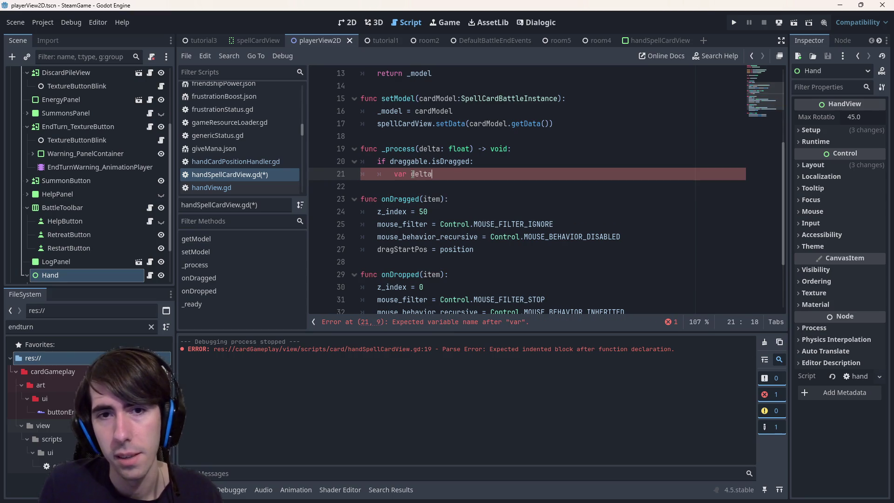
pyautogui.write('position.y')
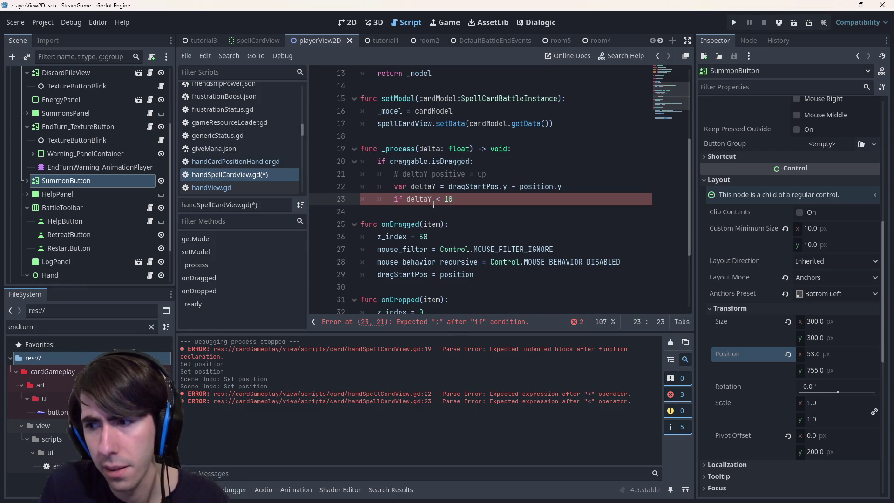
pyautogui.write('2')
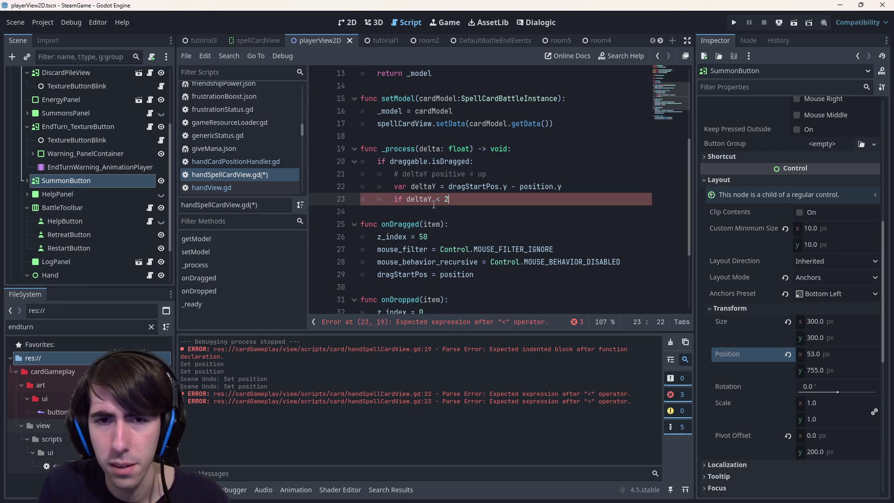
pyautogui.write('20:')
pyautogui.press('Return')
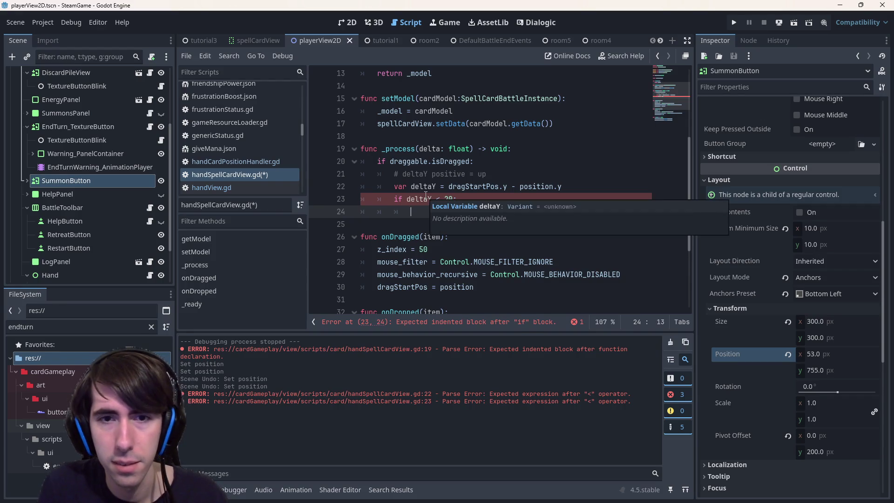
pyautogui.write('visible = true')
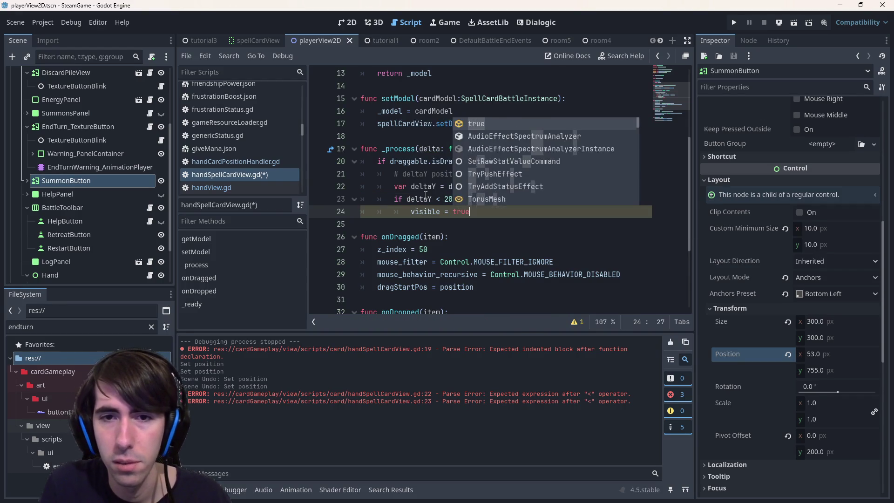
pyautogui.hotkey('ctrl', 's')
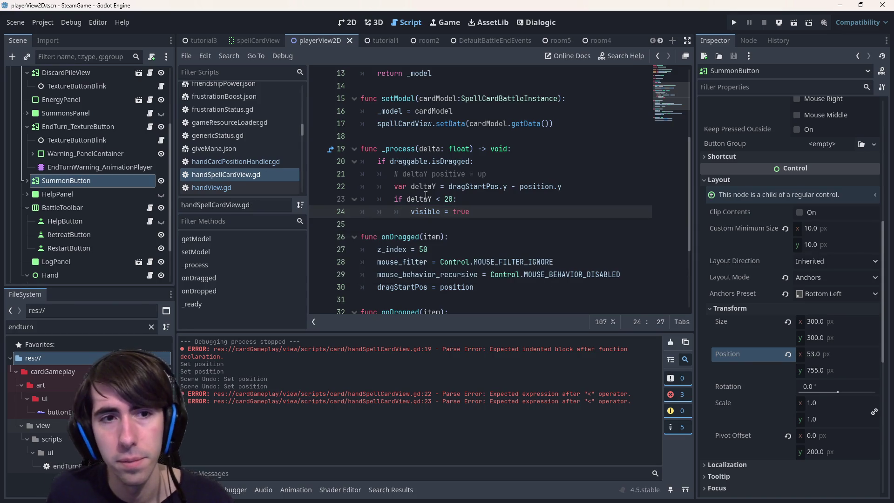
pyautogui.press('Return')
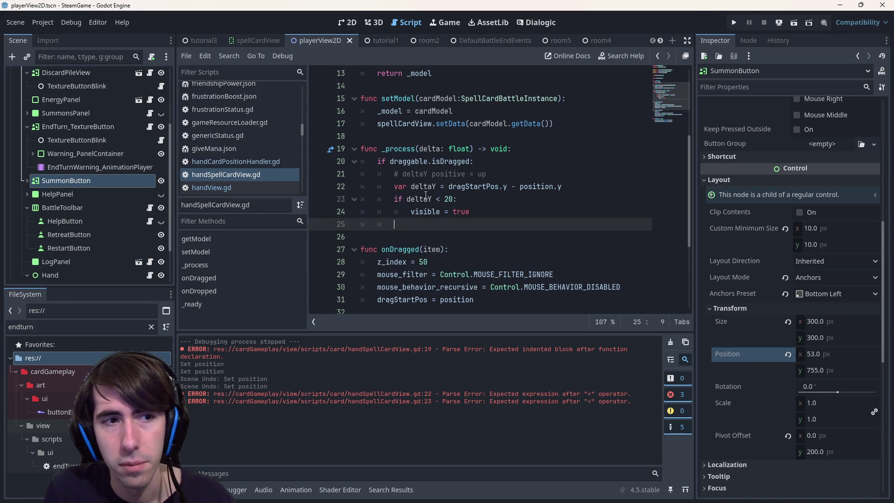
pyautogui.scroll(1, 426, 193)
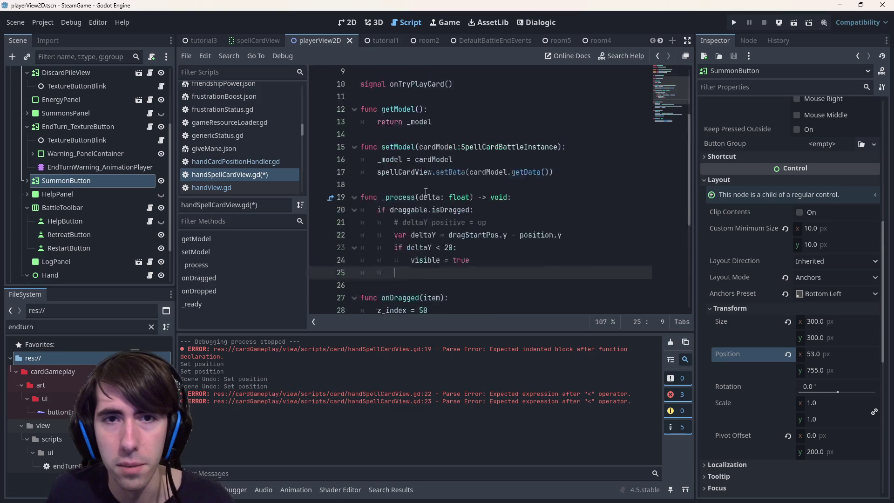
pyautogui.scroll(3, 426, 192)
pyautogui.doubleClick(441, 124)
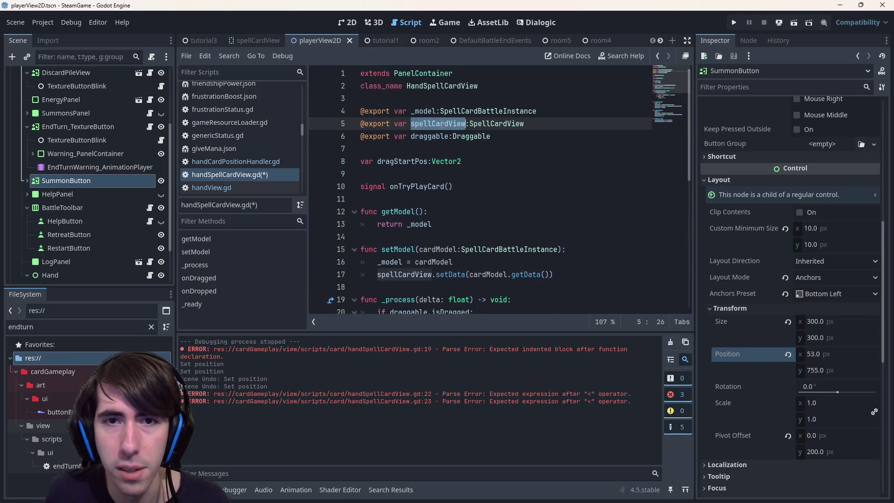
pyautogui.scroll(-1, 428, 163)
pyautogui.scroll(1, 419, 200)
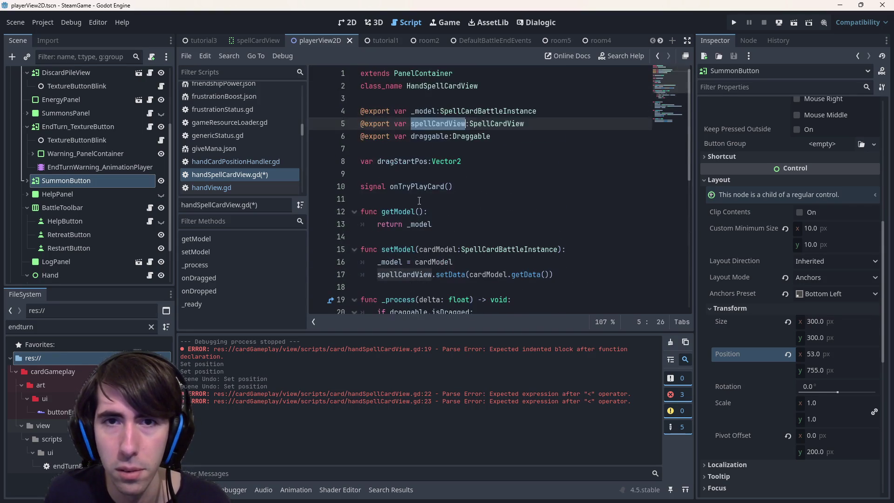
pyautogui.scroll(-3, 419, 200)
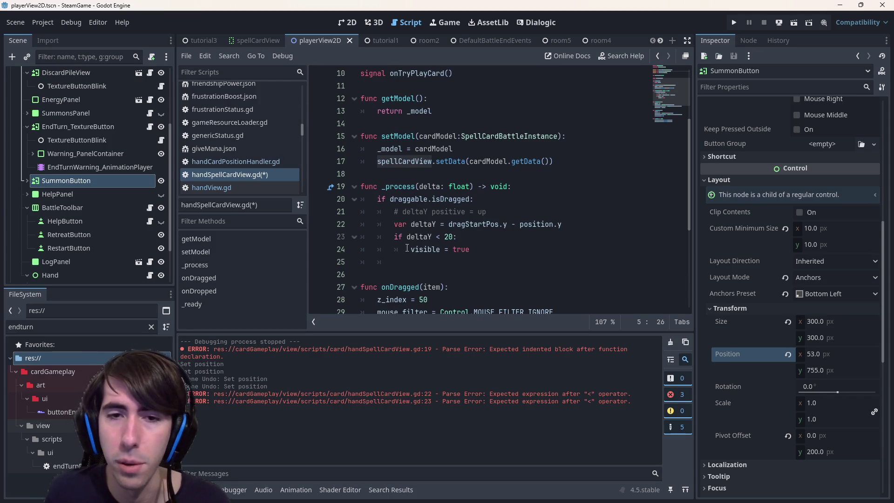
# Step: Prefix visible with spellCardView and add spellCardView.modulate.a = 1 below it
pyautogui.click(410, 249)
pyautogui.hotkey('ctrl', 'v')
pyautogui.write('.')
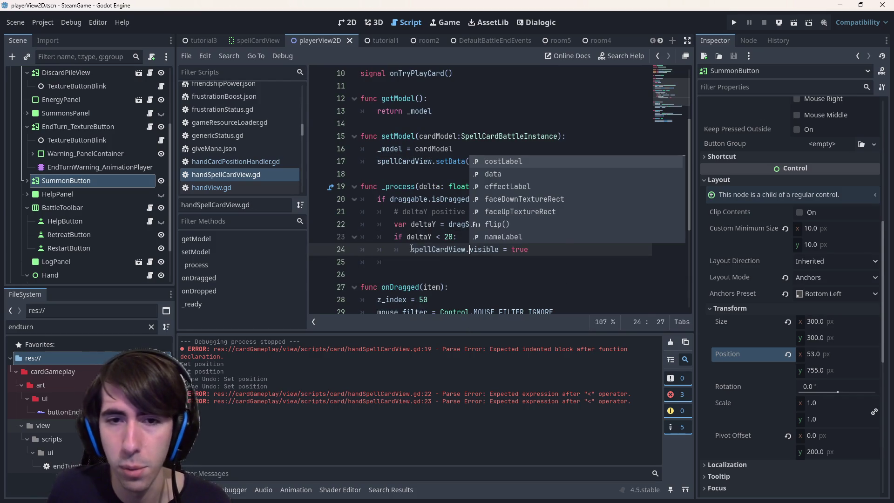
pyautogui.click(435, 259)
pyautogui.click(538, 253)
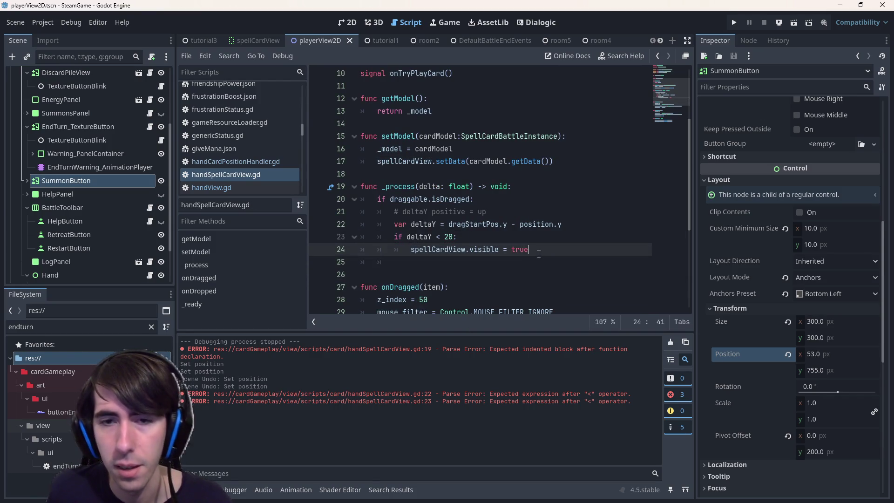
pyautogui.press('Return')
pyautogui.hotkey('ctrl', 'v')
pyautogui.write('.')
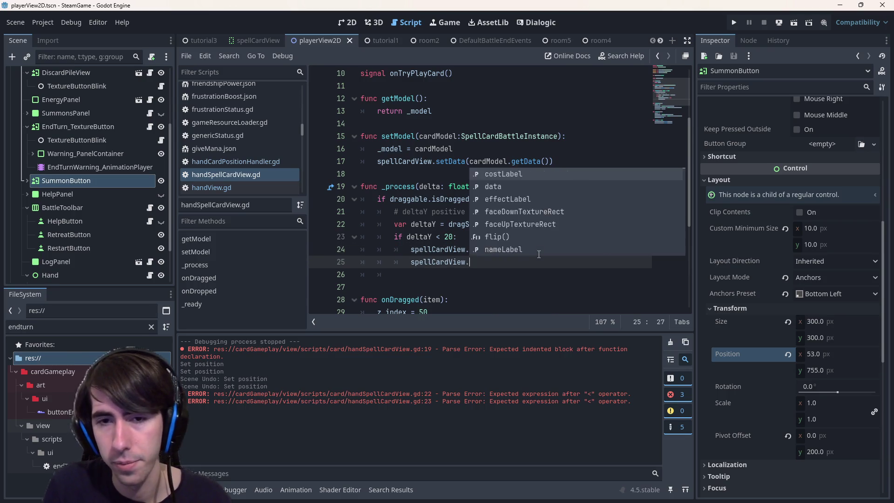
pyautogui.write('module')
pyautogui.press('Return')
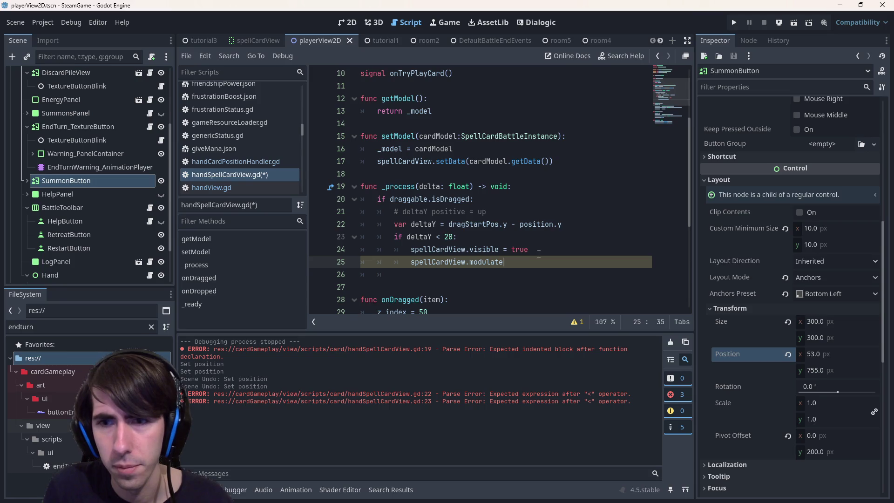
pyautogui.write('a = 1')
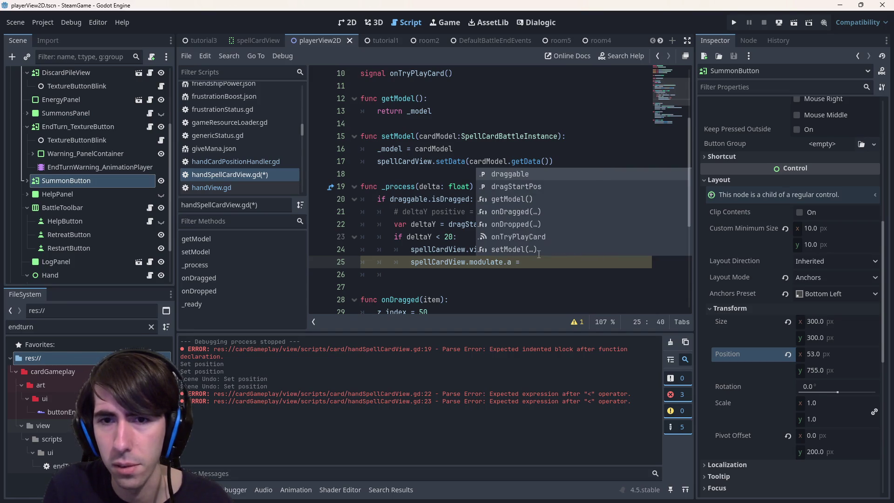
pyautogui.hotkey('ctrl', 's')
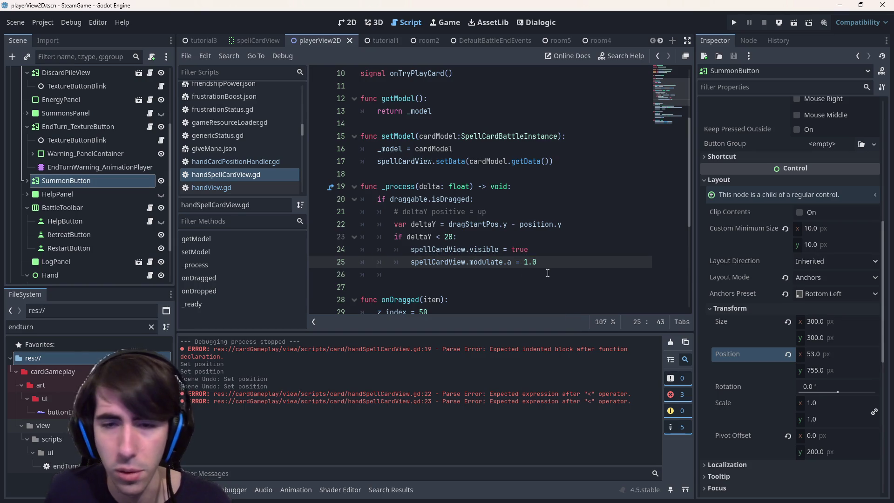
# Step: Add an 'elif deltaY < 150:' branch after the first condition
pyautogui.click(557, 273)
pyautogui.write('else')
pyautogui.press('BackSpace')
pyautogui.press('BackSpace')
pyautogui.write('f')
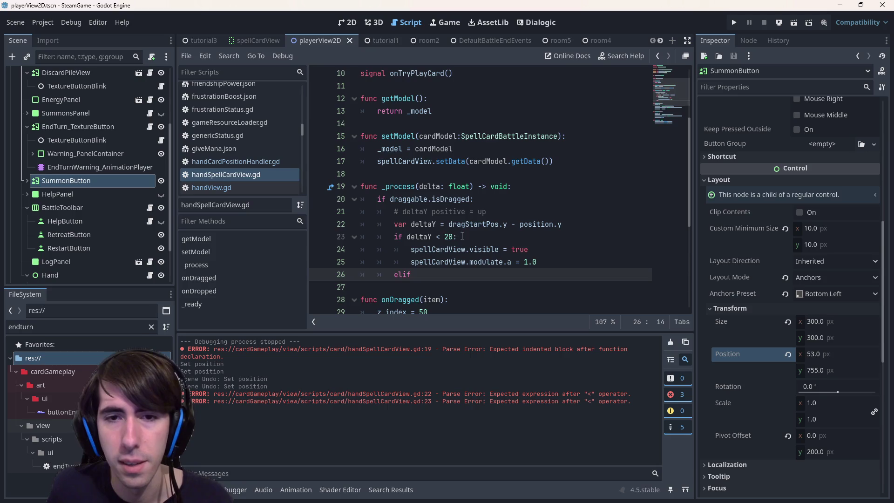
pyautogui.moveTo(462, 237); pyautogui.dragTo(406, 237)
pyautogui.hotkey('ctrl', 'c')
pyautogui.click(442, 270)
pyautogui.hotkey('ctrl', 'v')
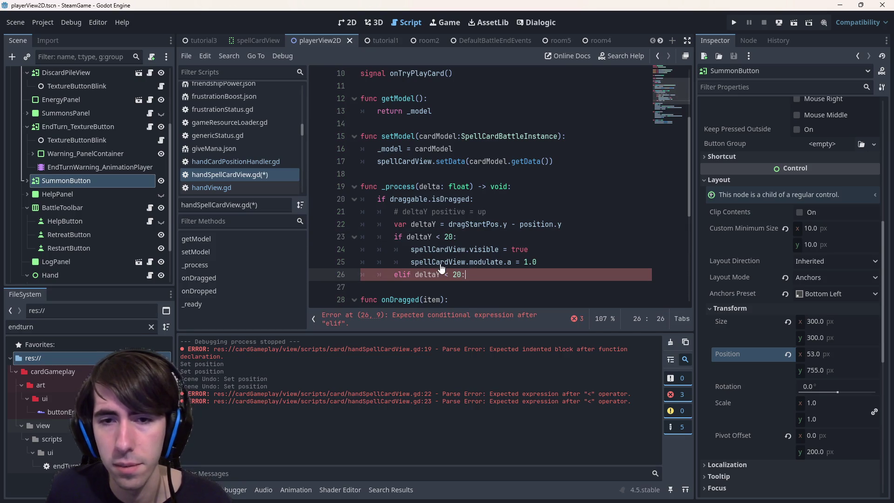
pyautogui.press('Left')
pyautogui.press('BackSpace')
pyautogui.press('BackSpace')
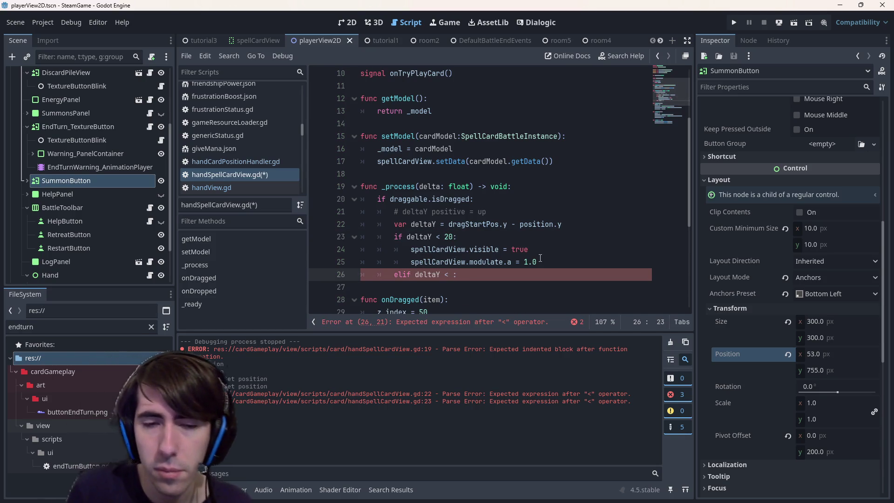
pyautogui.write('150')
pyautogui.press('End')
pyautogui.hotkey('ctrl', 's')
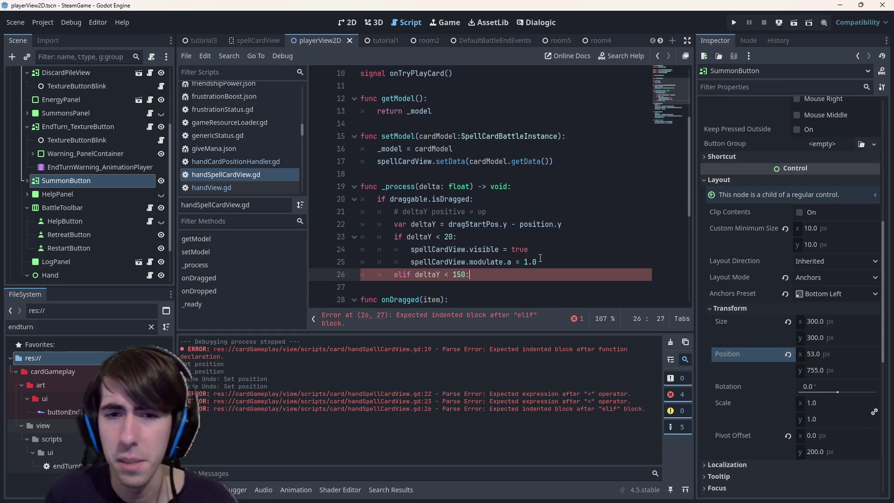
pyautogui.press('Return')
# Step: Under the elif, set modulate.a to lerpf(1.0, 0.0, (deltaY - 20) / 150)
pyautogui.scroll(-1, 529, 193)
pyautogui.moveTo(556, 220); pyautogui.dragTo(411, 224)
pyautogui.hotkey('ctrl', 'c')
pyautogui.click(515, 249)
pyautogui.hotkey('ctrl', 'v')
pyautogui.press('Left')
pyautogui.press('Left')
pyautogui.press('Left')
pyautogui.write('lerp')
pyautogui.press('Down')
pyautogui.press('Return')
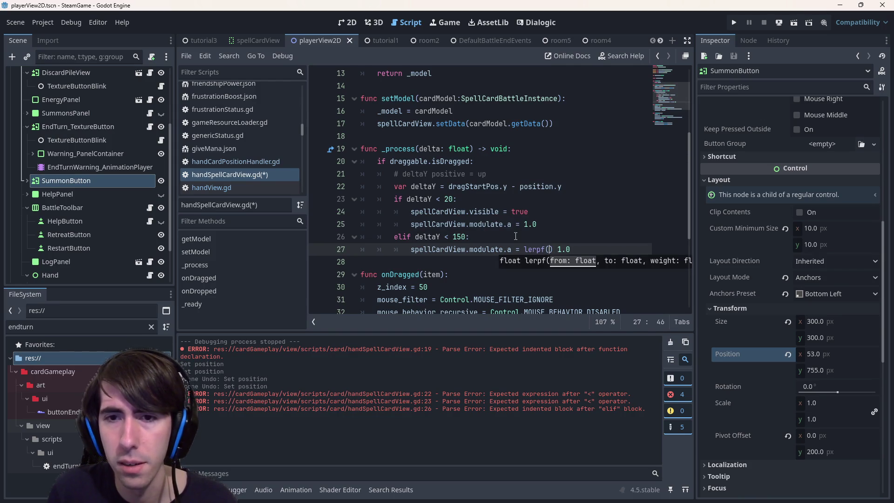
pyautogui.press('Delete')
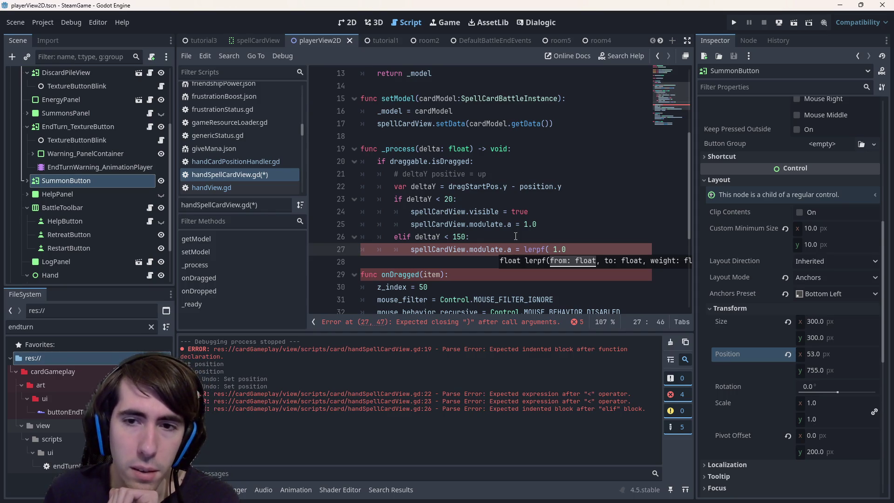
pyautogui.press('Delete')
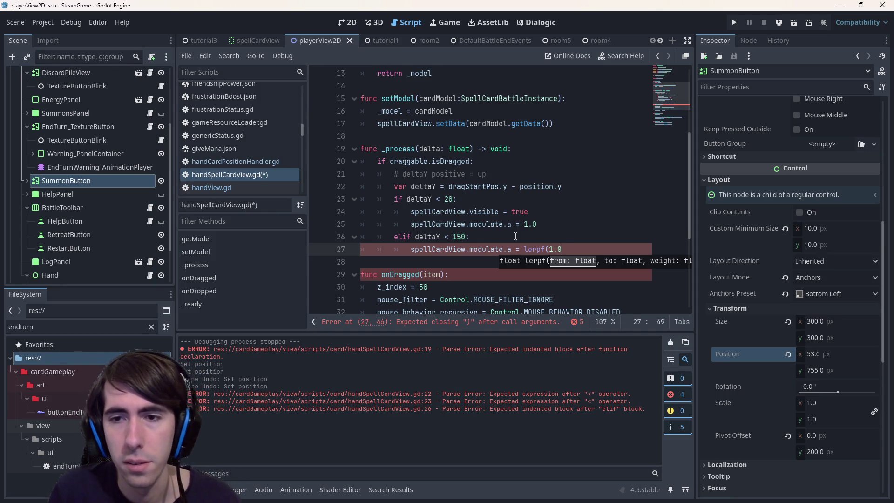
pyautogui.write(',0.0, ')
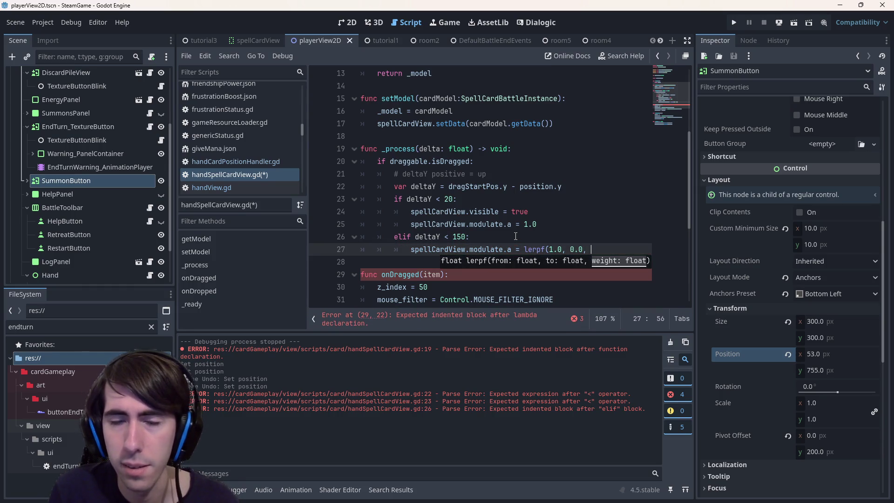
pyautogui.write('deltaY ')
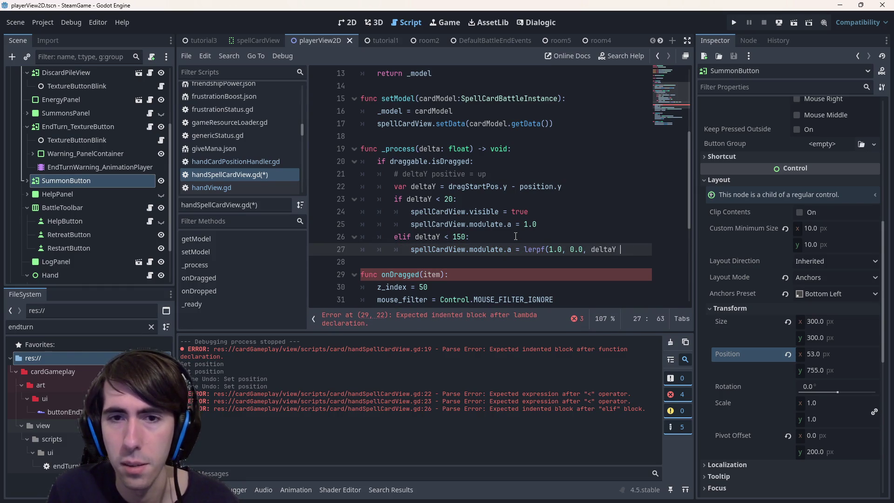
pyautogui.write('- 20 /')
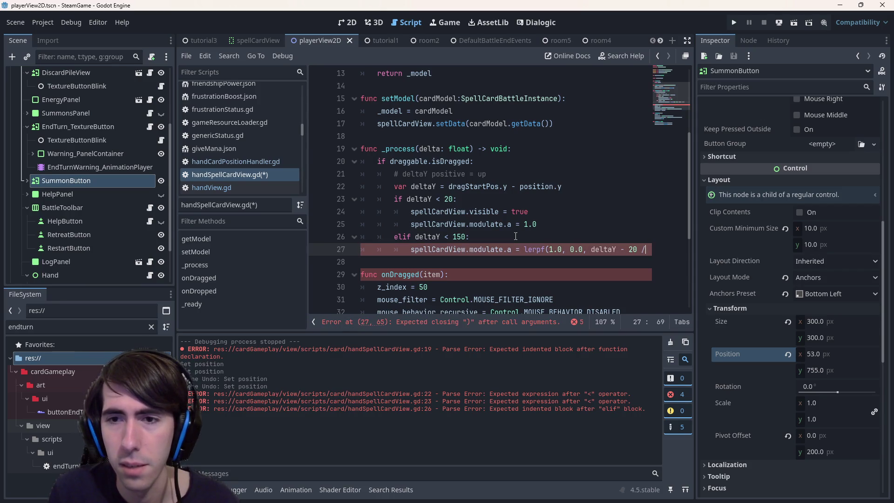
pyautogui.press('Left')
pyautogui.press('Left')
pyautogui.write(')')
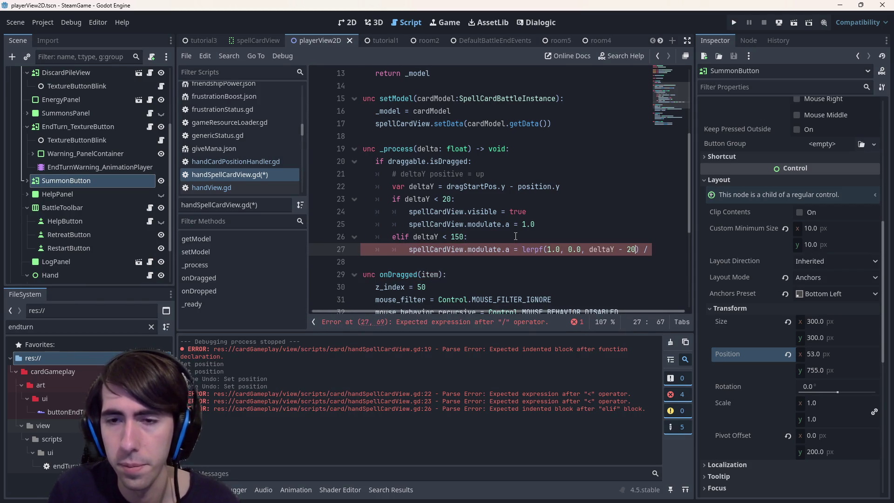
pyautogui.write('(')
pyautogui.press('End')
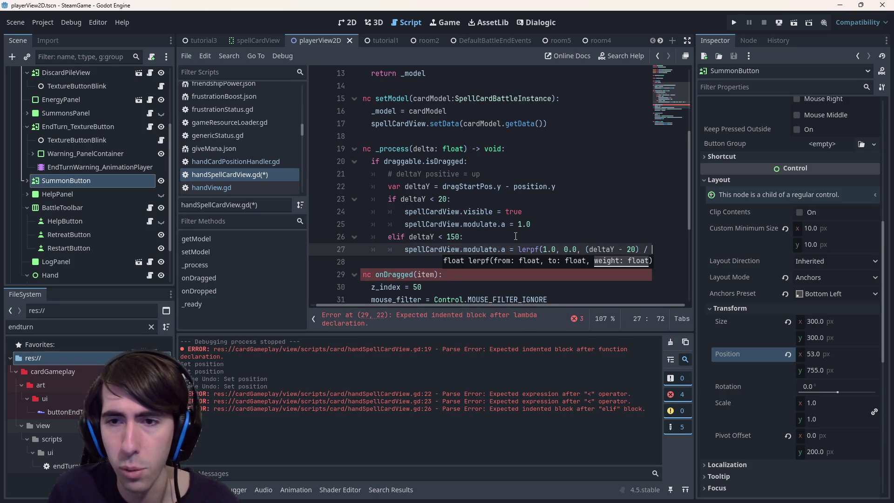
pyautogui.write('150')
pyautogui.hotkey('ctrl', 's')
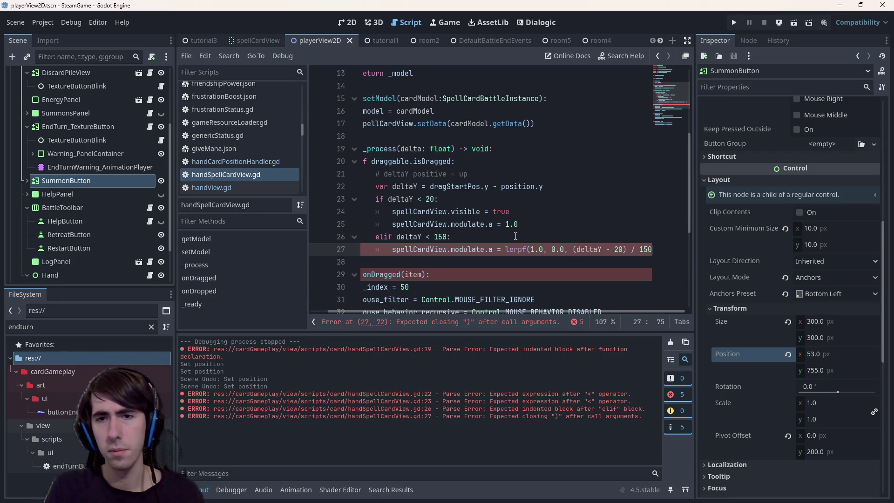
pyautogui.write(')')
pyautogui.hotkey('ctrl', 's')
# Step: Make the elif set visible = true and add an else branch setting visible = false
pyautogui.press('Up')
pyautogui.press('Up')
pyautogui.press('Up')
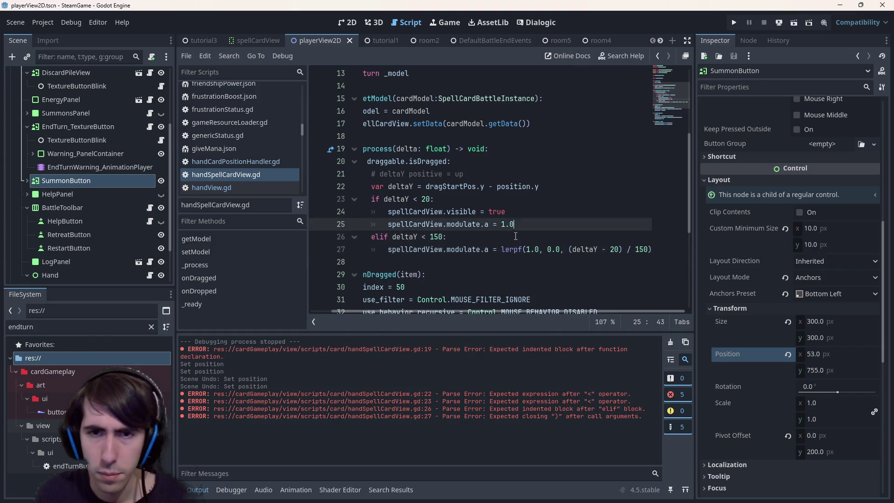
pyautogui.hotkey('shift', 'Home')
pyautogui.hotkey('shift', 'Home')
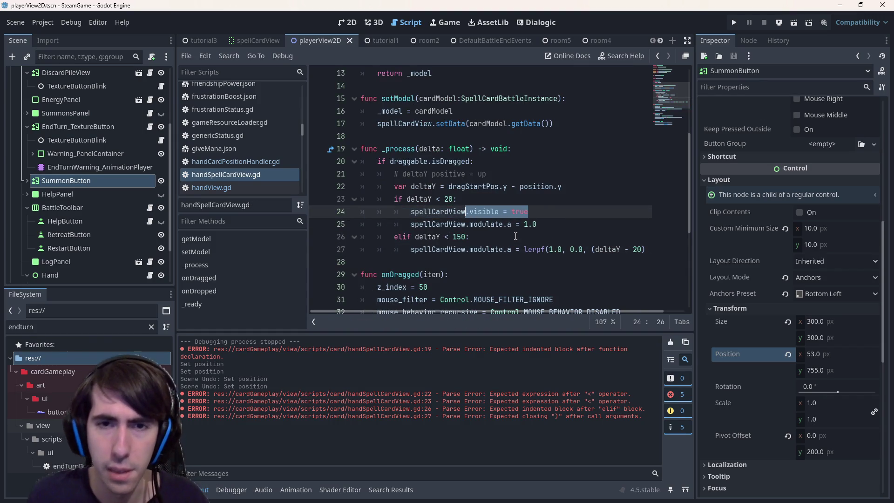
pyautogui.press('Down')
pyautogui.press('Down')
pyautogui.hotkey('ctrl', 'Right')
pyautogui.press('End')
pyautogui.press('Return')
pyautogui.hotkey('ctrl', 'v')
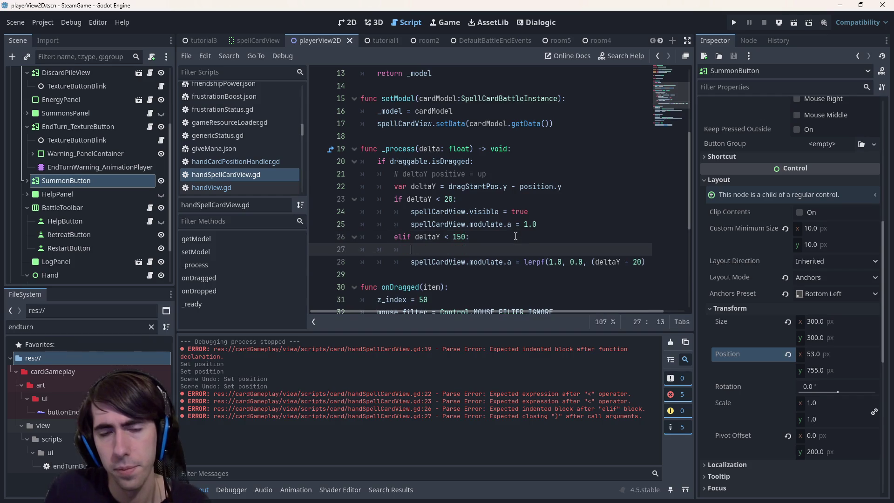
pyautogui.press('Down')
pyautogui.press('End')
pyautogui.press('Return')
pyautogui.write('else:')
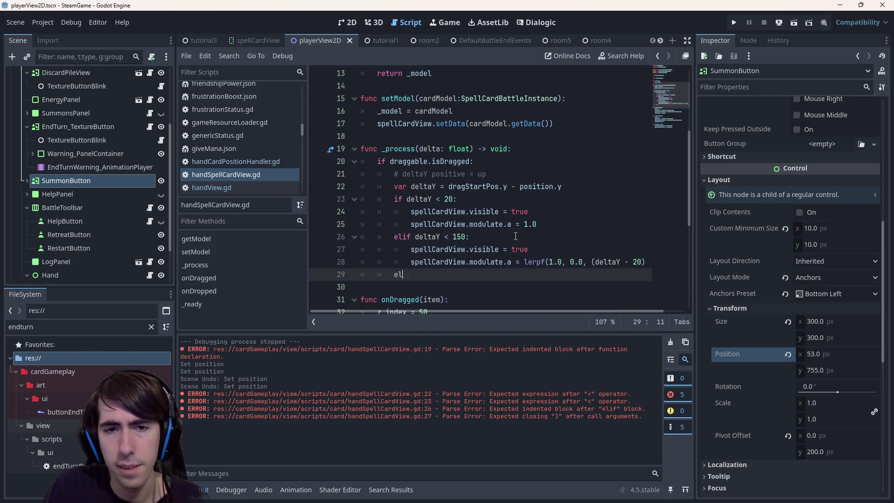
pyautogui.press('Return')
pyautogui.hotkey('ctrl', 'v')
pyautogui.press('BackSpace')
pyautogui.press('BackSpace')
pyautogui.press('BackSpace')
pyautogui.write('false')
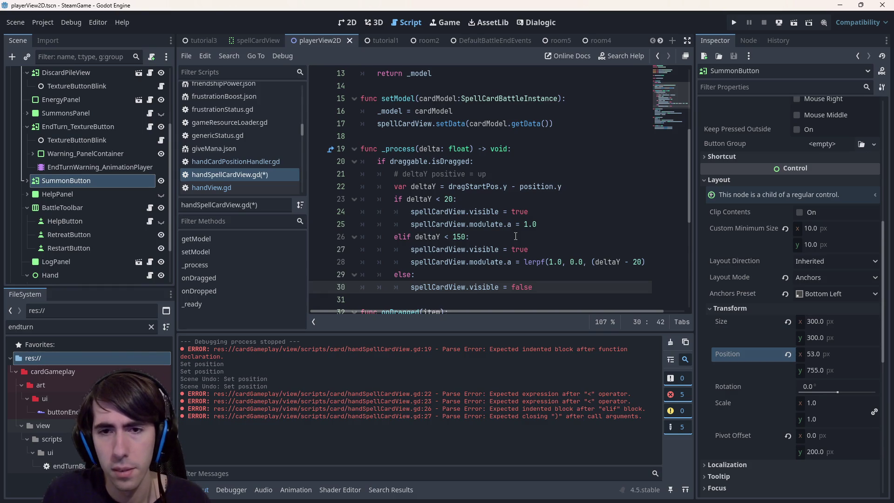
pyautogui.hotkey('ctrl', 's')
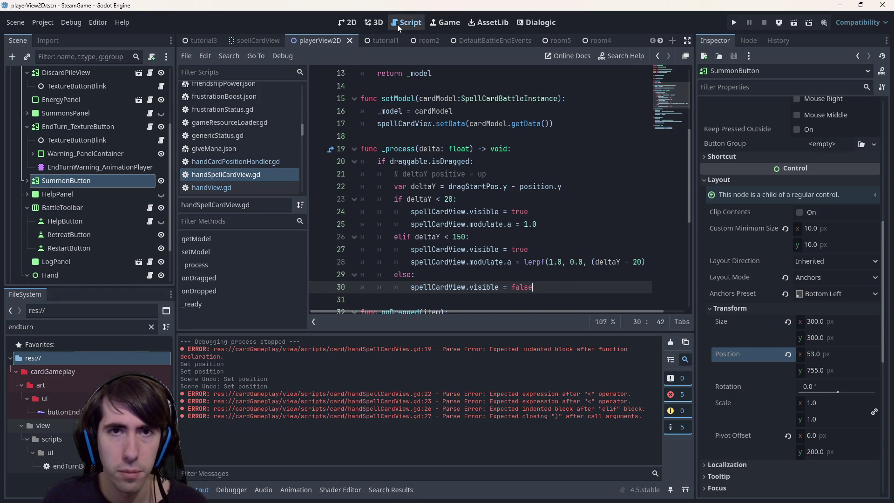
pyautogui.click(205, 40)
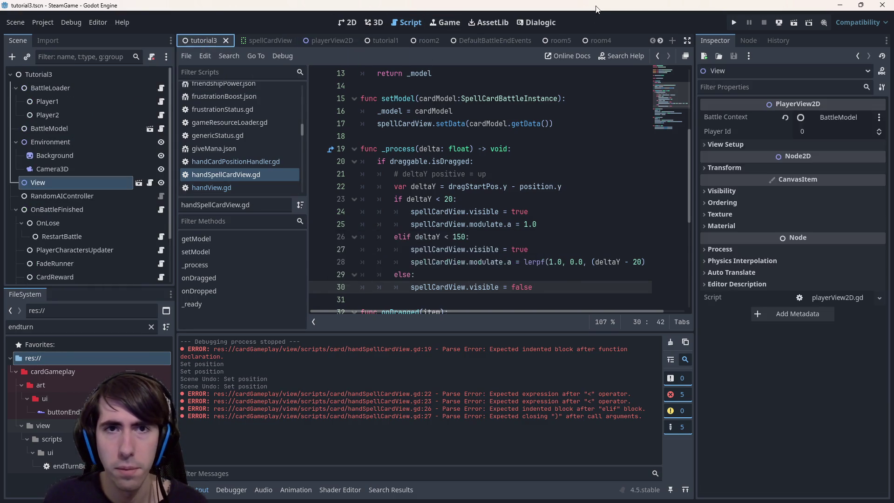
# Step: Run room5, skip the dialogue, place the fox girl, and drag Sharpening Magic upward
pyautogui.click(554, 40)
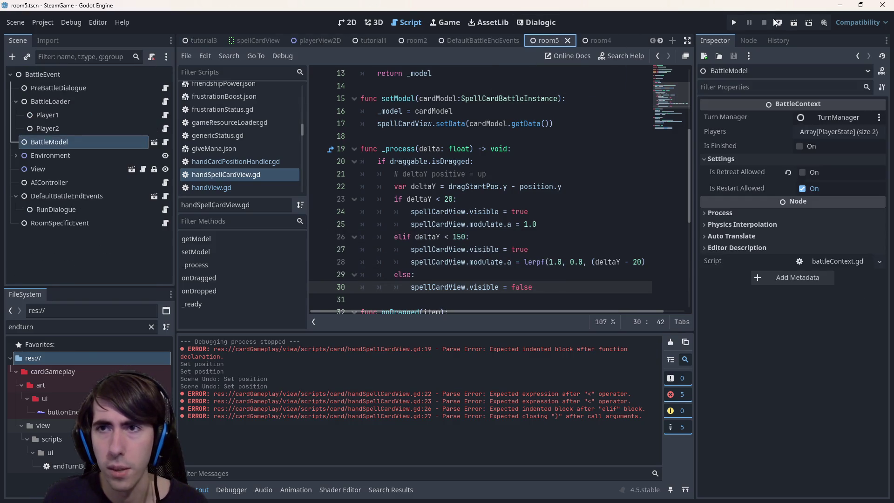
pyautogui.click(798, 20)
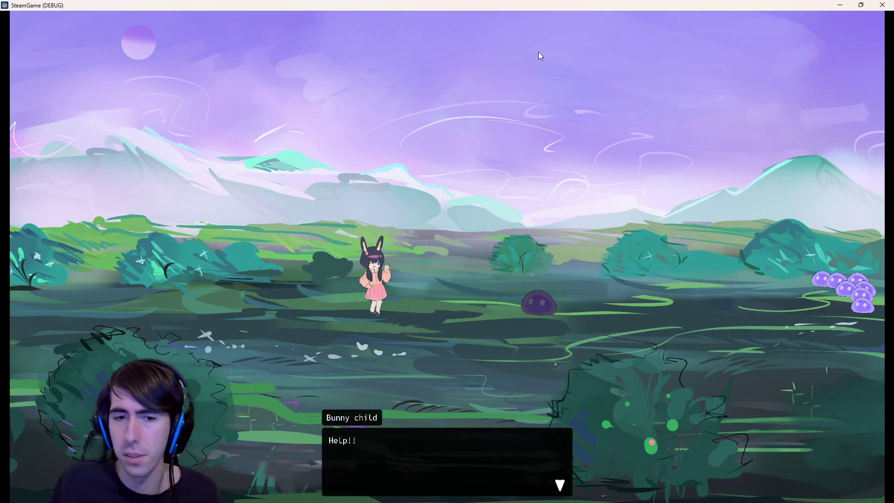
pyautogui.click(338, 96)
pyautogui.click(309, 179)
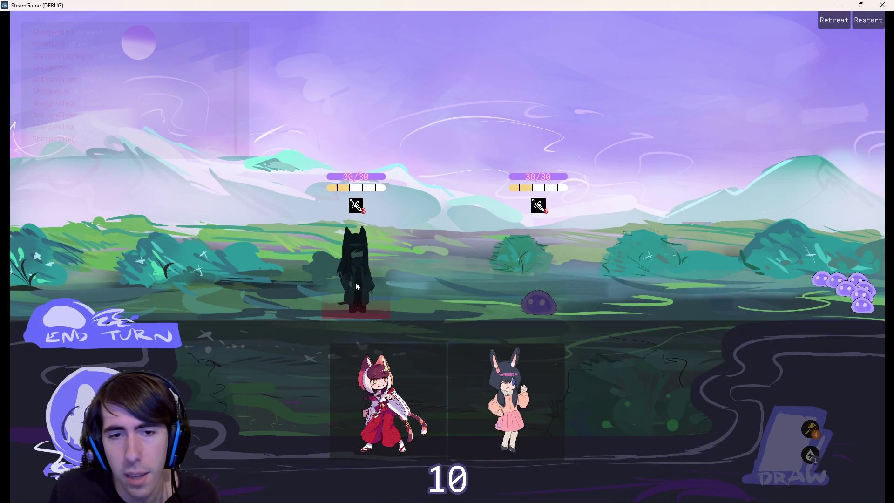
pyautogui.click(356, 283)
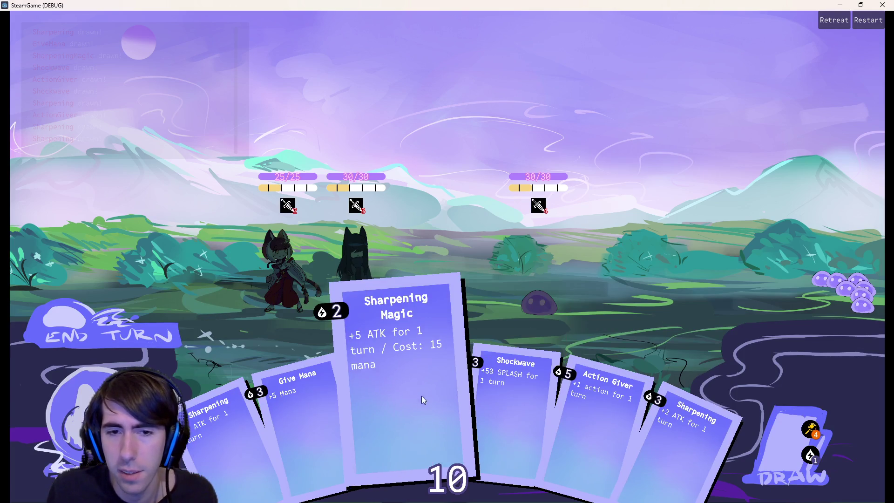
pyautogui.moveTo(401, 414); pyautogui.dragTo(392, 336)
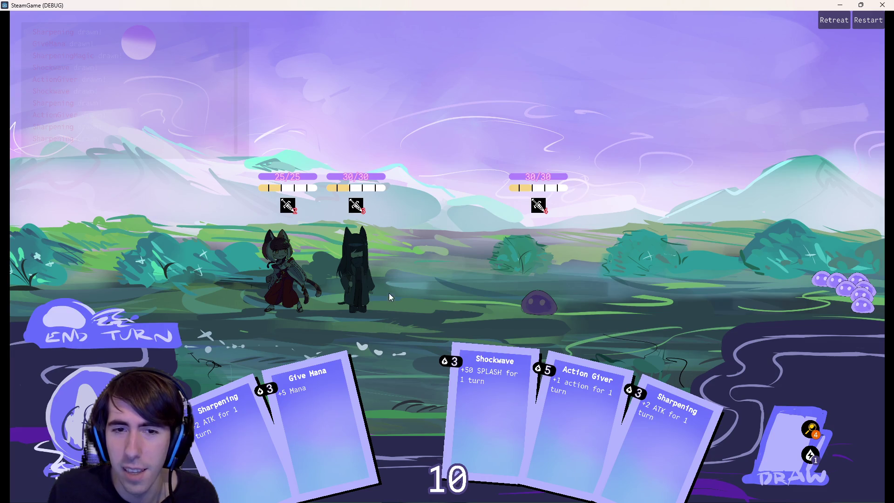
pyautogui.moveTo(406, 400)
pyautogui.mouseDown()
pyautogui.moveTo(392, 343)
pyautogui.moveTo(401, 429)
pyautogui.moveTo(402, 352)
pyautogui.moveTo(403, 404)
pyautogui.mouseUp()
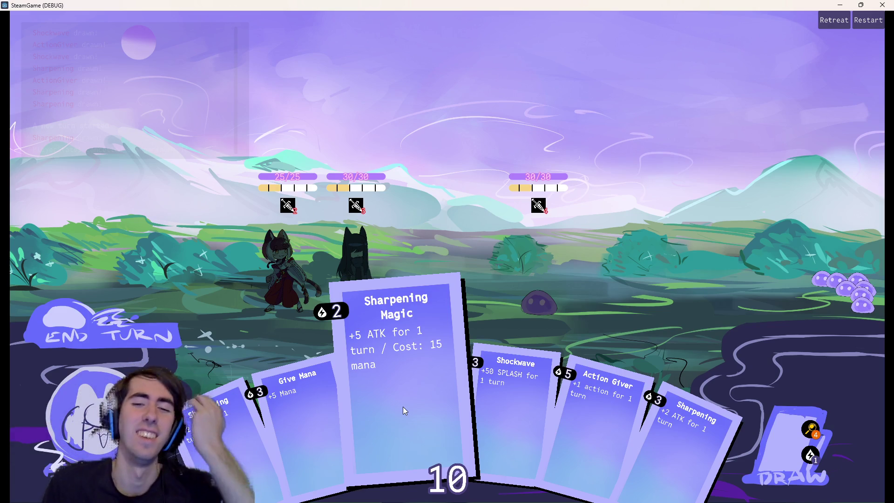
pyautogui.moveTo(384, 419)
pyautogui.mouseDown()
pyautogui.moveTo(413, 379)
pyautogui.moveTo(415, 337)
pyautogui.moveTo(406, 389)
pyautogui.moveTo(401, 345)
pyautogui.moveTo(376, 289)
pyautogui.moveTo(395, 399)
pyautogui.moveTo(364, 335)
pyautogui.moveTo(402, 417)
pyautogui.moveTo(372, 298)
pyautogui.moveTo(404, 410)
pyautogui.moveTo(386, 284)
pyautogui.moveTo(396, 400)
pyautogui.moveTo(385, 298)
pyautogui.moveTo(386, 332)
pyautogui.mouseUp()
# Step: Restart the battle, place the ninja and red fox girl, and drag Intimidation up and back
pyautogui.click(869, 20)
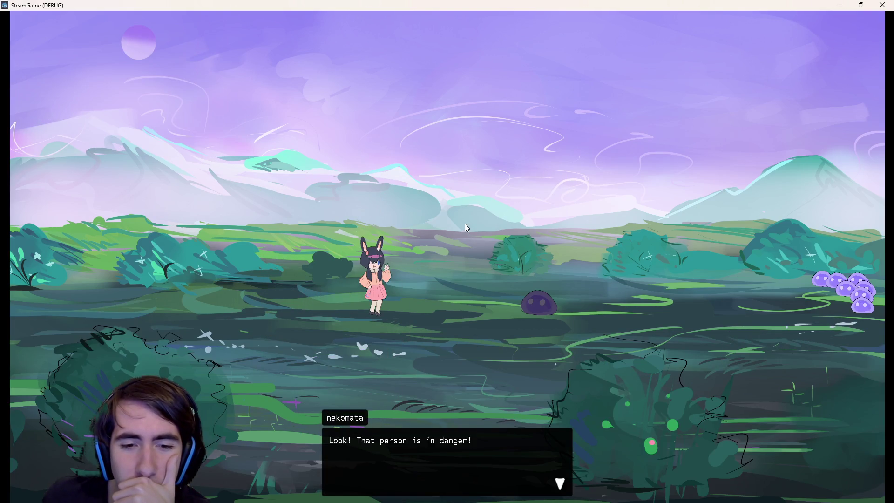
pyautogui.click(466, 226)
pyautogui.click(458, 216)
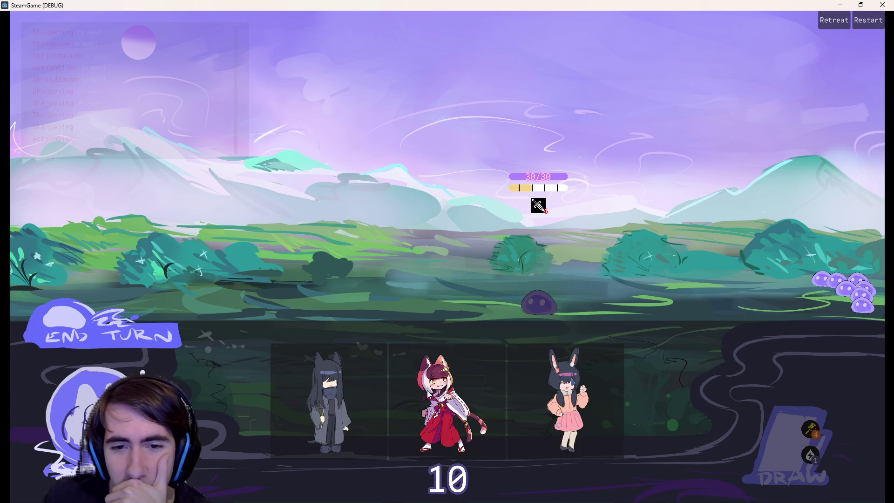
pyautogui.moveTo(329, 401)
pyautogui.mouseDown()
pyautogui.moveTo(389, 279)
pyautogui.moveTo(356, 270)
pyautogui.mouseUp()
pyautogui.moveTo(442, 400); pyautogui.dragTo(287, 270)
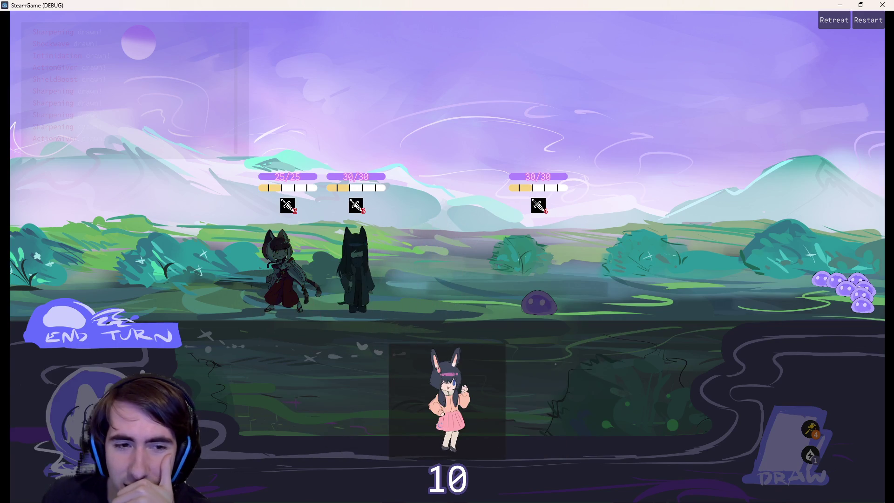
pyautogui.moveTo(409, 394); pyautogui.dragTo(401, 354)
# Step: Close the game and briefly try 30 as the line 23 threshold, then undo back to 20
pyautogui.click(881, 5)
pyautogui.doubleClick(450, 199)
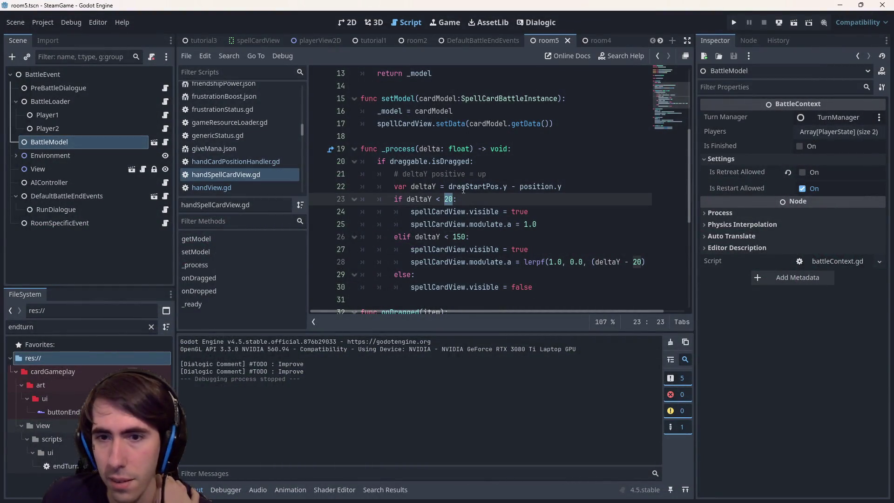
pyautogui.write('30')
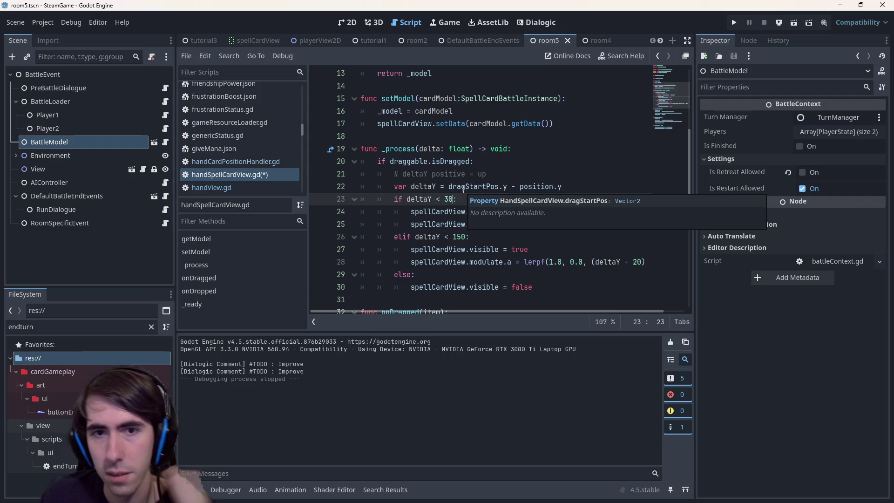
pyautogui.hotkey('ctrl', 'z')
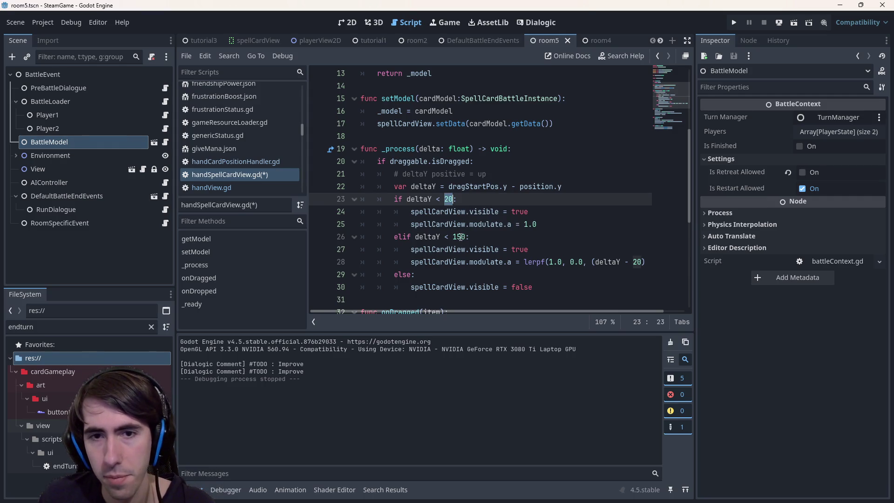
# Step: Change the fade distance on lines 26 and 28 from 150 to 250, save, and relaunch the game
pyautogui.click(460, 236)
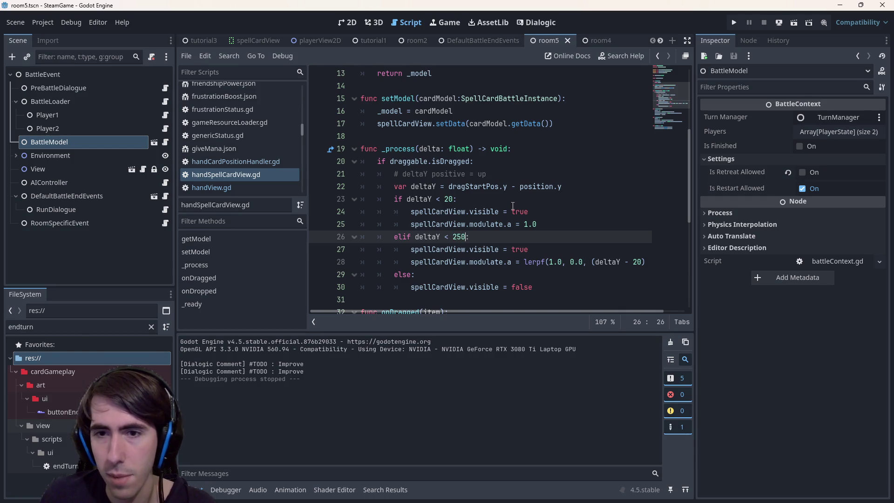
pyautogui.hscroll(2, 599, 299)
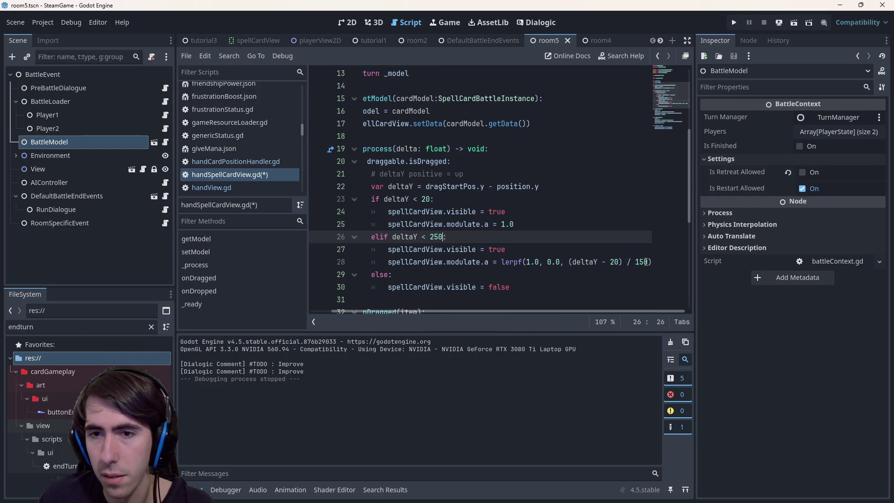
pyautogui.doubleClick(641, 262)
pyautogui.write('250')
pyautogui.hotkey('ctrl', 's')
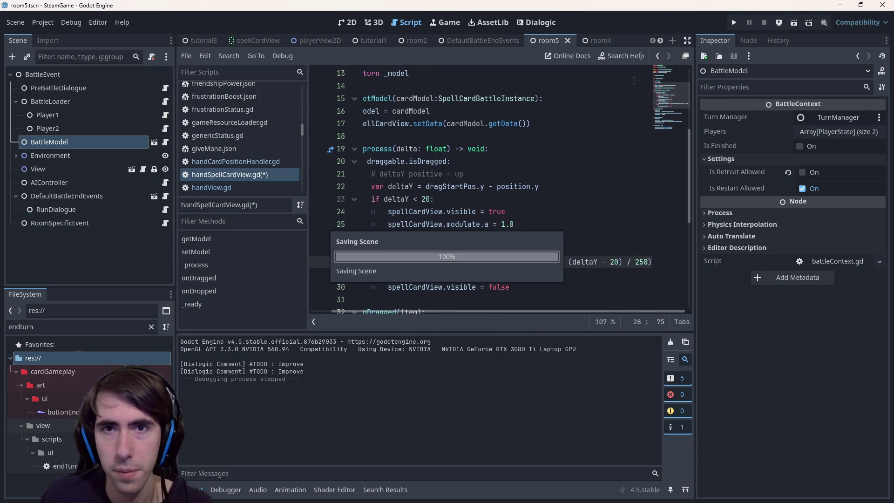
pyautogui.click(797, 21)
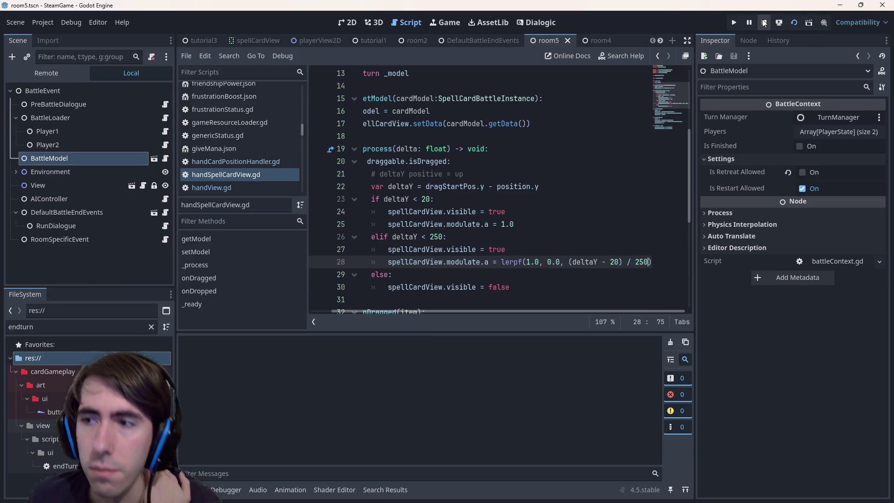
# Step: Start the game, skip the opening dialogue, and place the hooded character and cat girl on the field
pyautogui.click(731, 25)
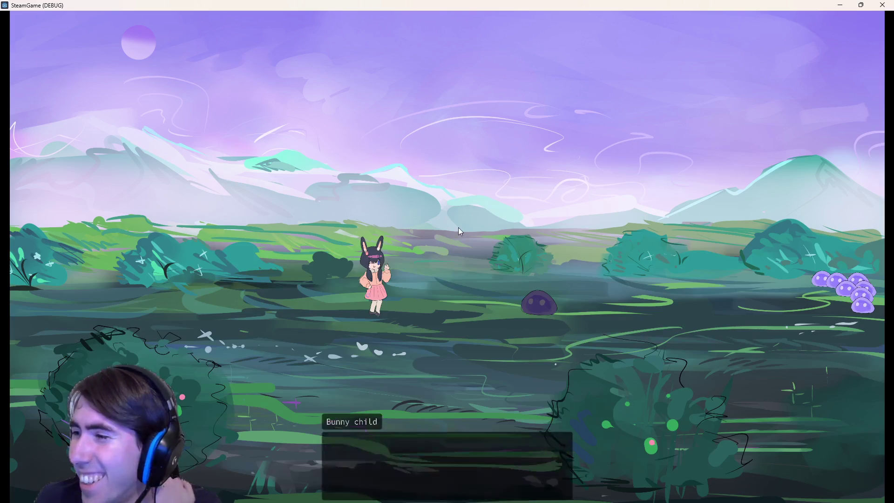
pyautogui.click(336, 261)
pyautogui.click(334, 261)
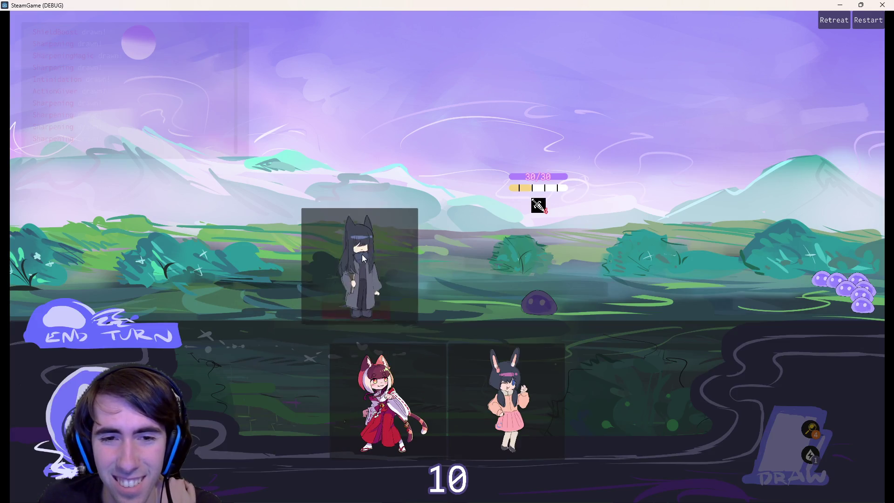
pyautogui.moveTo(362, 256); pyautogui.dragTo(361, 255)
pyautogui.moveTo(380, 400); pyautogui.dragTo(264, 270)
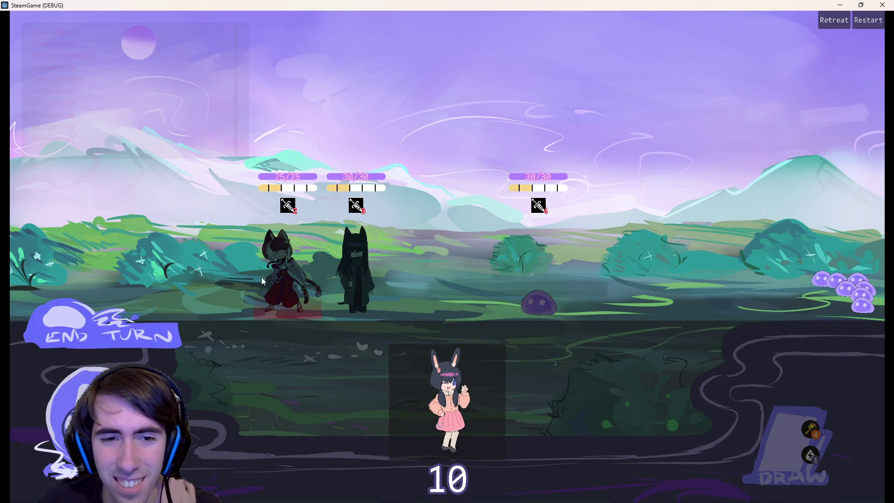
# Step: Drag Sharpening Magic up from the hand to watch it fade, then close the game
pyautogui.moveTo(403, 408)
pyautogui.mouseDown()
pyautogui.moveTo(361, 269)
pyautogui.moveTo(367, 317)
pyautogui.moveTo(359, 305)
pyautogui.mouseUp()
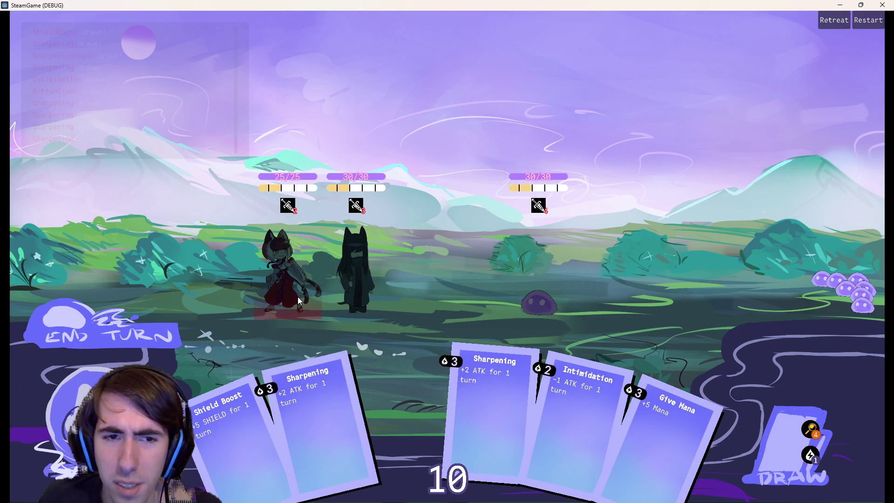
pyautogui.moveTo(287, 268)
pyautogui.mouseDown()
pyautogui.moveTo(281, 305)
pyautogui.moveTo(276, 295)
pyautogui.moveTo(362, 328)
pyautogui.moveTo(355, 321)
pyautogui.moveTo(398, 412)
pyautogui.moveTo(367, 348)
pyautogui.moveTo(383, 324)
pyautogui.moveTo(379, 331)
pyautogui.moveTo(482, 316)
pyautogui.mouseUp()
pyautogui.click(840, 5)
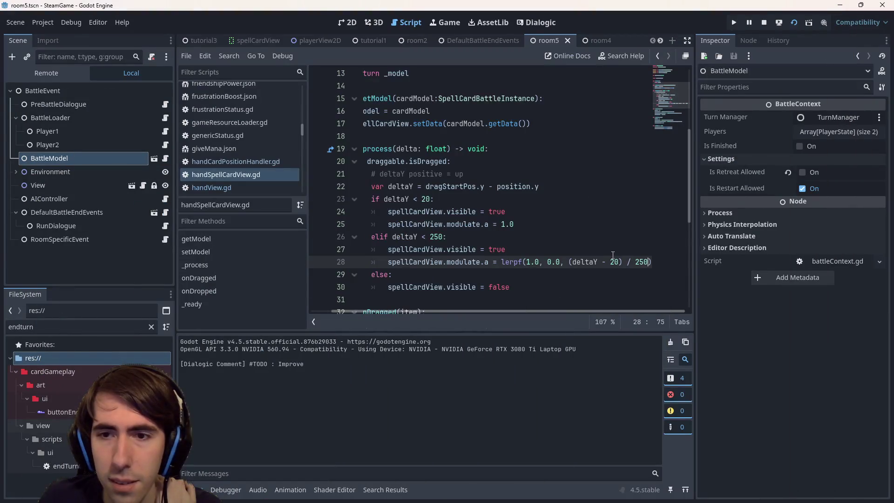
# Step: Replace both 250 values on lines 26 and 28 with 170, save the script and rerun the game
pyautogui.doubleClick(436, 237)
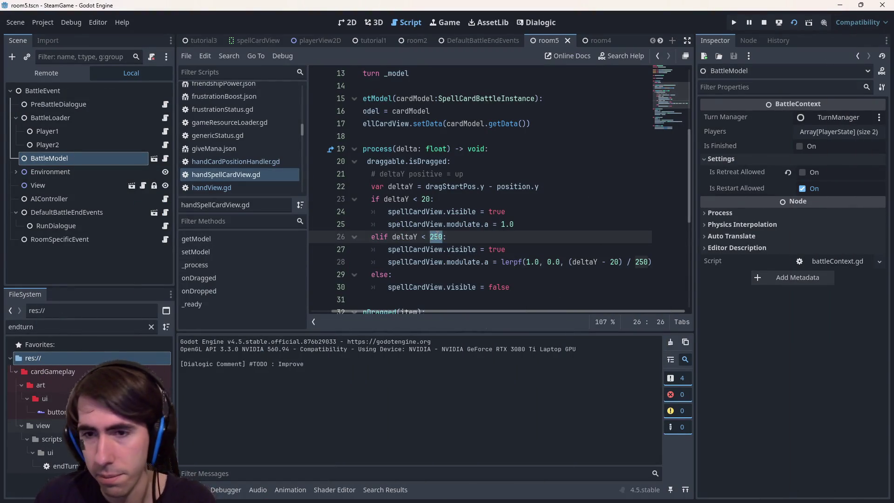
pyautogui.hotkey('ctrl', 'd')
pyautogui.write('1')
pyautogui.click(734, 22)
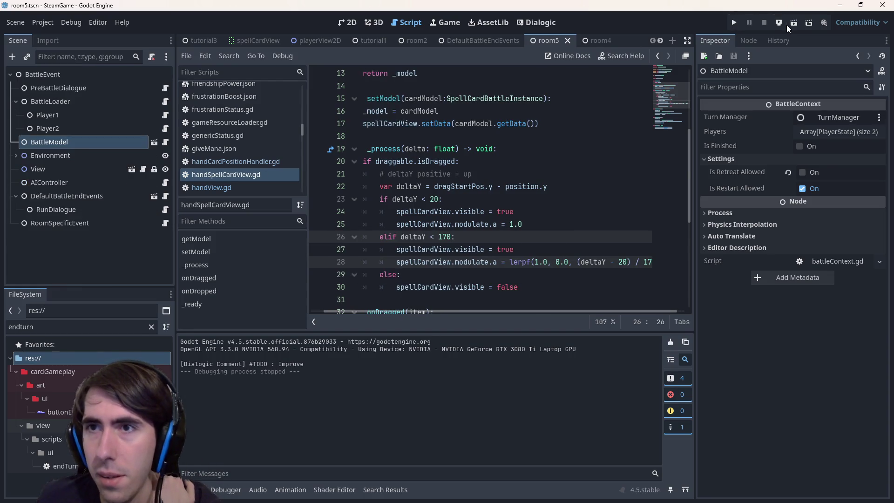
pyautogui.click(792, 24)
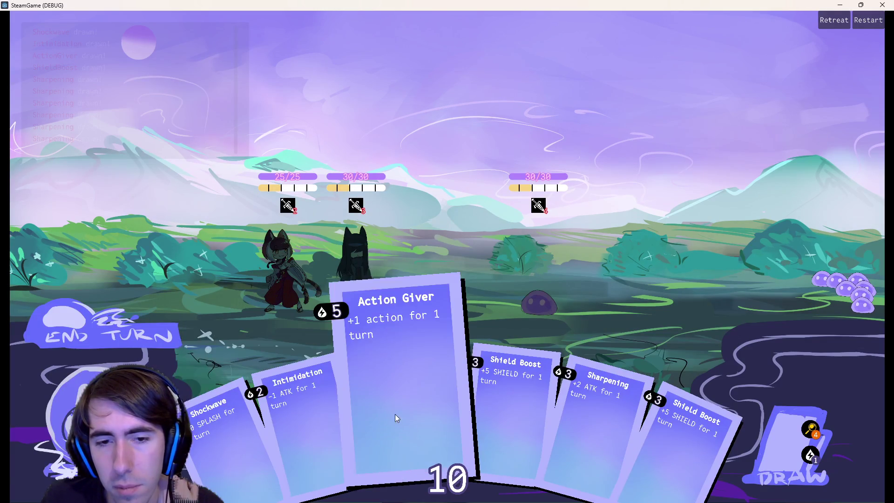
# Step: Repeatedly try grabbing the Action Giver card and pulling it up from the hand
pyautogui.moveTo(395, 419)
pyautogui.mouseDown()
pyautogui.moveTo(361, 316)
pyautogui.moveTo(401, 420)
pyautogui.mouseUp()
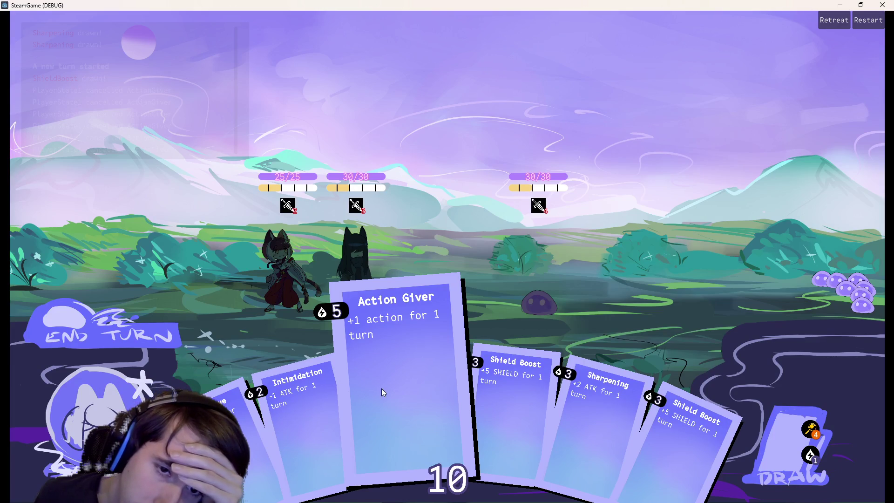
pyautogui.moveTo(408, 387); pyautogui.dragTo(381, 342)
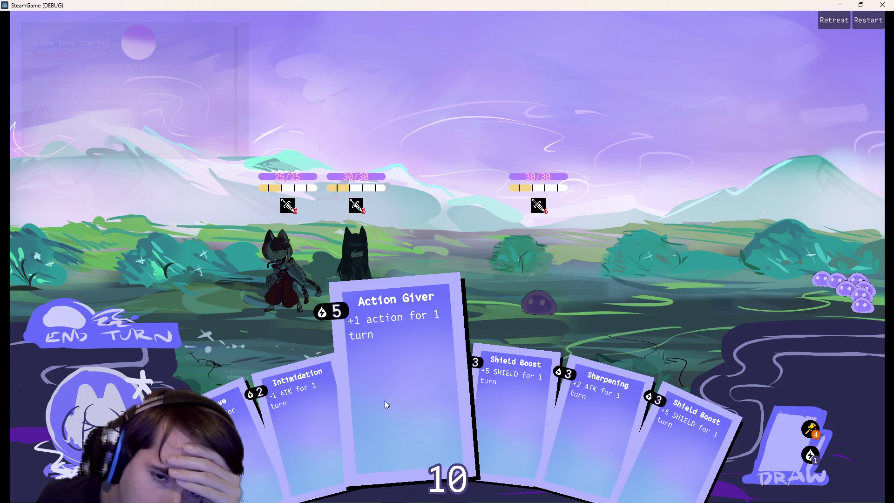
pyautogui.click(385, 399)
pyautogui.click(380, 384)
pyautogui.click(379, 407)
pyautogui.click(375, 400)
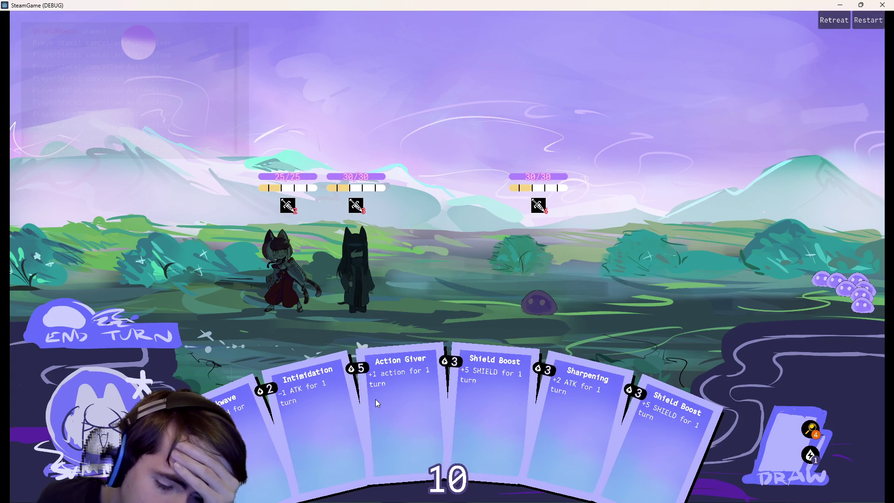
pyautogui.click(381, 400)
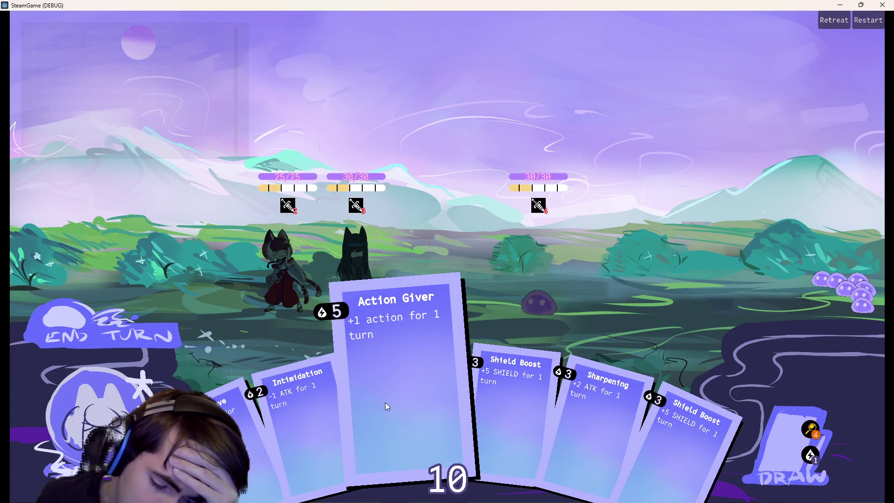
pyautogui.click(384, 402)
# Step: Lift Action Giver upward several more times to watch the 170-pixel fade, then close the game
pyautogui.moveTo(381, 391)
pyautogui.mouseDown()
pyautogui.moveTo(373, 334)
pyautogui.moveTo(385, 382)
pyautogui.mouseUp()
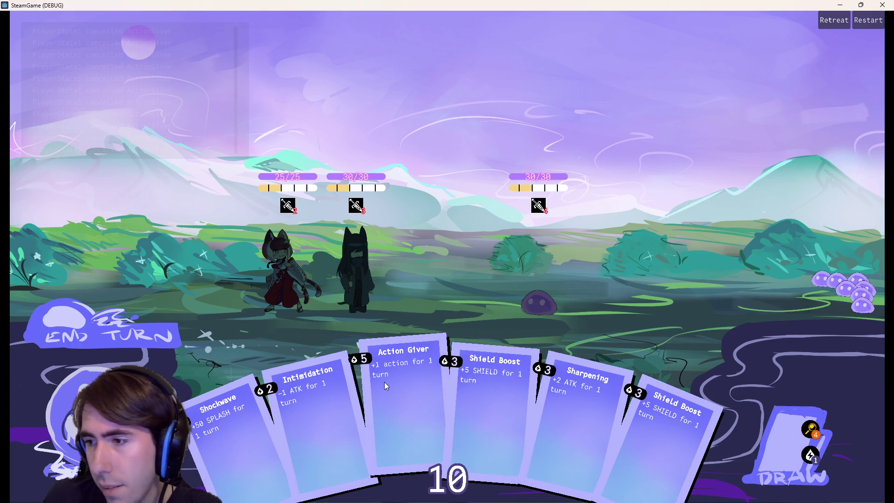
pyautogui.click(384, 381)
pyautogui.moveTo(387, 388)
pyautogui.mouseDown()
pyautogui.moveTo(374, 309)
pyautogui.moveTo(381, 379)
pyautogui.mouseUp()
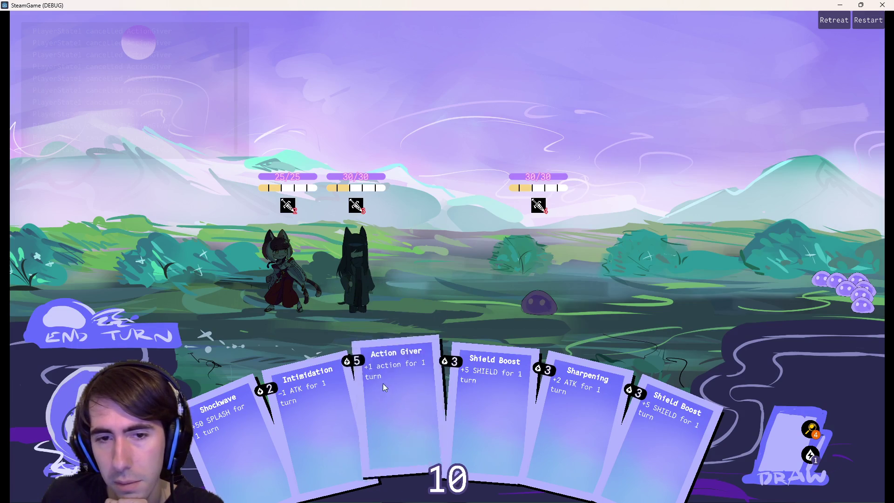
pyautogui.click(397, 414)
pyautogui.click(385, 404)
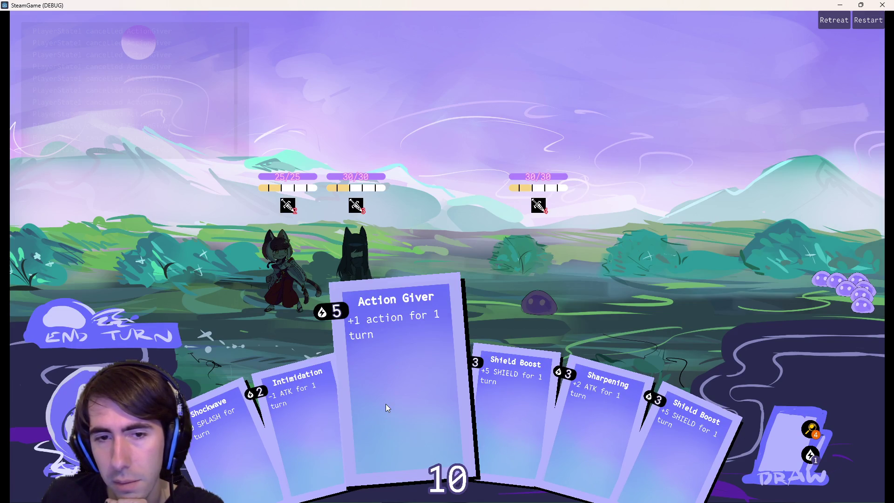
pyautogui.moveTo(385, 407)
pyautogui.mouseDown()
pyautogui.moveTo(365, 331)
pyautogui.moveTo(370, 385)
pyautogui.mouseUp()
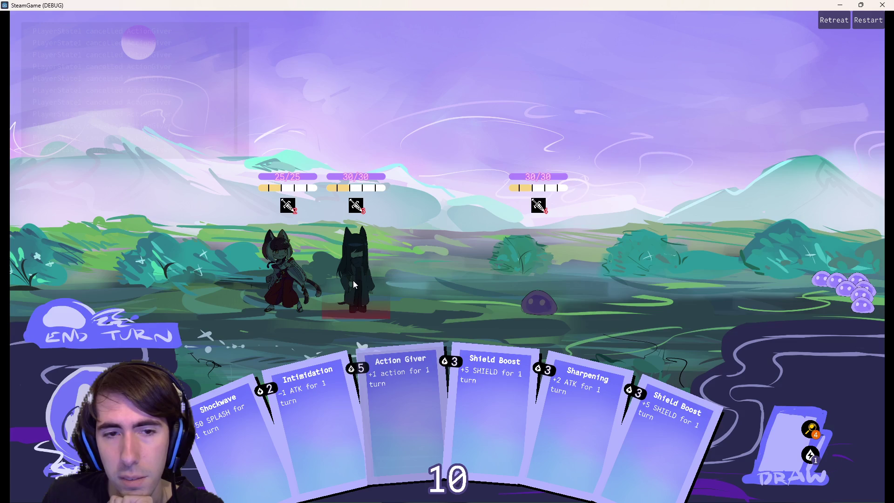
pyautogui.click(882, 4)
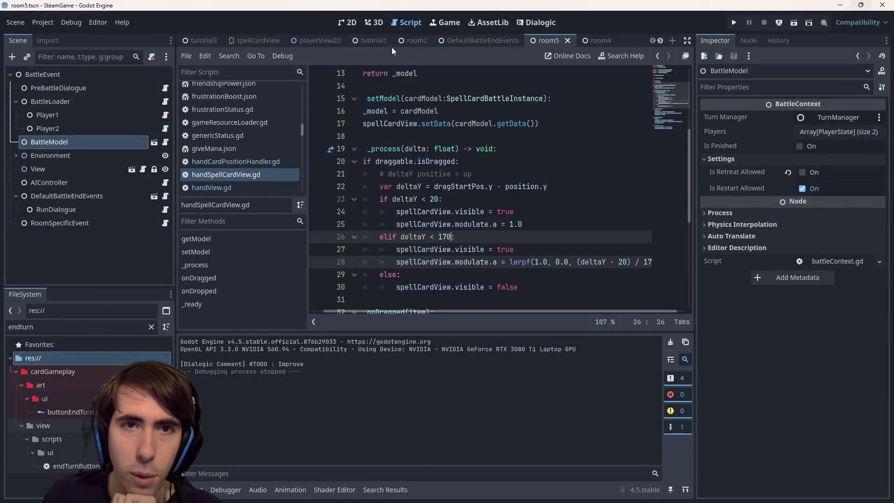
# Step: Switch between the 2D and script views, then open the handSpellCardView scene
pyautogui.click(348, 23)
pyautogui.click(406, 22)
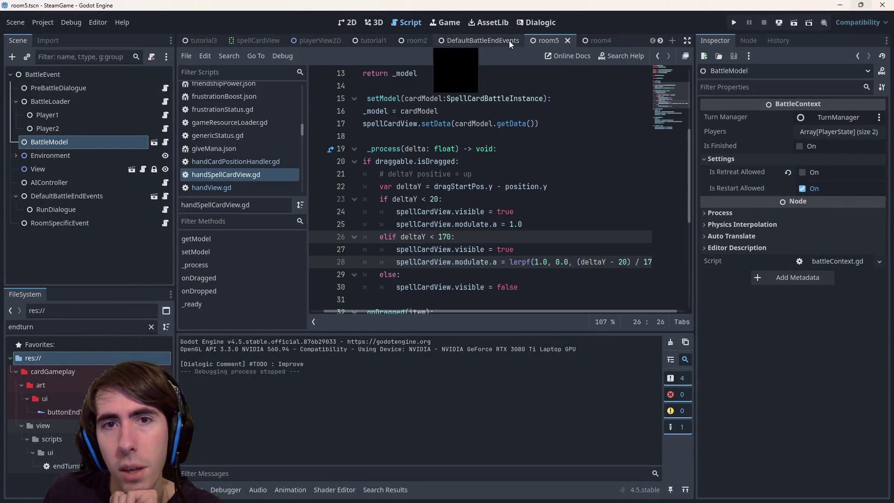
pyautogui.click(409, 187)
pyautogui.click(257, 43)
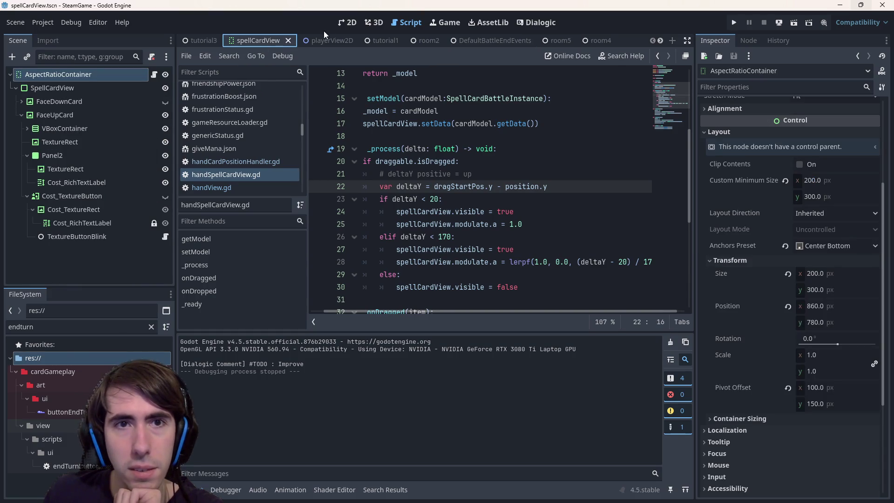
pyautogui.click(340, 27)
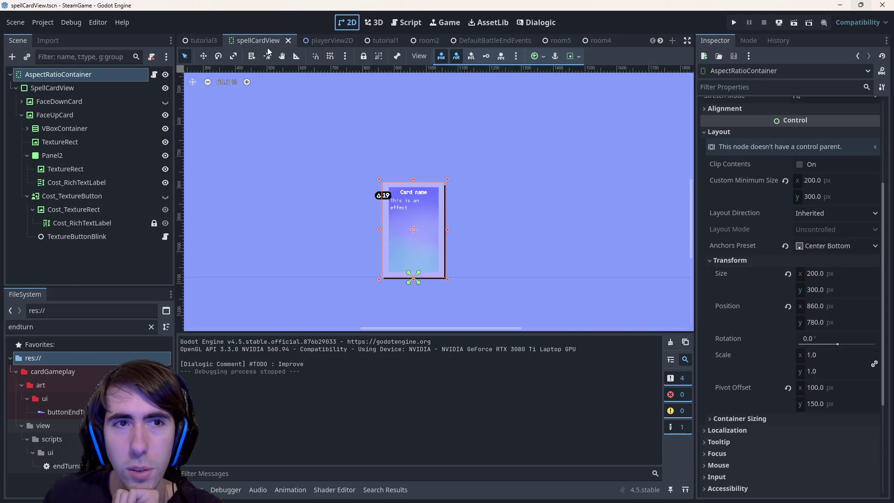
pyautogui.scroll(-1, 298, 40)
pyautogui.click(602, 40)
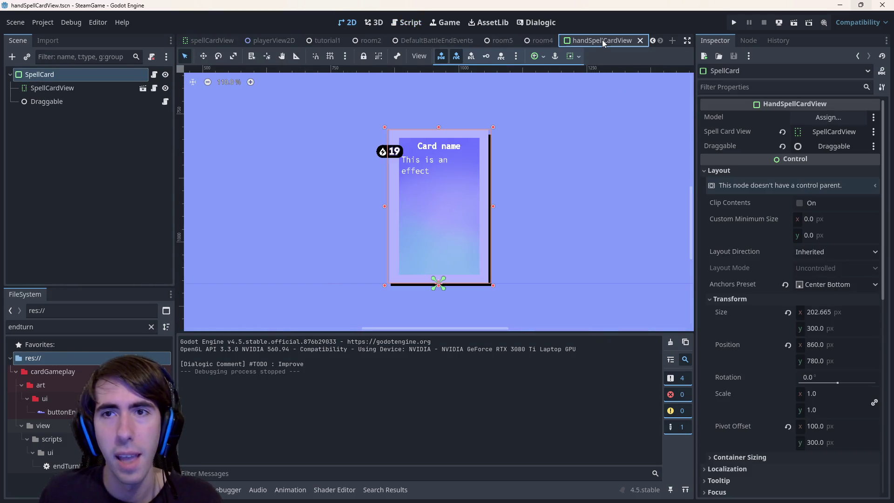
# Step: Add a GPUParticles2D child under SpellCard by searching for 'particle'
pyautogui.rightClick(77, 77)
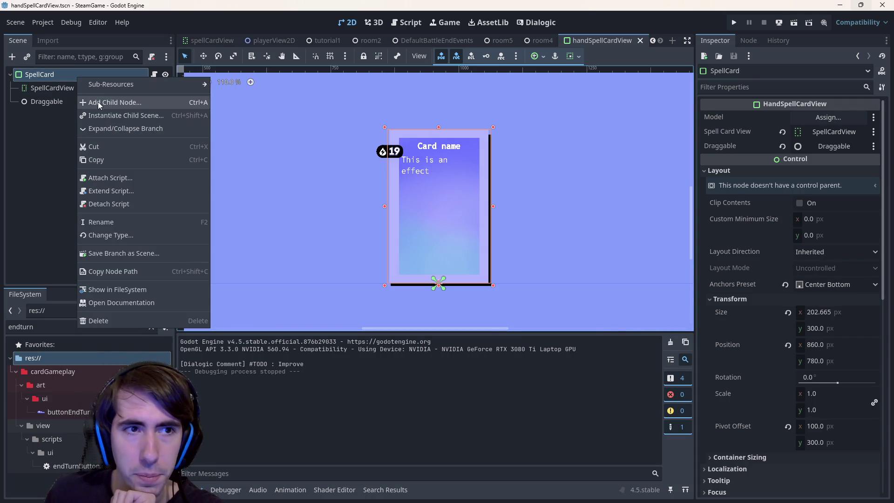
pyautogui.click(98, 101)
pyautogui.write('particle')
pyautogui.press('BackSpace')
pyautogui.press('Down')
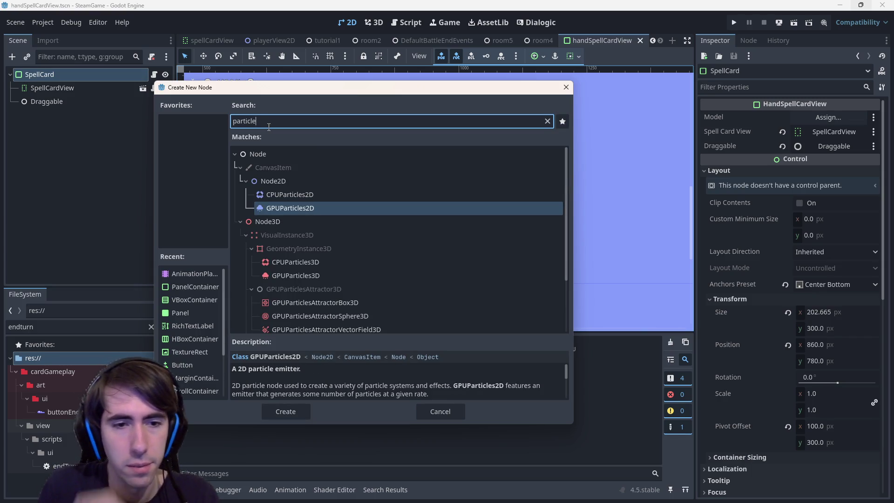
pyautogui.press('Return')
pyautogui.scroll(-1, 358, 163)
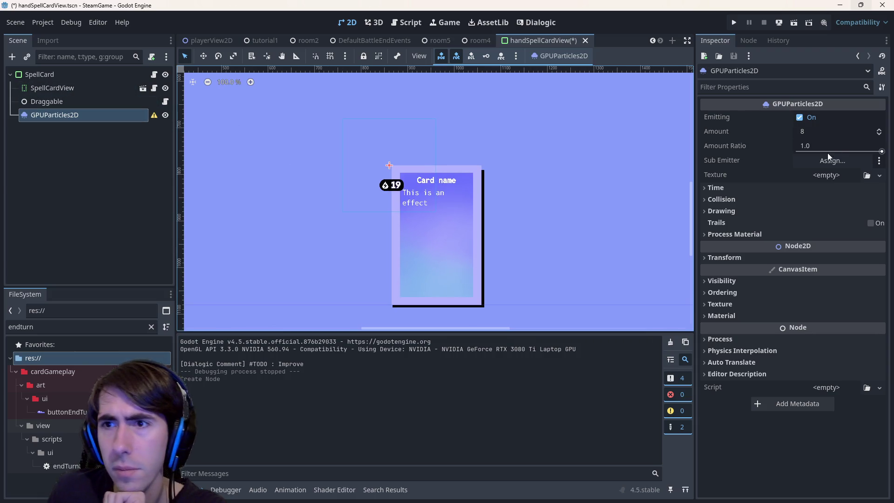
pyautogui.click(839, 175)
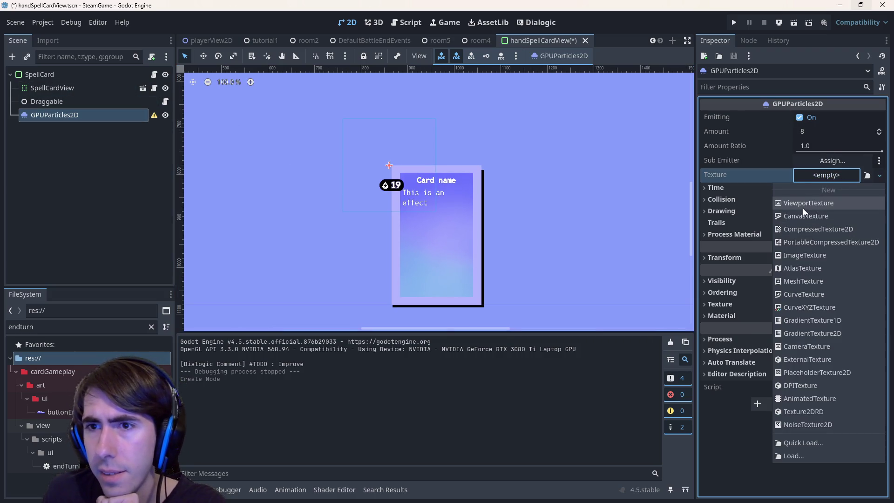
# Step: Try a NoiseTexture2D texture, clear it, and assign a new ParticleProcessMaterial
pyautogui.click(804, 422)
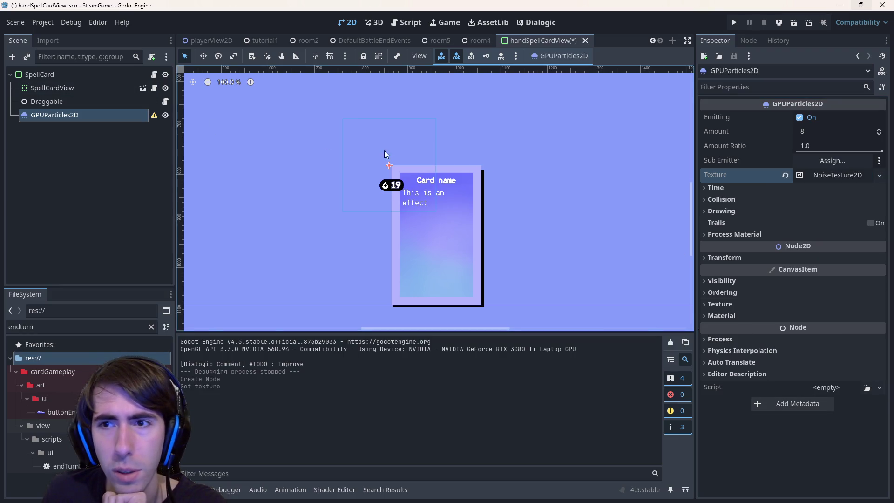
pyautogui.click(785, 175)
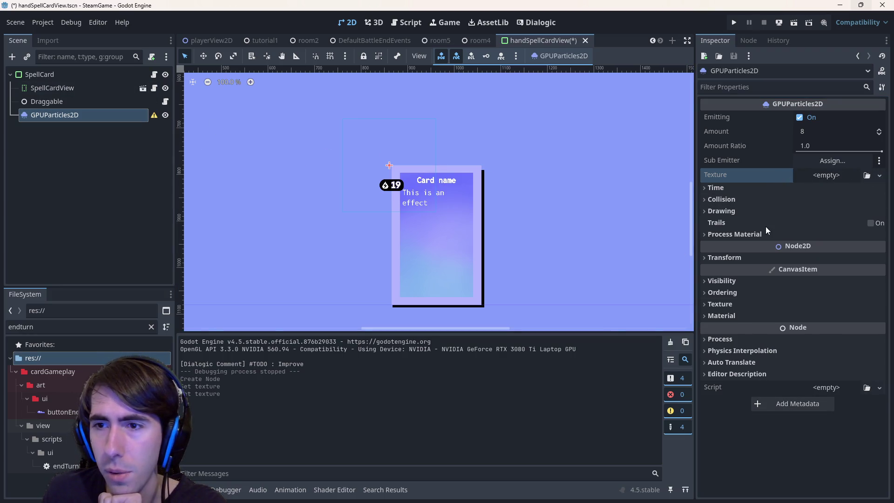
pyautogui.click(764, 236)
pyautogui.click(846, 248)
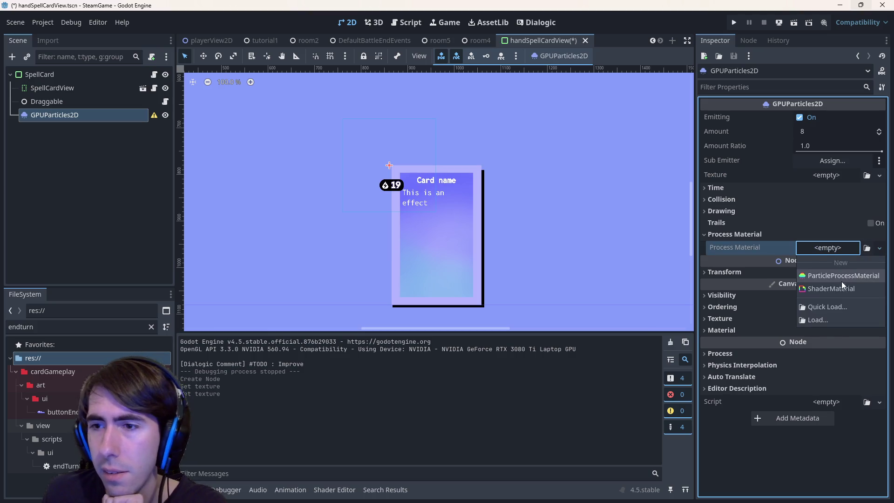
pyautogui.click(843, 277)
pyautogui.click(822, 249)
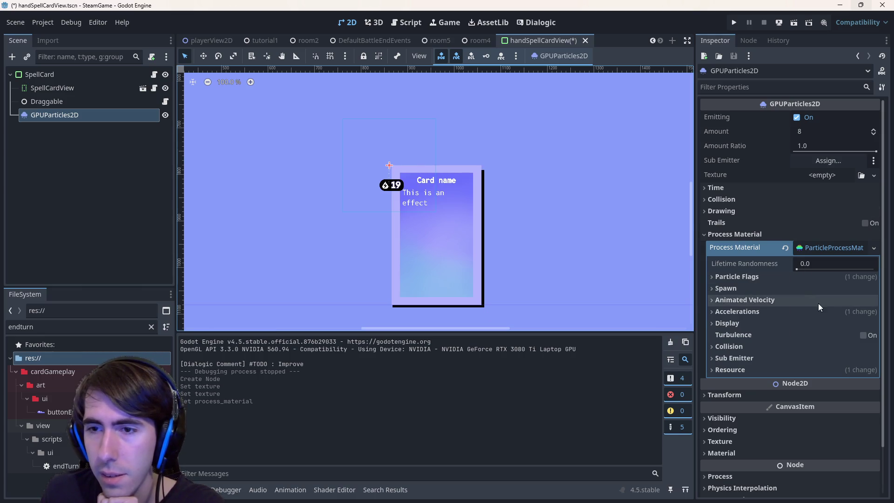
# Step: Explore the material's Spawn, Accelerations and Animated Velocity sections by expanding and collapsing them
pyautogui.click(791, 289)
pyautogui.click(792, 293)
pyautogui.click(791, 293)
pyautogui.click(792, 292)
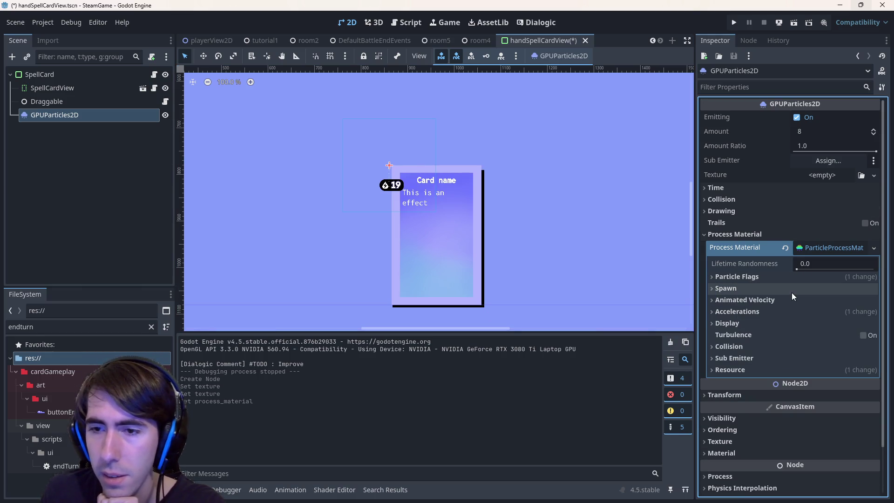
pyautogui.click(754, 312)
pyautogui.click(754, 312)
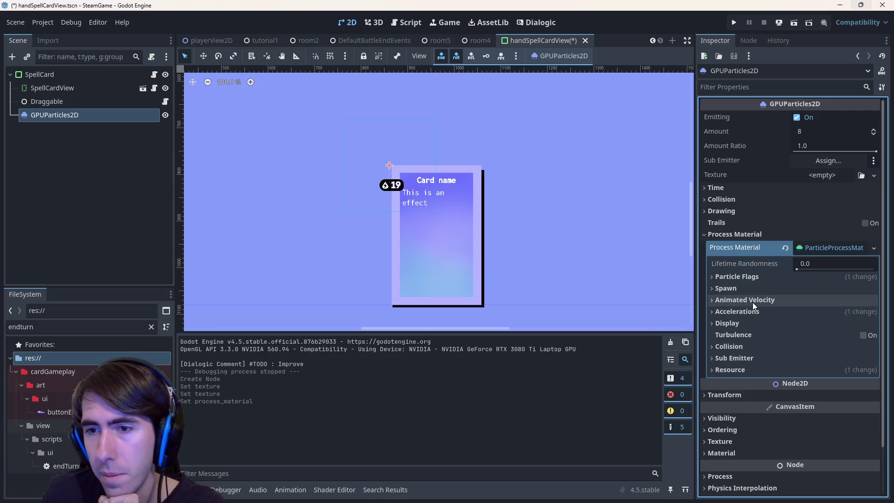
pyautogui.click(752, 302)
pyautogui.click(753, 303)
pyautogui.click(751, 288)
pyautogui.click(746, 299)
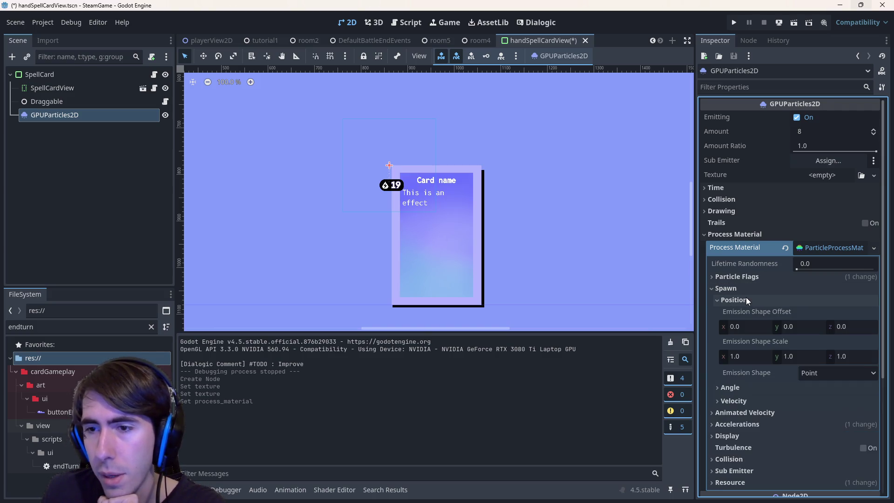
pyautogui.click(746, 298)
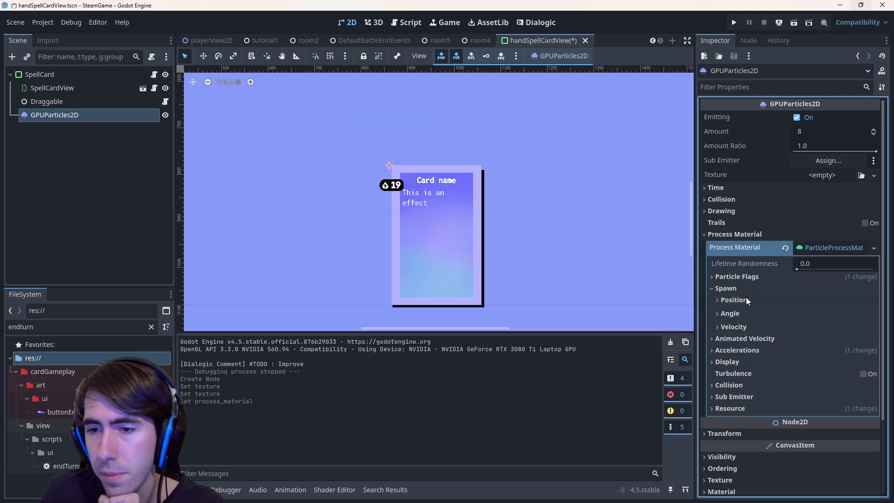
pyautogui.click(741, 341)
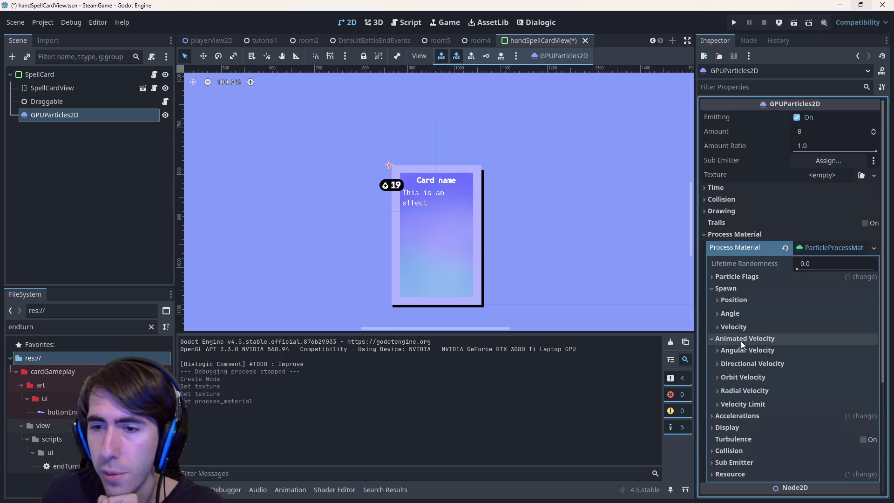
# Step: Set the material's Gravity y to -9.8 and save the scene
pyautogui.click(763, 413)
pyautogui.click(794, 429)
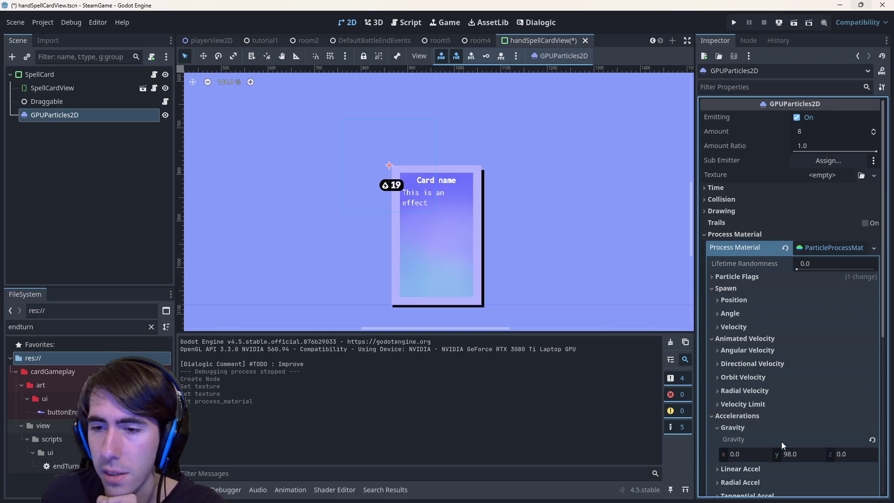
pyautogui.click(869, 439)
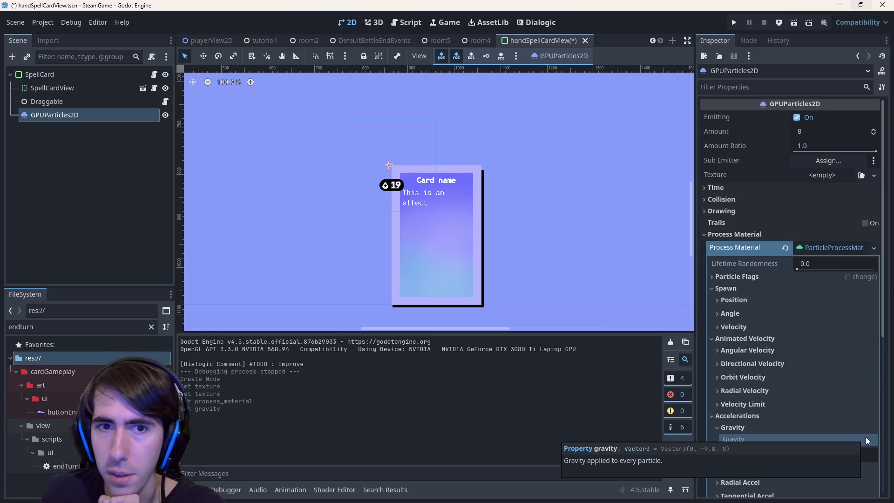
pyautogui.scroll(-2, 724, 393)
pyautogui.hotkey('ctrl', 's')
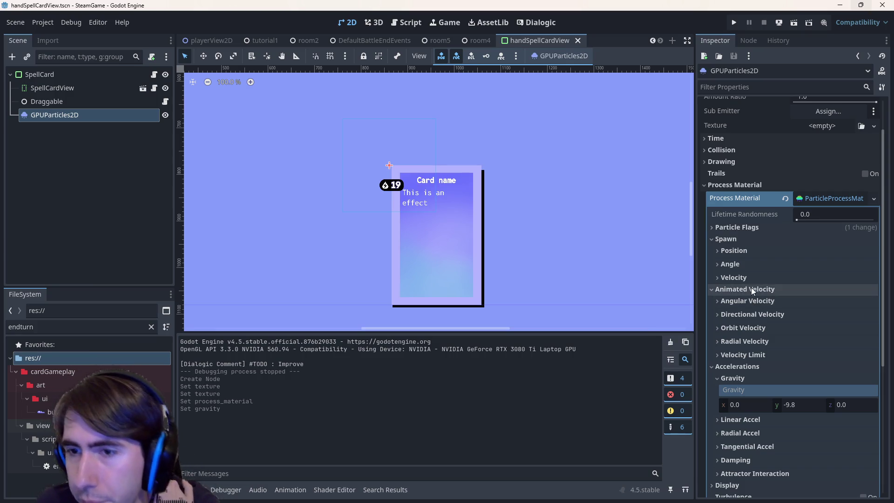
# Step: Collapse the Gravity and Accelerations sections and expand the spawn Velocity settings
pyautogui.scroll(-2, 760, 363)
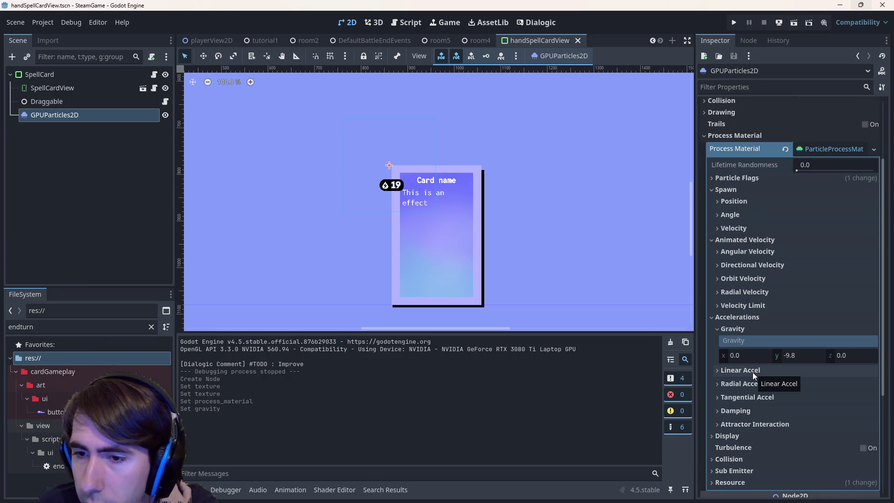
pyautogui.click(768, 330)
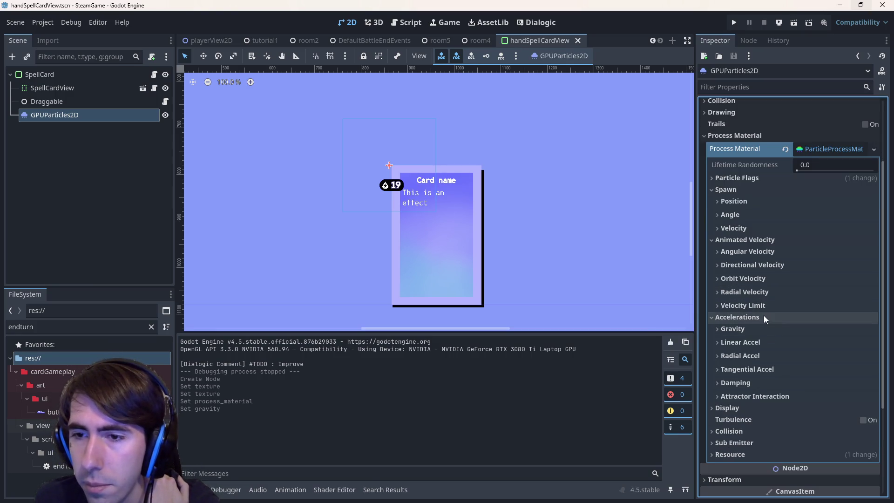
pyautogui.click(764, 316)
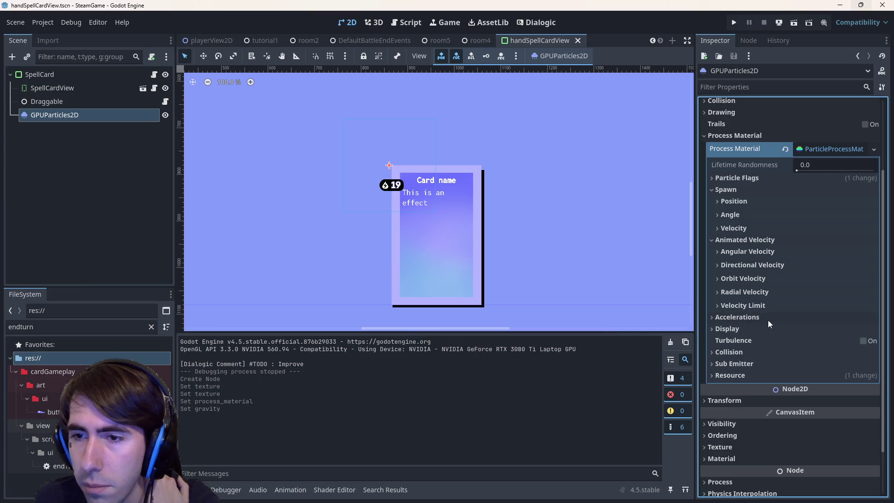
pyautogui.click(753, 228)
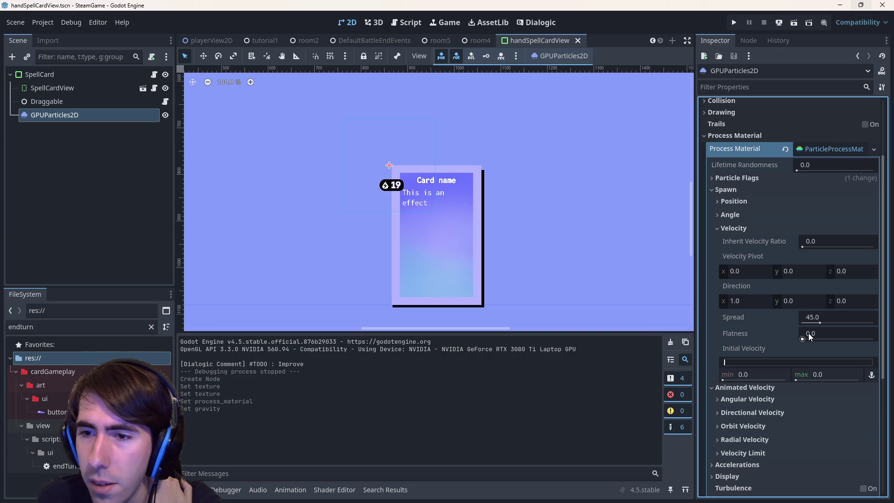
# Step: Set Spread to 180 and the initial velocity range to 81.76–132.07
pyautogui.moveTo(818, 321); pyautogui.dragTo(874, 323)
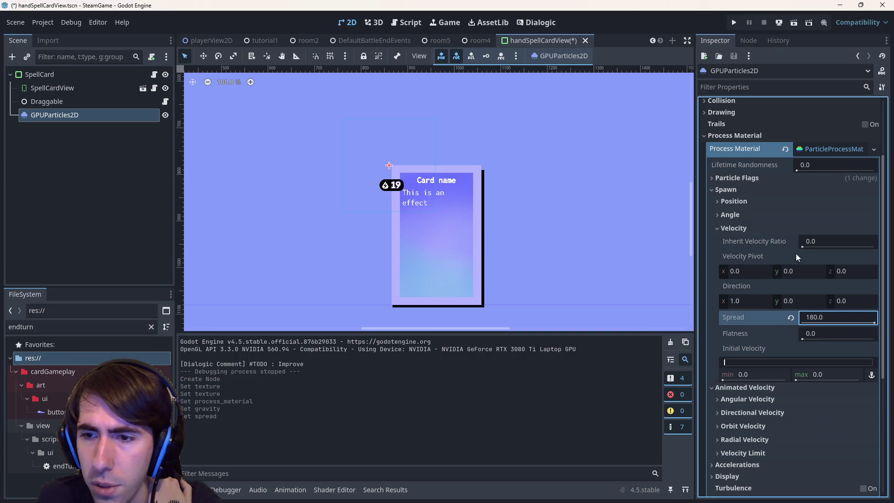
pyautogui.moveTo(725, 362); pyautogui.dragTo(729, 366)
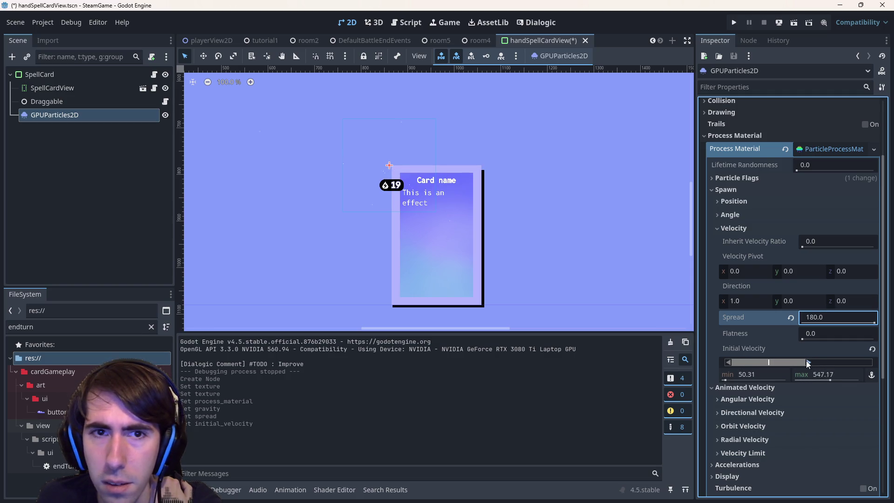
pyautogui.moveTo(723, 362); pyautogui.dragTo(731, 362)
pyautogui.moveTo(803, 364); pyautogui.dragTo(744, 362)
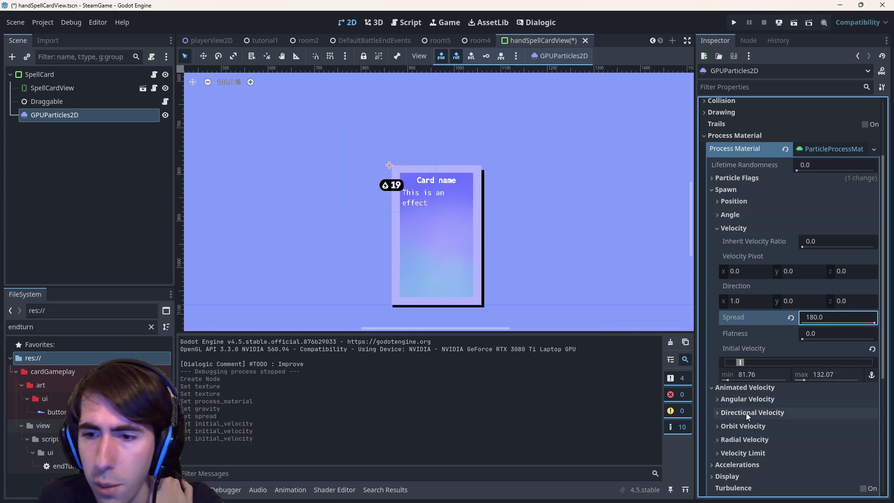
# Step: Switch the particle emission shape to Sphere and collapse the spawn sections
pyautogui.scroll(-2, 744, 409)
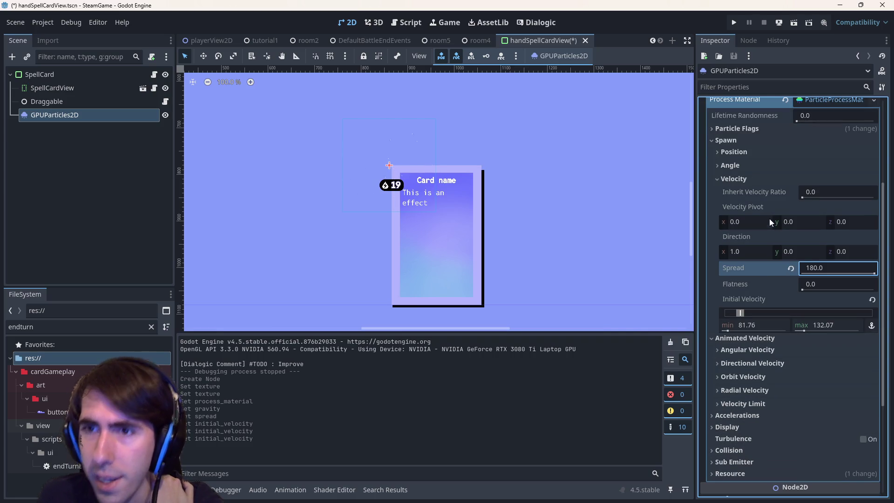
pyautogui.click(744, 152)
pyautogui.click(744, 152)
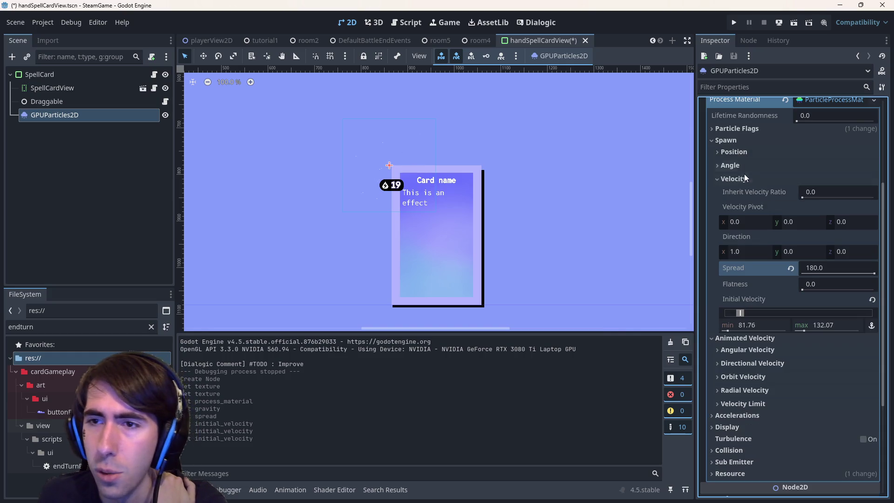
pyautogui.click(742, 166)
pyautogui.click(741, 167)
pyautogui.click(744, 155)
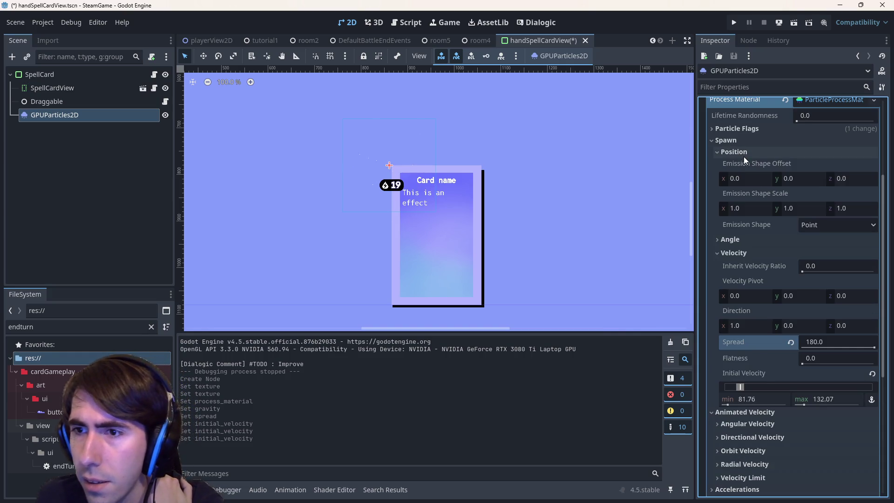
pyautogui.click(814, 224)
pyautogui.click(819, 253)
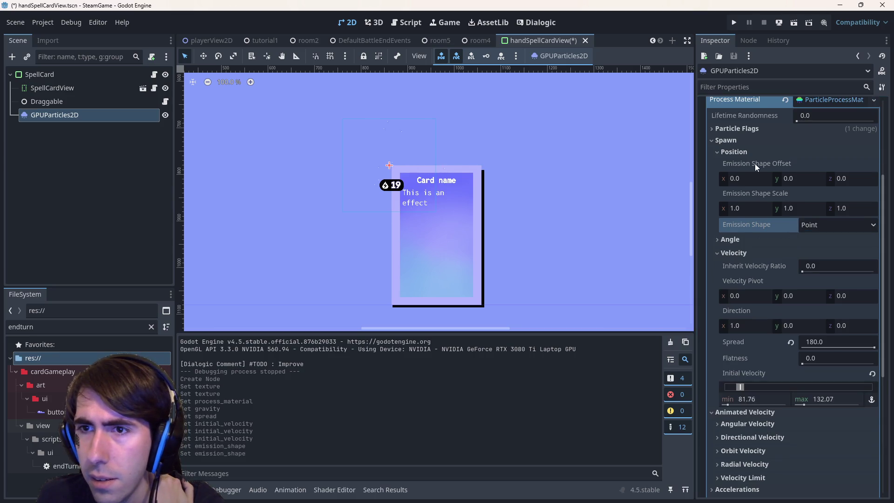
pyautogui.click(748, 154)
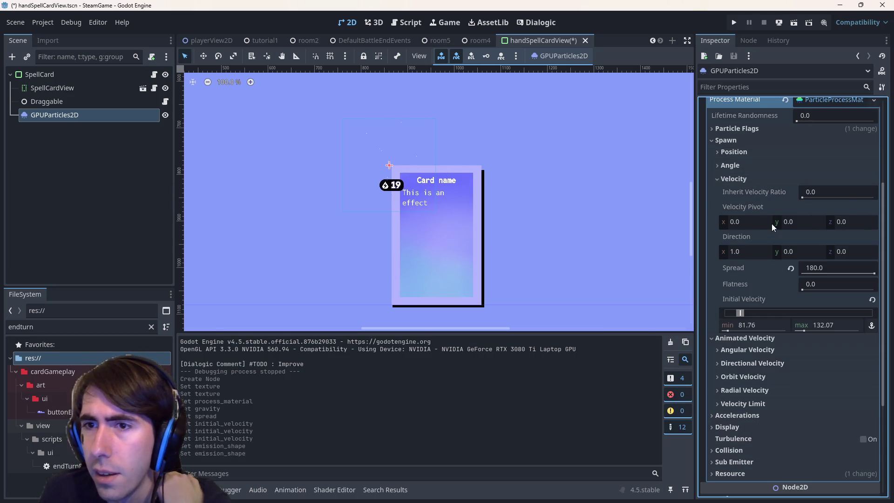
pyautogui.click(744, 178)
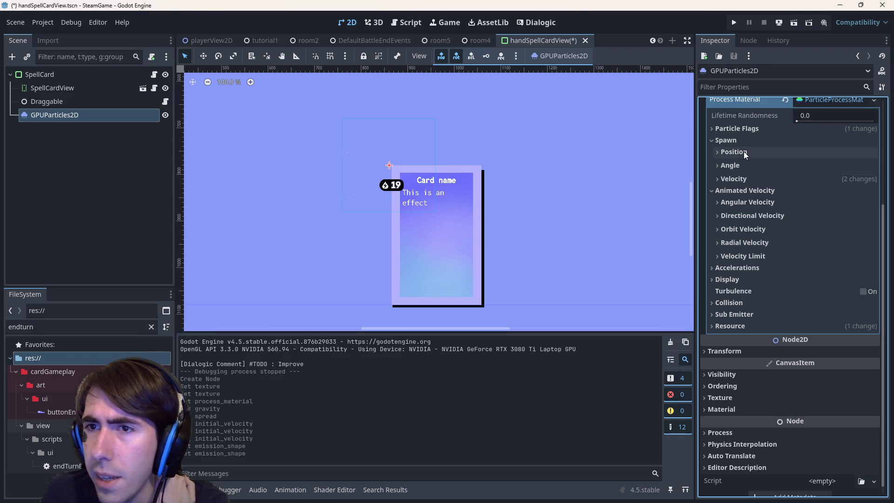
pyautogui.click(744, 130)
pyautogui.click(744, 130)
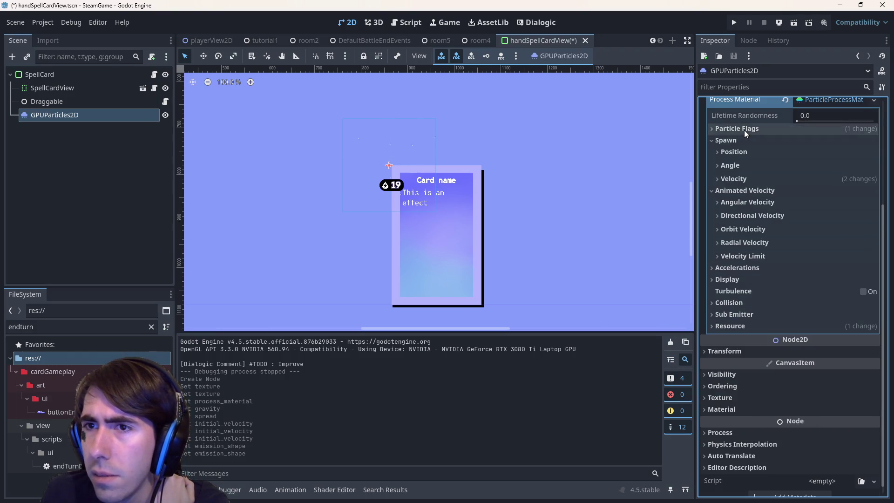
# Step: Set the particle scale range under Display to 5.0 for both min and max
pyautogui.scroll(2, 750, 168)
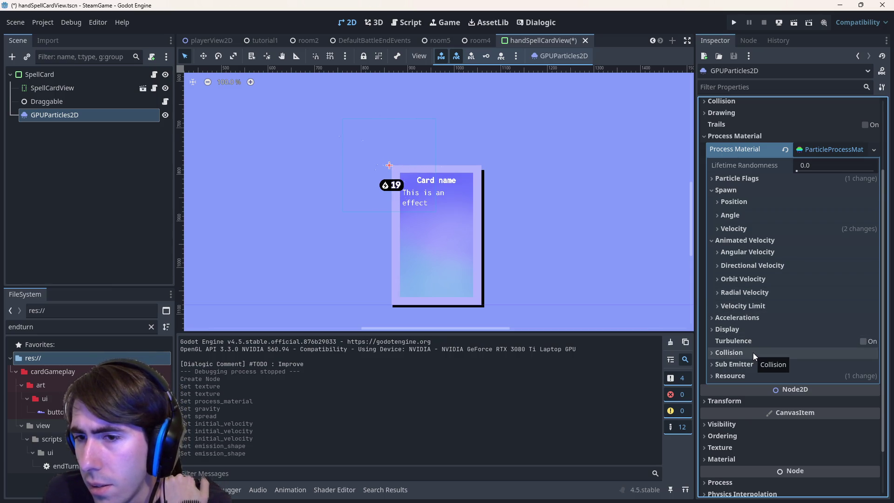
pyautogui.click(744, 329)
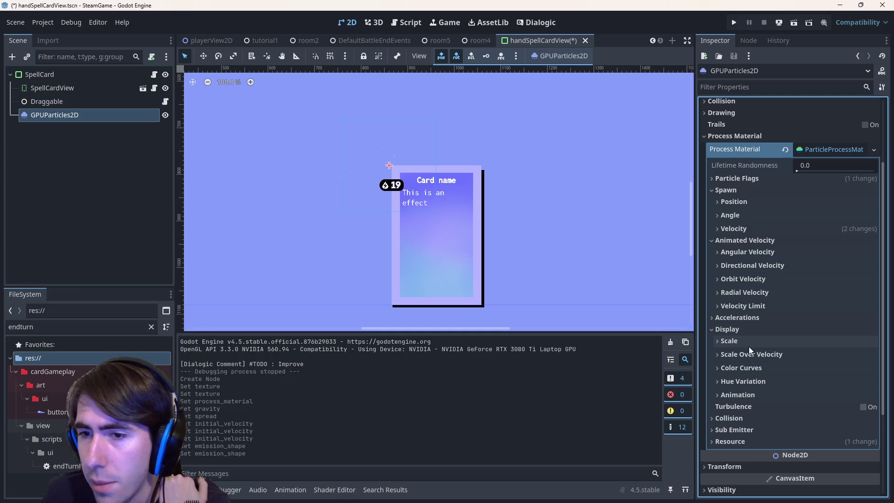
pyautogui.click(745, 342)
pyautogui.moveTo(730, 368)
pyautogui.mouseDown()
pyautogui.moveTo(741, 367)
pyautogui.moveTo(730, 368)
pyautogui.mouseUp()
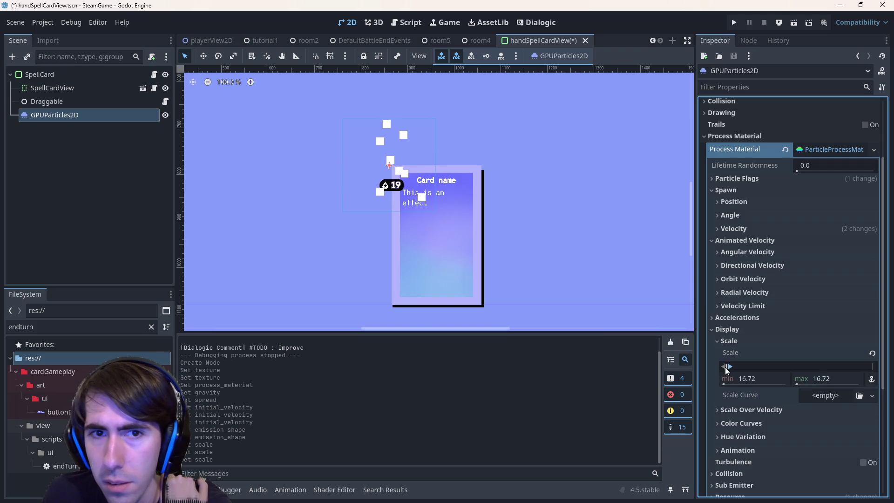
pyautogui.click(754, 378)
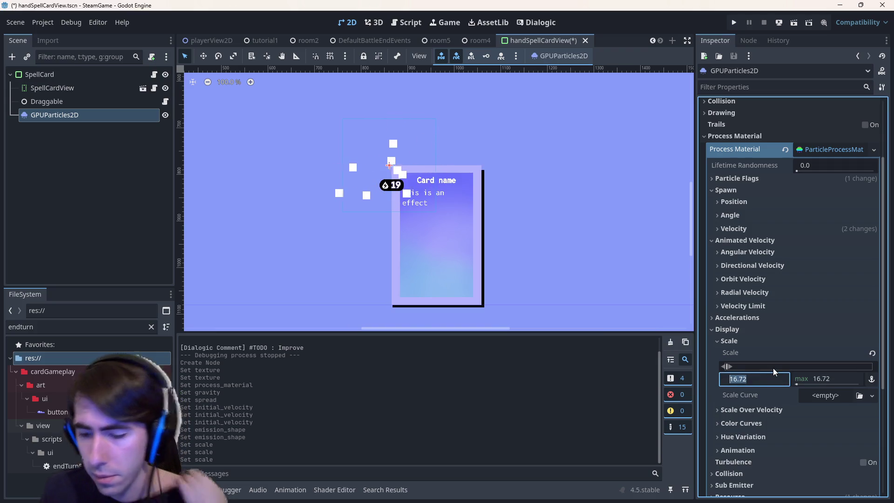
pyautogui.write('5')
pyautogui.press('Tab')
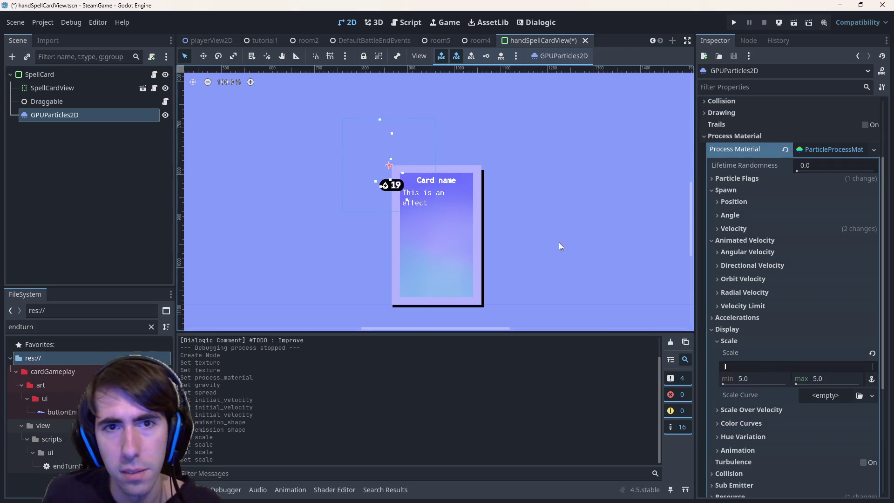
# Step: Raise the GPUParticles2D emission amount to 113 particles
pyautogui.scroll(-1, 475, 178)
pyautogui.scroll(1, 426, 192)
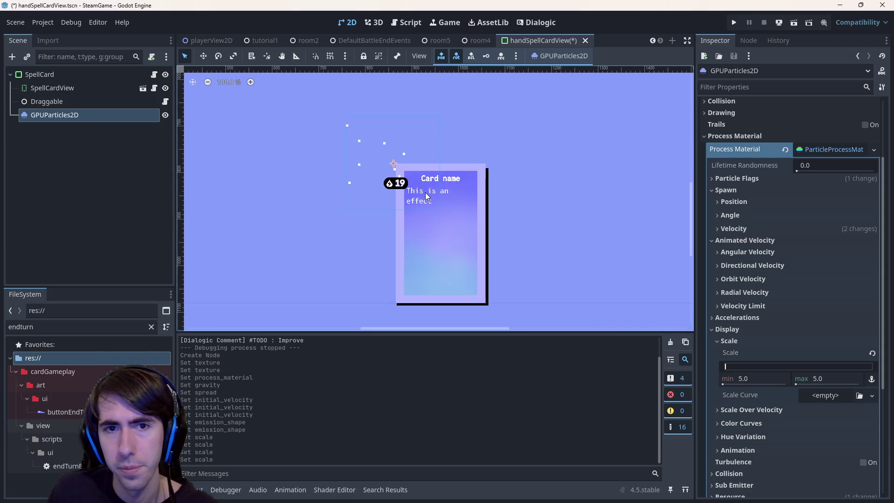
pyautogui.scroll(3, 789, 176)
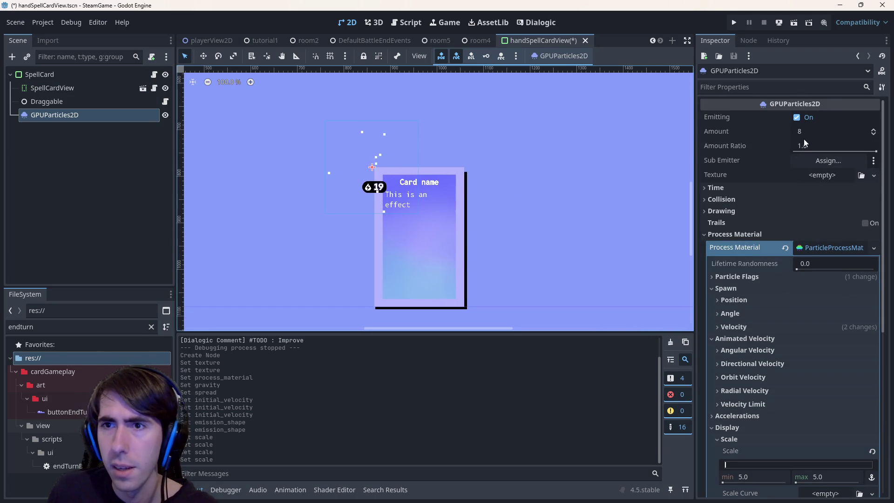
pyautogui.moveTo(803, 133)
pyautogui.mouseDown()
pyautogui.moveTo(838, 134)
pyautogui.moveTo(764, 133)
pyautogui.moveTo(848, 133)
pyautogui.moveTo(782, 133)
pyautogui.mouseUp()
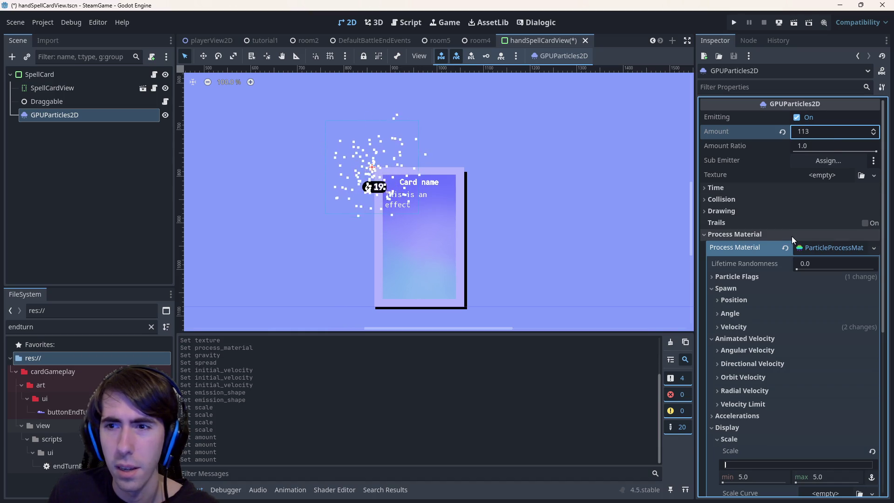
# Step: Set the Spawn Initial Velocity to a minimum of 10 and a maximum of 20
pyautogui.scroll(-2, 747, 341)
pyautogui.click(750, 278)
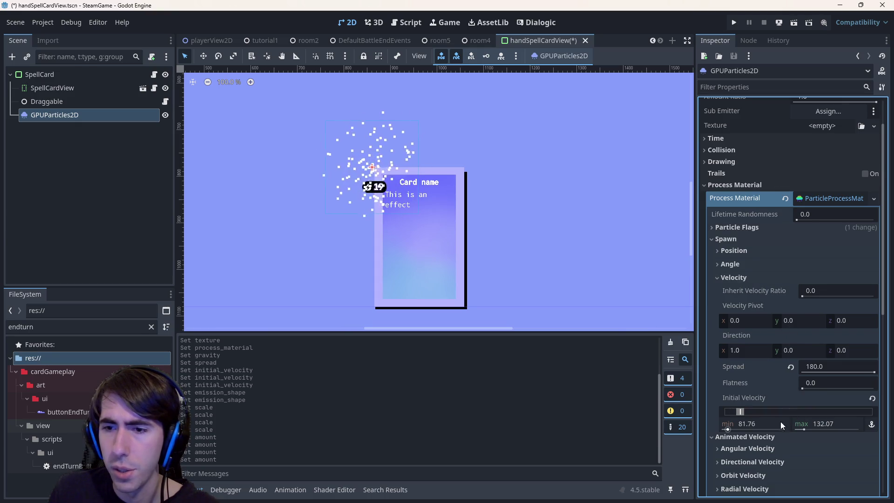
pyautogui.click(766, 426)
pyautogui.write('10')
pyautogui.press('Tab')
pyautogui.write('50')
pyautogui.press('Return')
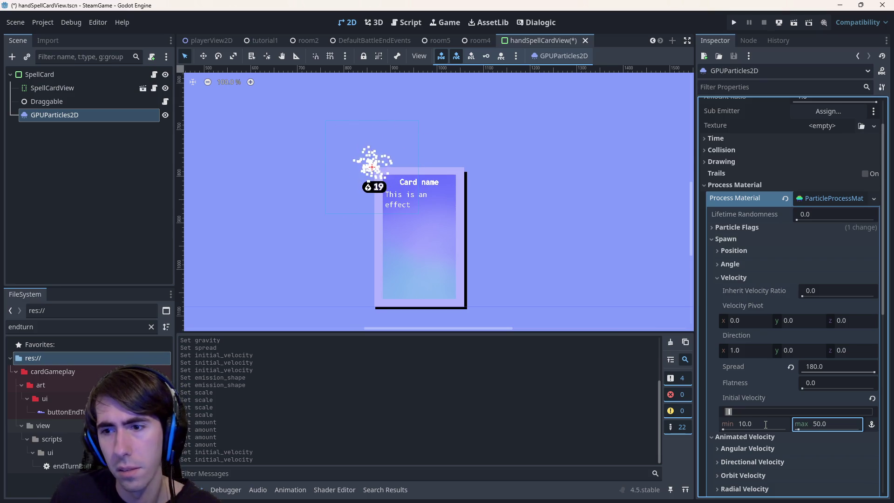
pyautogui.click(815, 424)
pyautogui.write('20')
pyautogui.press('Return')
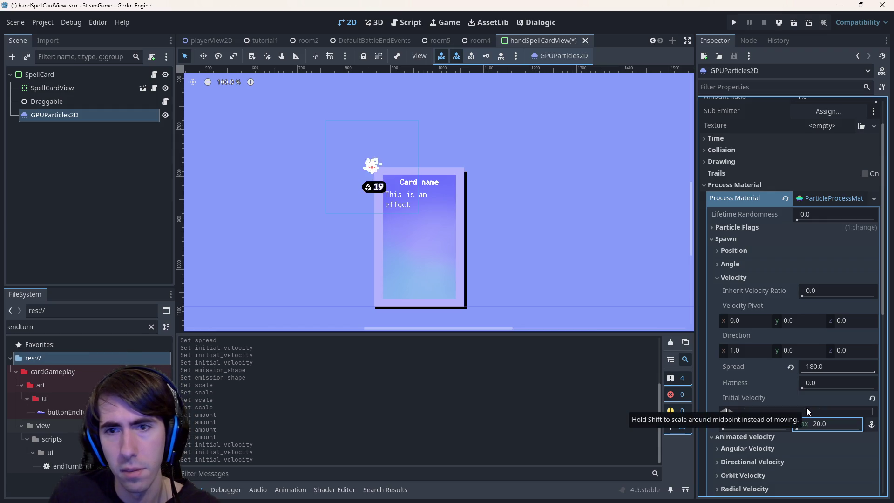
# Step: Set the particle Amount to 60
pyautogui.scroll(2, 815, 204)
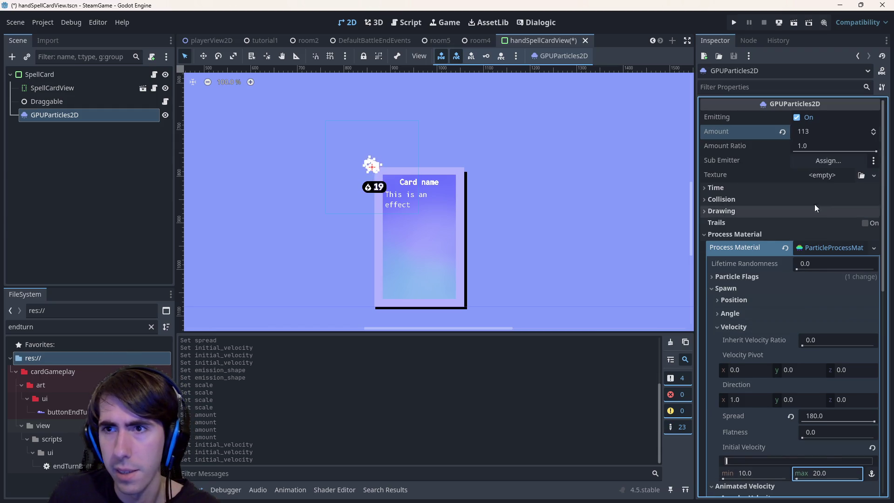
pyautogui.click(820, 129)
pyautogui.write('50')
pyautogui.press('Return')
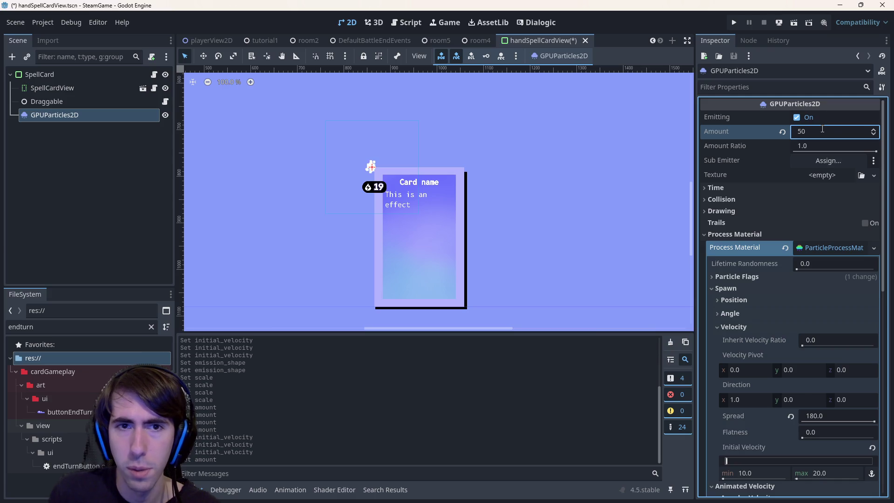
pyautogui.click(823, 130)
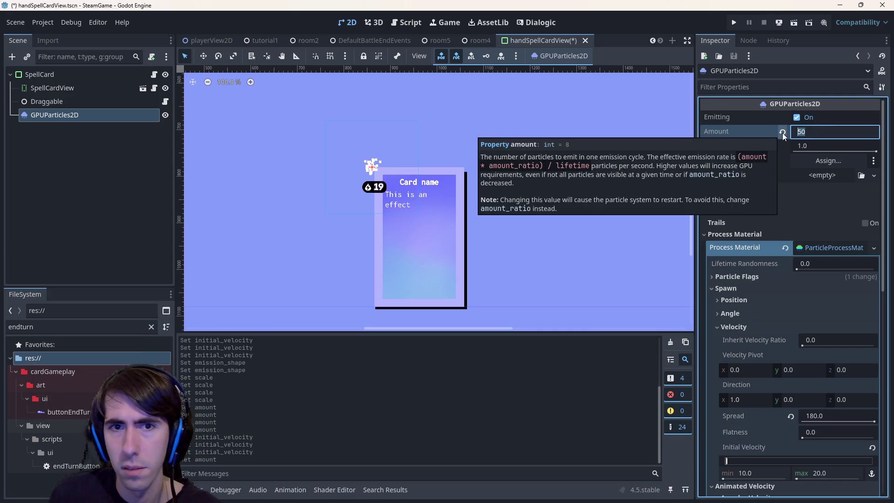
pyautogui.write('60')
pyautogui.press('Return')
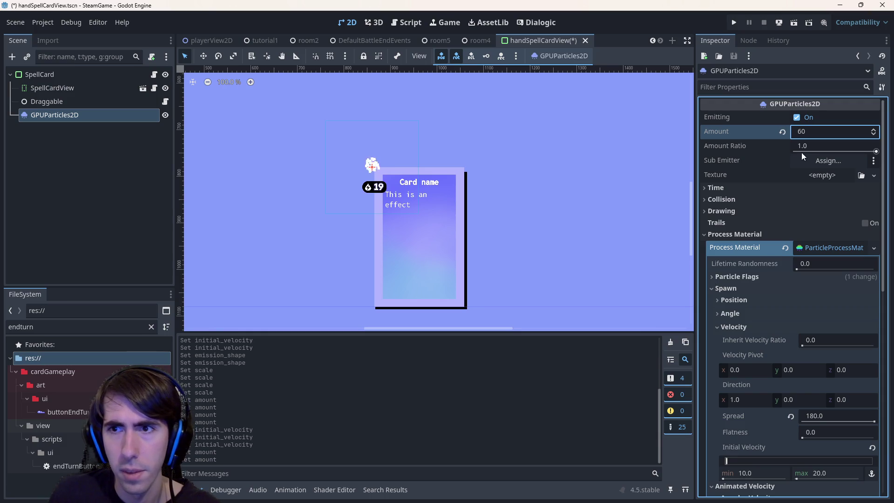
pyautogui.click(802, 149)
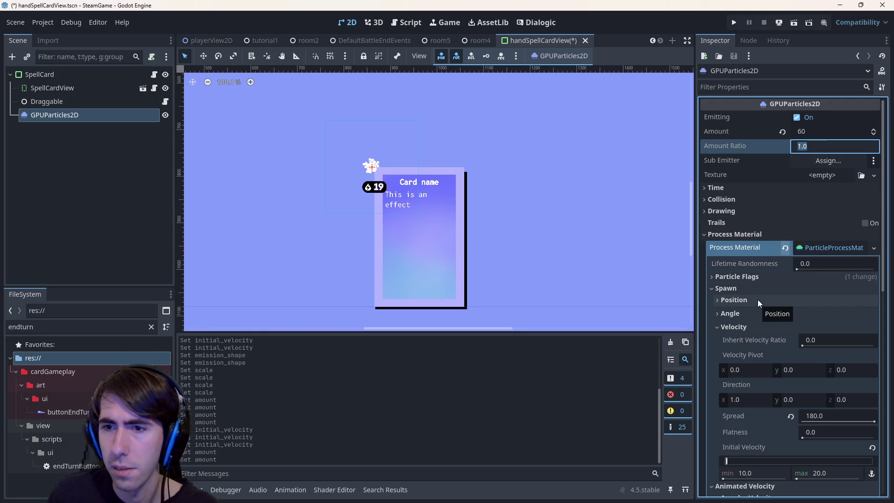
# Step: Browse the Particle Flags, Animation, Hue Variation, Color Curves and Scale Over Velocity sections
pyautogui.click(758, 278)
pyautogui.click(758, 278)
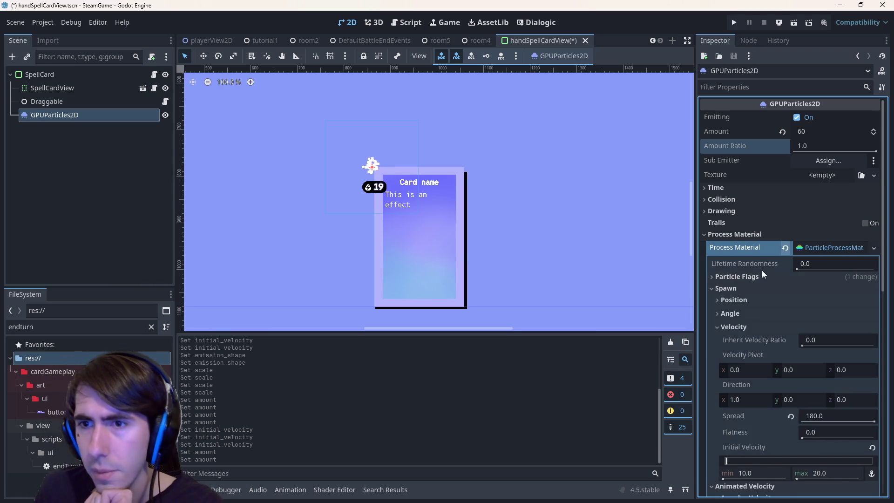
pyautogui.scroll(-10, 736, 274)
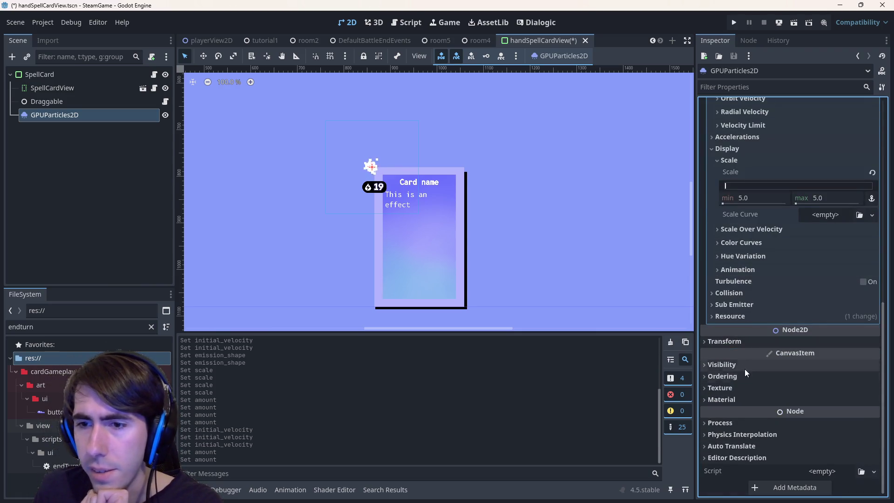
pyautogui.scroll(2, 748, 331)
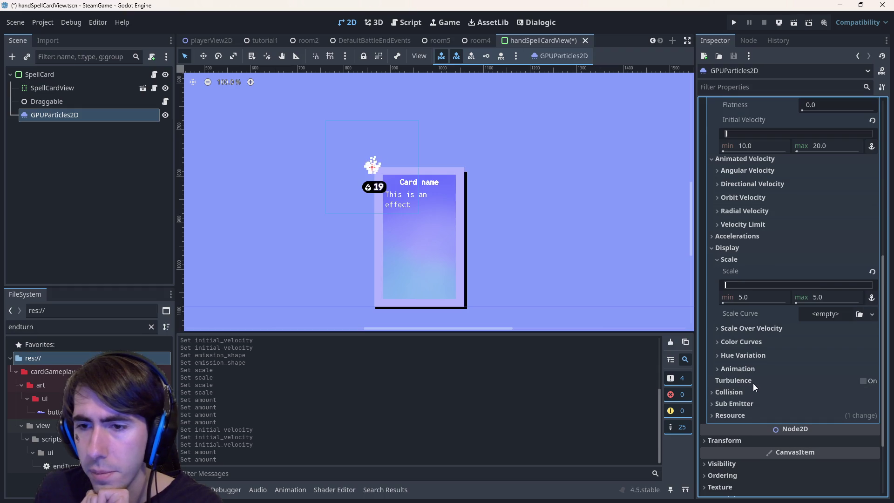
pyautogui.scroll(1, 750, 384)
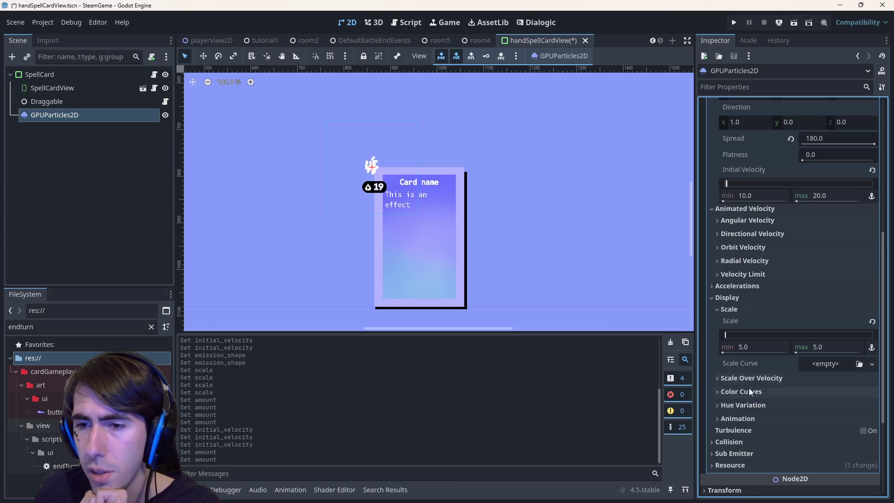
pyautogui.click(749, 417)
pyautogui.click(748, 417)
pyautogui.click(754, 404)
pyautogui.click(753, 403)
pyautogui.click(754, 393)
pyautogui.click(754, 393)
pyautogui.click(753, 380)
pyautogui.click(753, 380)
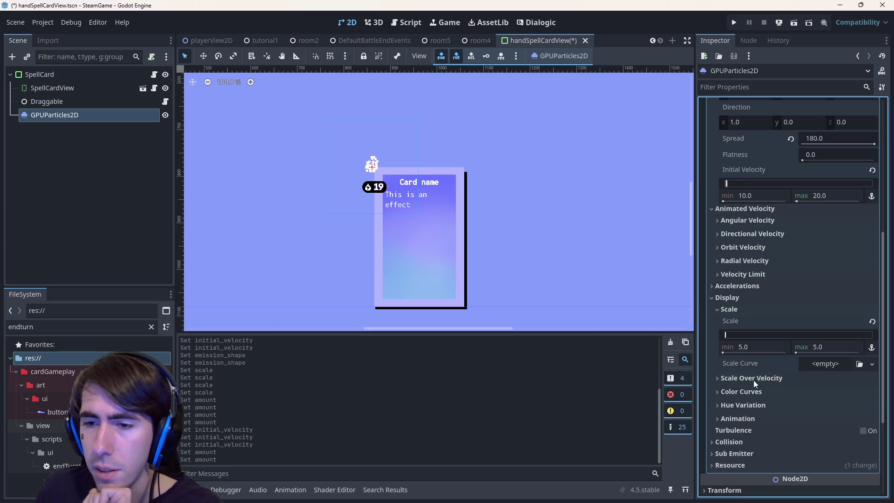
pyautogui.scroll(1, 754, 380)
# Step: Browse the Acceleration, velocity, Spawn Position and Particle Flags sections of the Process Material
pyautogui.click(745, 340)
pyautogui.click(745, 340)
pyautogui.click(745, 340)
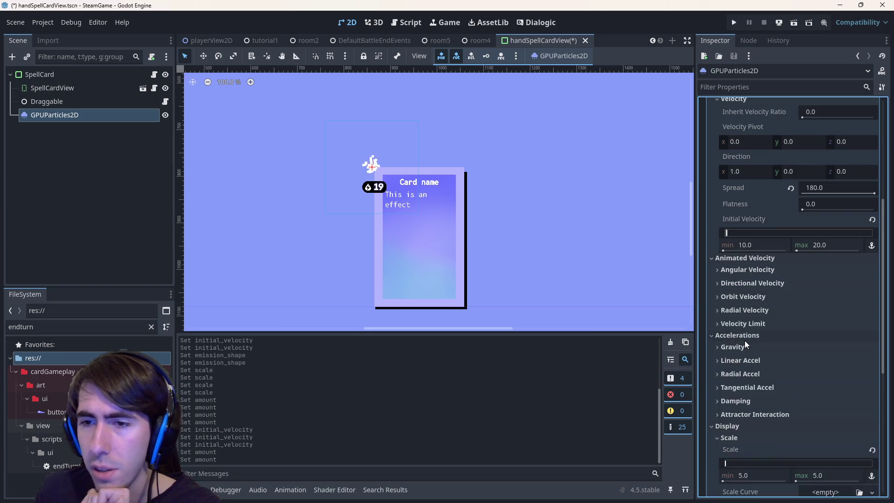
pyautogui.click(745, 340)
pyautogui.click(747, 328)
pyautogui.click(745, 322)
pyautogui.click(745, 317)
pyautogui.click(745, 317)
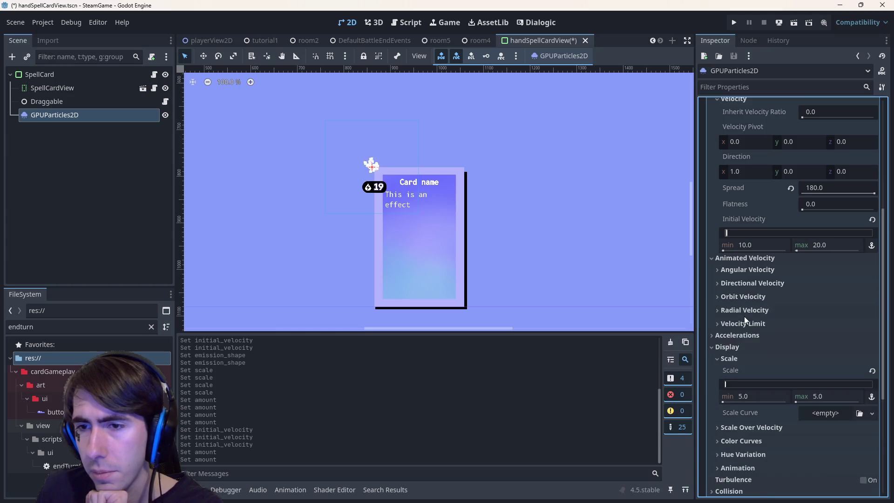
pyautogui.click(744, 300)
pyautogui.click(744, 300)
pyautogui.click(743, 270)
pyautogui.click(743, 269)
pyautogui.scroll(3, 743, 269)
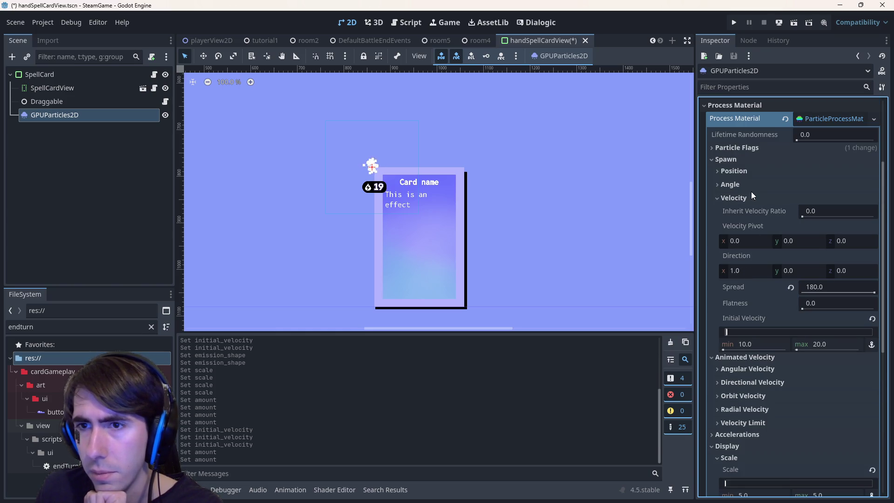
pyautogui.click(741, 170)
pyautogui.click(741, 170)
pyautogui.click(732, 148)
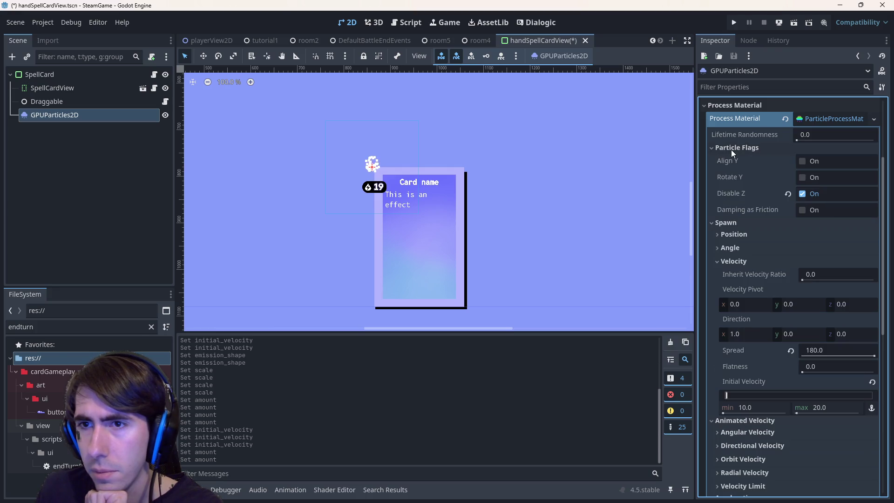
pyautogui.click(731, 149)
pyautogui.scroll(4, 756, 108)
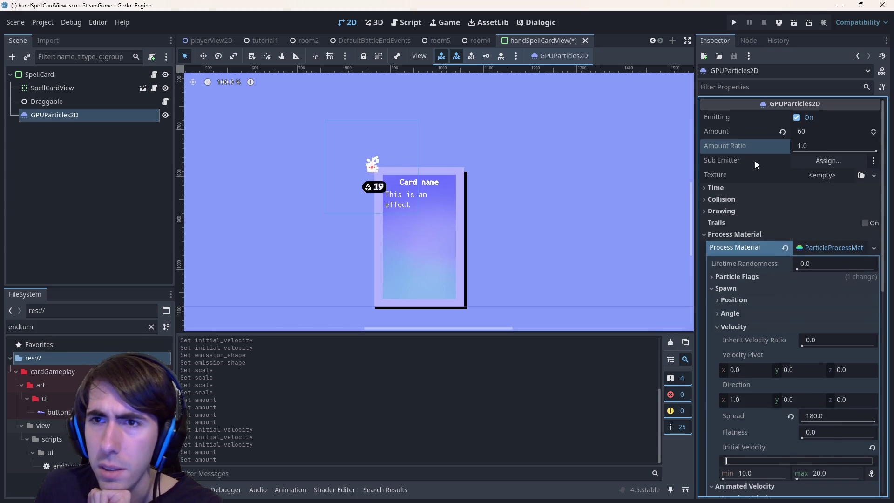
pyautogui.click(772, 87)
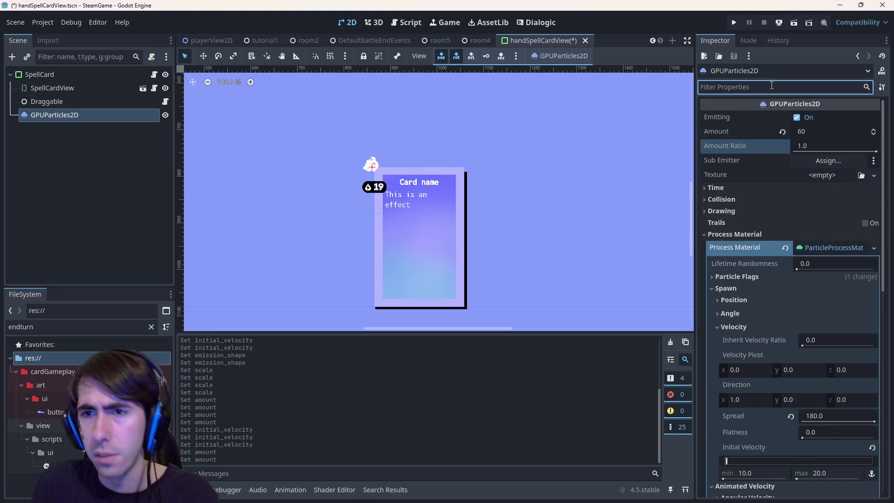
# Step: Filter the Inspector for 'lifetime' and set the particle Lifetime to 0.3 seconds
pyautogui.write('lifetime')
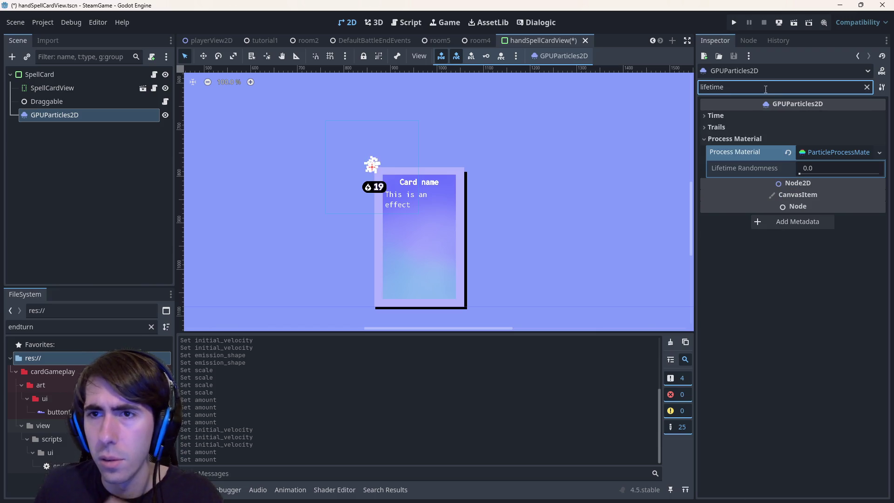
pyautogui.click(754, 116)
pyautogui.click(837, 132)
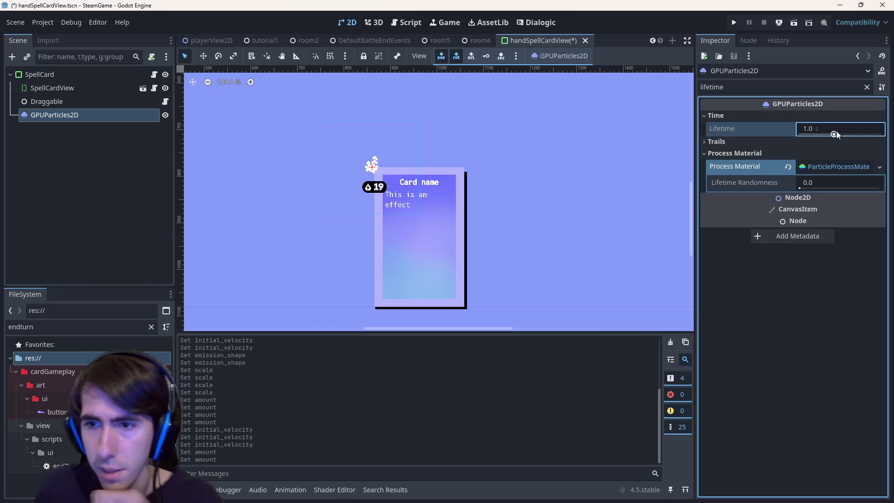
pyautogui.click(836, 125)
pyautogui.write('0.3')
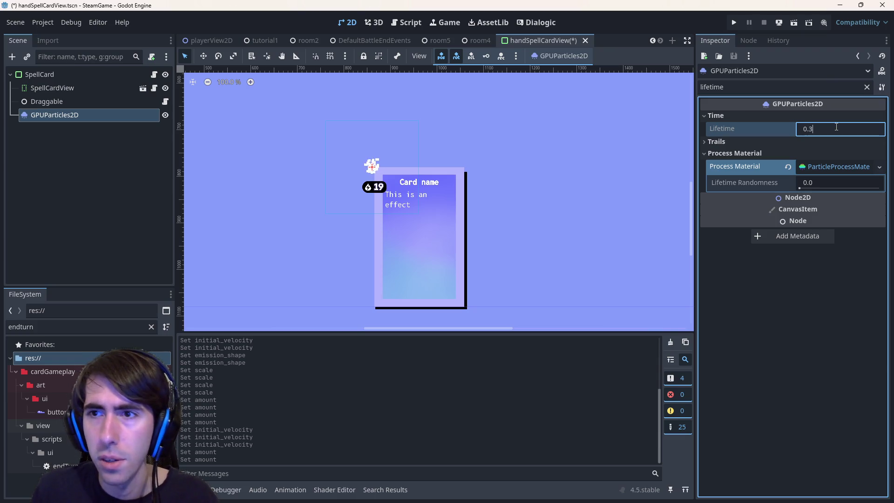
pyautogui.press('Return')
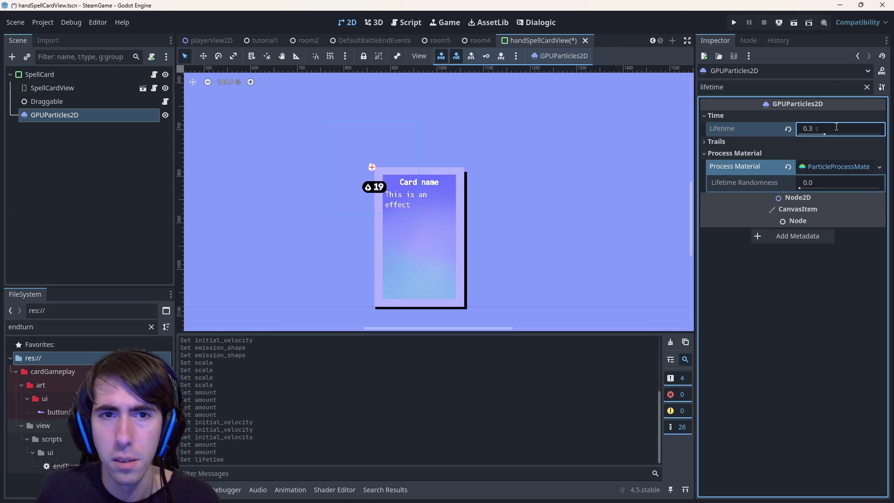
# Step: Test particle scales of 10–15 and 50, undo back to scale 5, and save
pyautogui.click(867, 87)
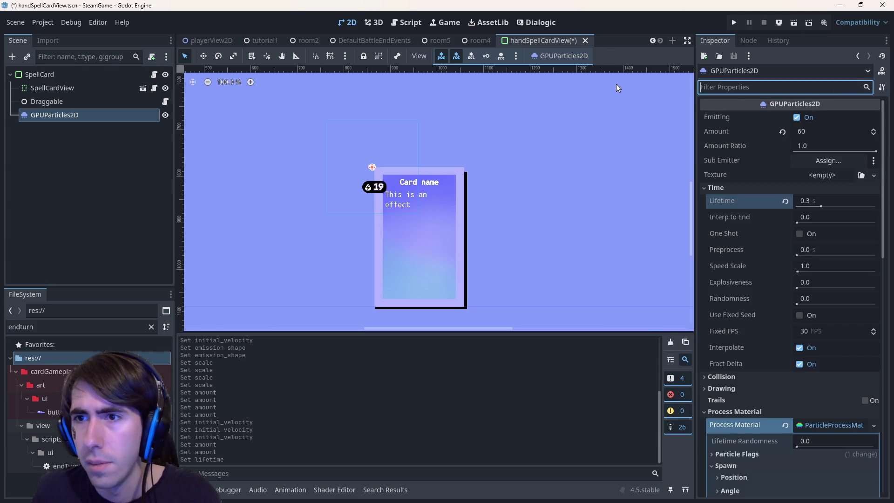
pyautogui.scroll(-10, 772, 271)
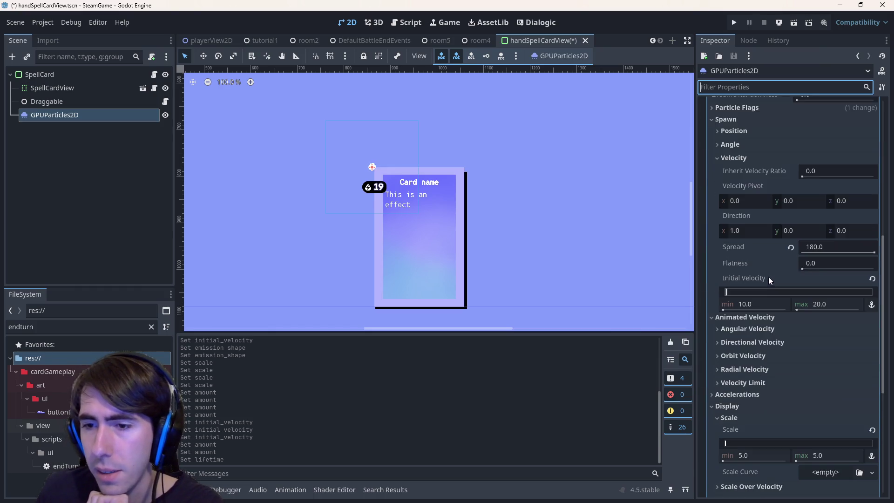
pyautogui.scroll(-2, 756, 363)
pyautogui.click(752, 357)
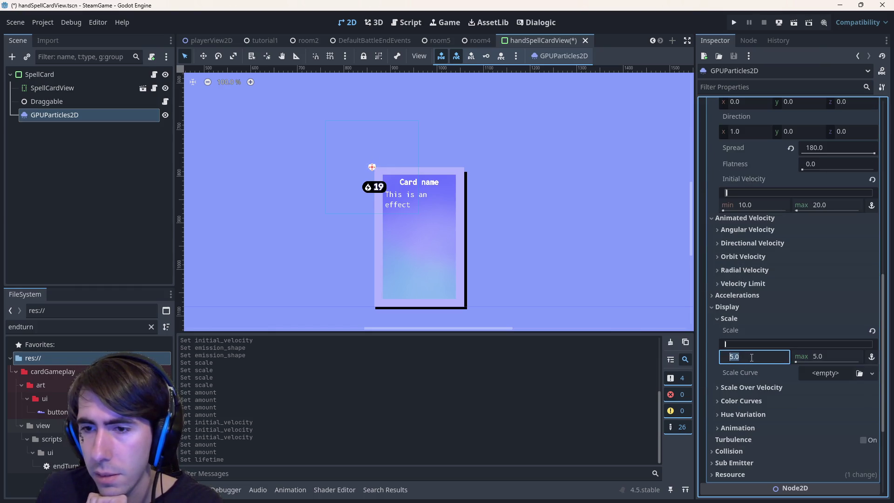
pyautogui.write('10')
pyautogui.click(809, 357)
pyautogui.write('15')
pyautogui.press('Return')
pyautogui.click(809, 356)
pyautogui.write('50')
pyautogui.press('Return')
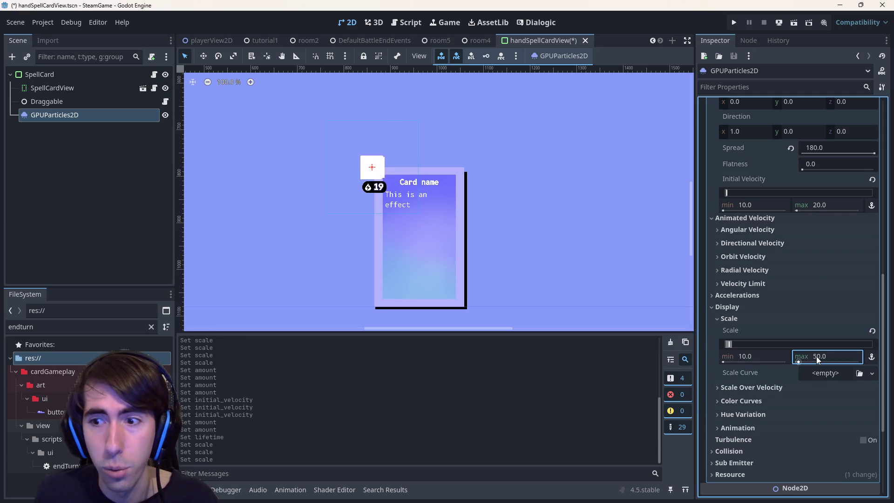
pyautogui.hotkey('ctrl', 'z')
pyautogui.hotkey('ctrl', 'z')
pyautogui.hotkey('ctrl', 'z')
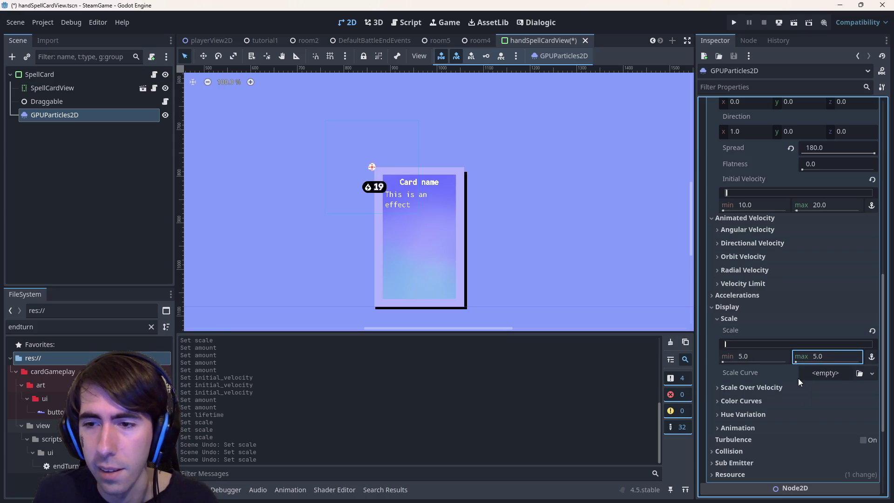
pyautogui.hotkey('ctrl', 's')
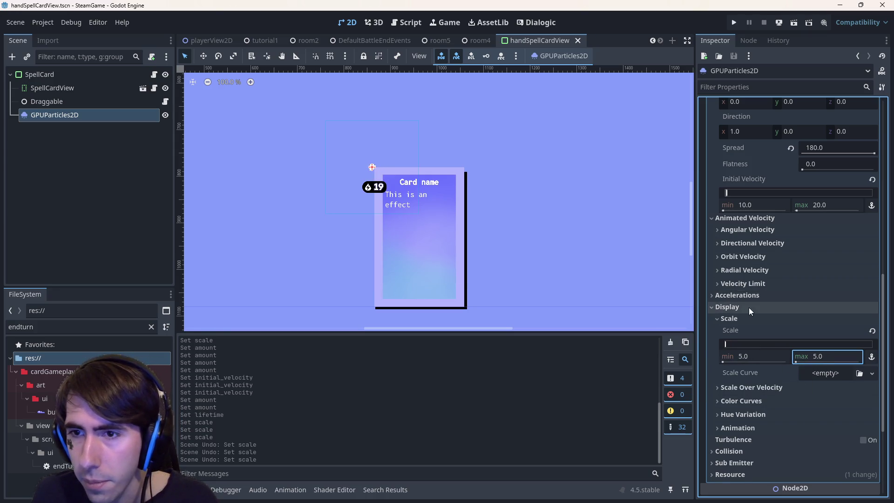
# Step: Set the Initial Velocity to a minimum of 30 and a maximum of 100
pyautogui.scroll(3, 747, 303)
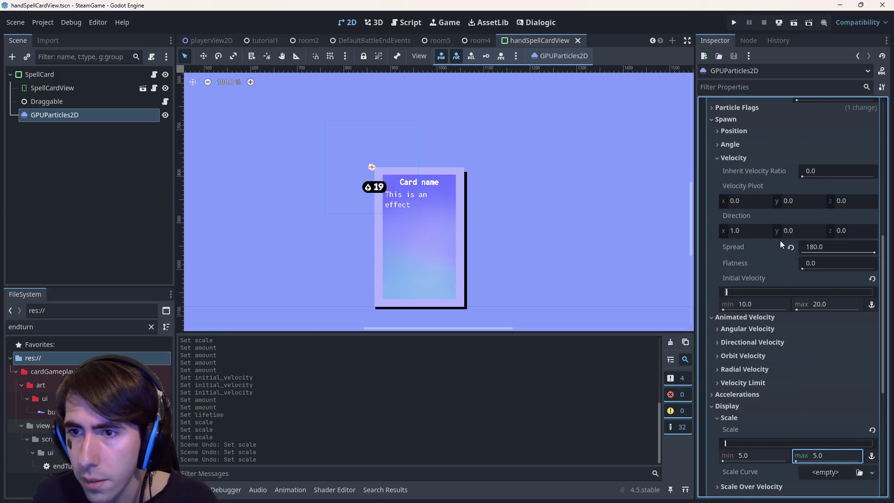
pyautogui.scroll(2, 797, 283)
pyautogui.click(834, 353)
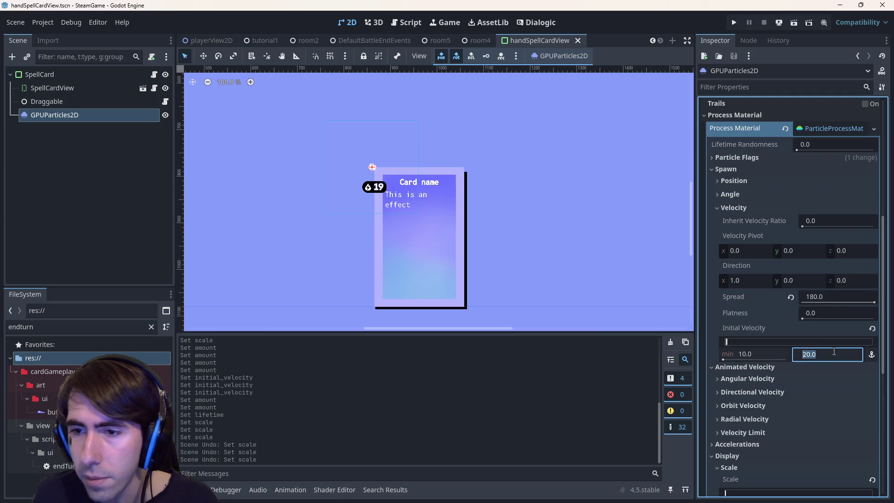
pyautogui.click(759, 352)
pyautogui.write('30')
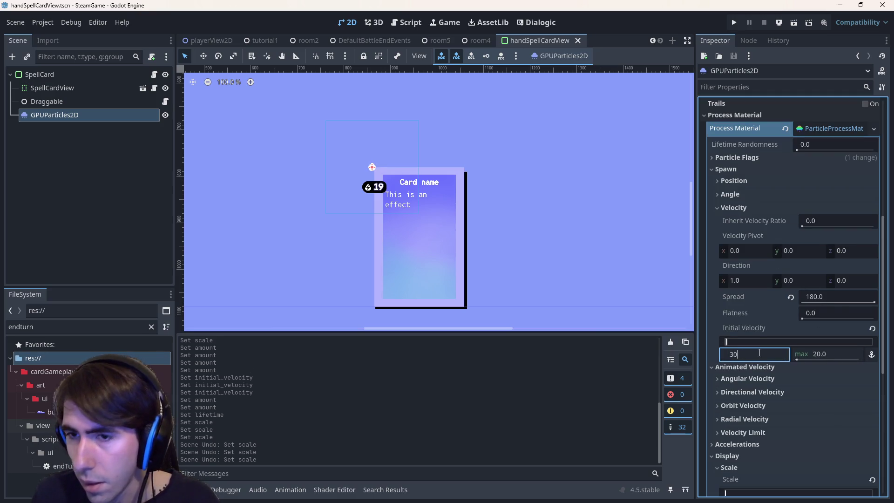
pyautogui.press('Tab')
pyautogui.write('60.0')
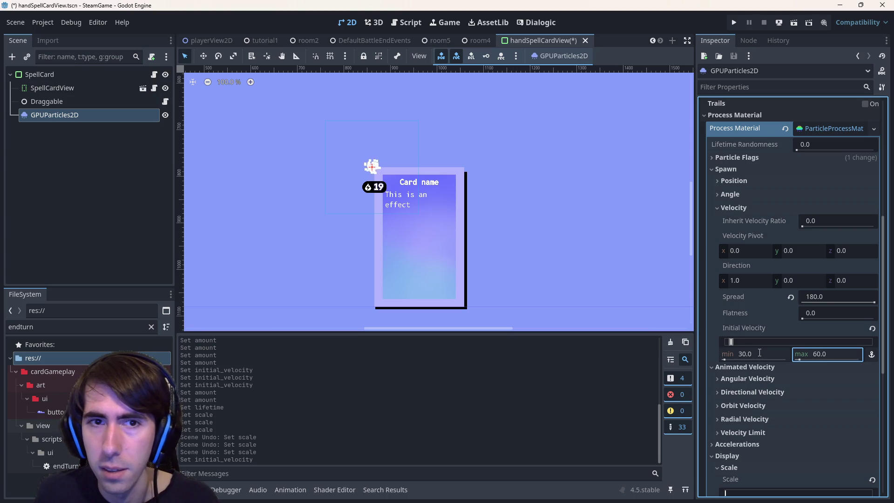
pyautogui.click(821, 355)
pyautogui.write('100')
pyautogui.press('Return')
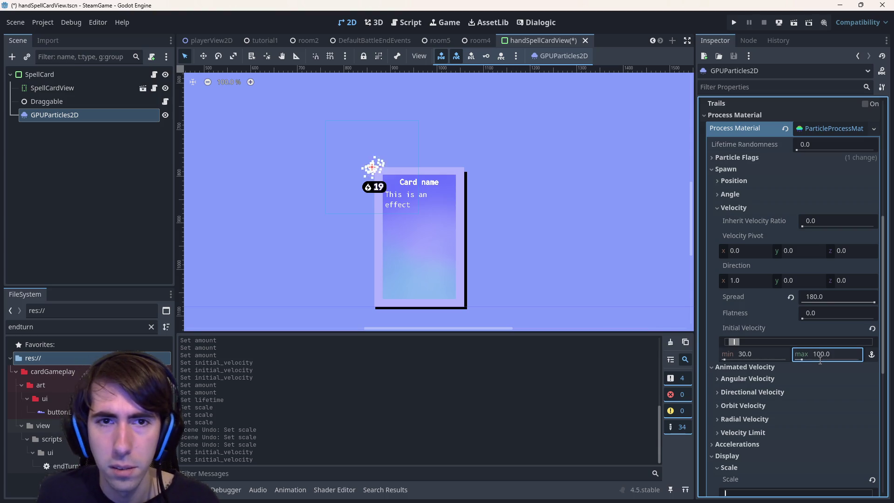
# Step: Set the particle Lifetime to 0.5 seconds
pyautogui.scroll(6, 820, 154)
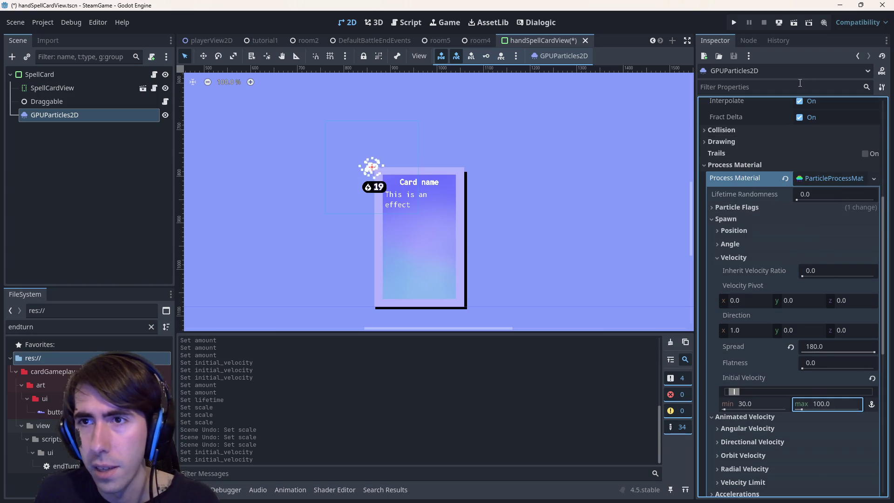
pyautogui.click(824, 201)
pyautogui.write('0.5')
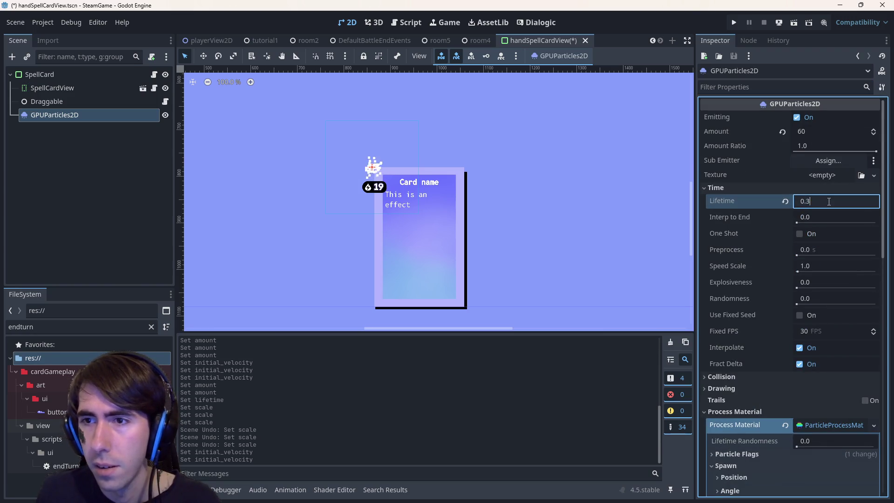
pyautogui.press('Return')
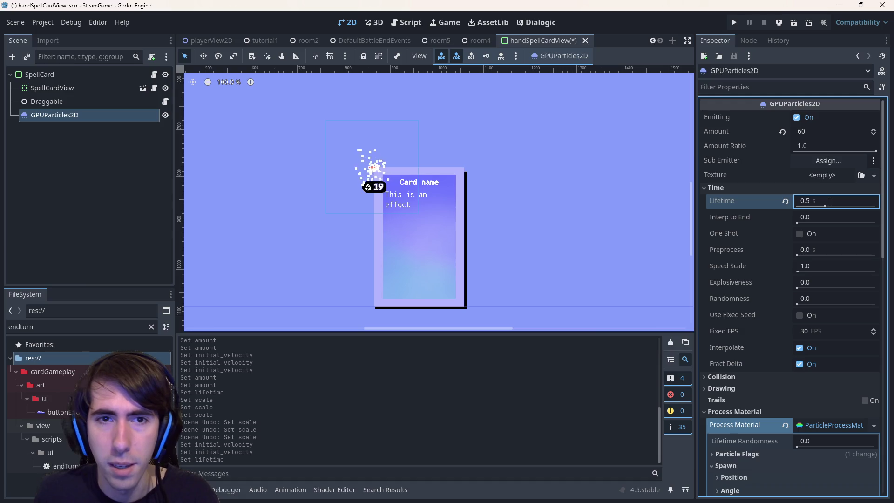
# Step: Lower the maximum Initial Velocity to 75 and save handSpellCardView.tscn
pyautogui.scroll(-3, 798, 264)
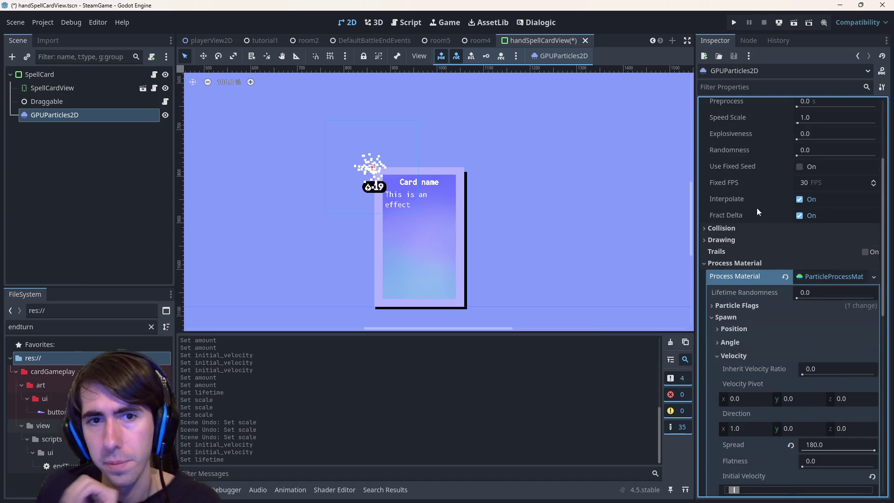
pyautogui.scroll(-2, 764, 280)
pyautogui.click(821, 404)
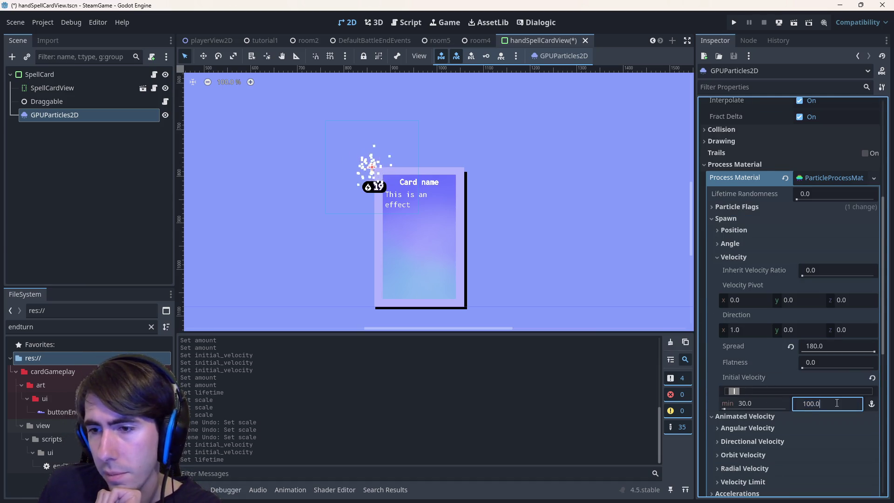
pyautogui.press('BackSpace')
pyautogui.press('BackSpace')
pyautogui.press('BackSpace')
pyautogui.write('75')
pyautogui.press('Return')
pyautogui.hotkey('ctrl', 's')
pyautogui.scroll(-6, 782, 368)
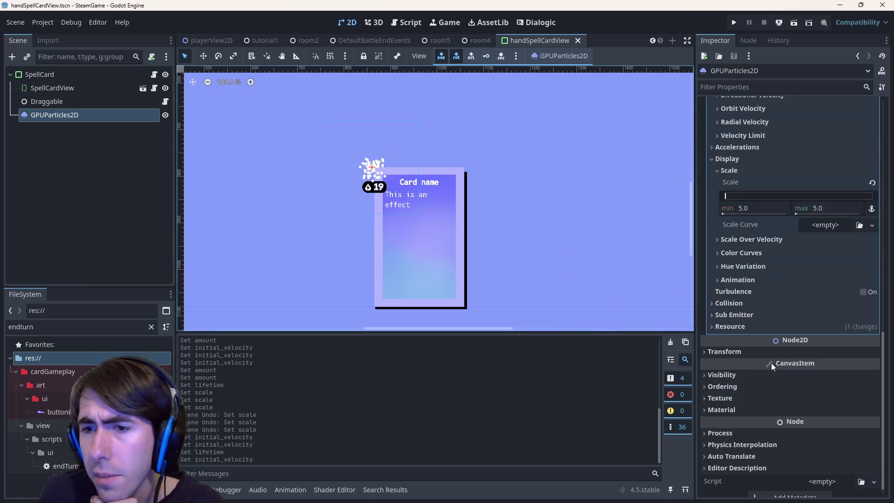
pyautogui.scroll(3, 771, 363)
pyautogui.click(762, 378)
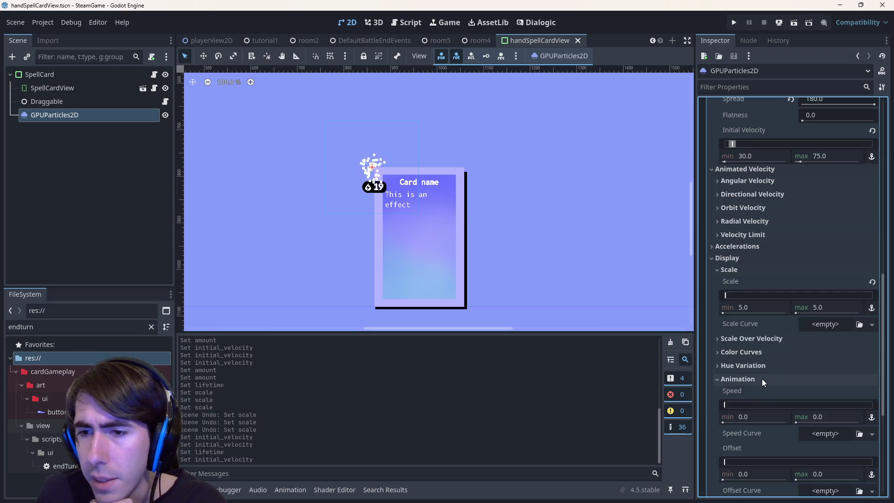
# Step: Drag the Hue Variation range to 0.02–0.26 for a yellow-orange tint
pyautogui.click(762, 379)
pyautogui.click(762, 368)
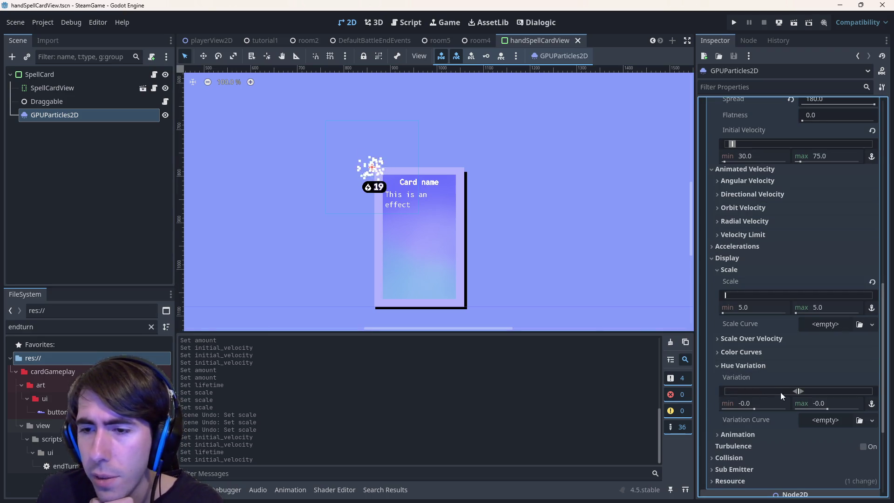
pyautogui.moveTo(801, 392)
pyautogui.mouseDown()
pyautogui.moveTo(822, 392)
pyautogui.moveTo(739, 389)
pyautogui.moveTo(806, 390)
pyautogui.mouseUp()
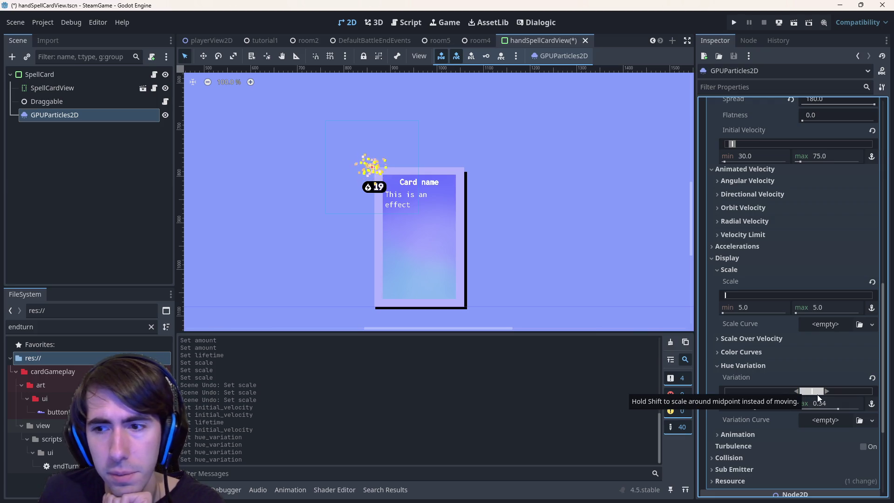
pyautogui.click(826, 392)
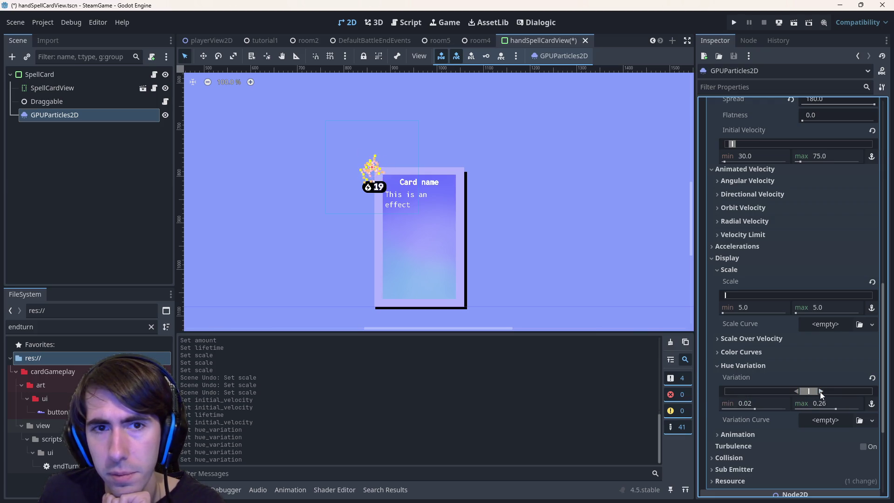
pyautogui.click(761, 351)
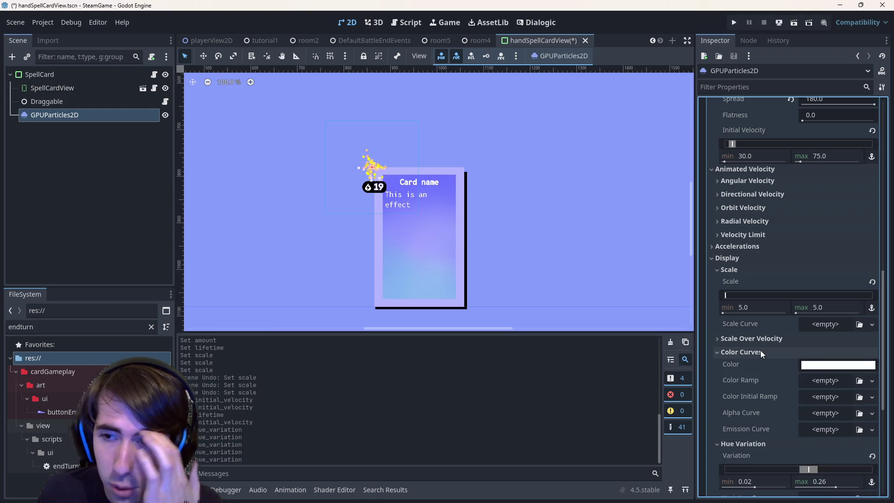
# Step: Tint the particle Color toward a pale magenta in the colour picker
pyautogui.click(837, 364)
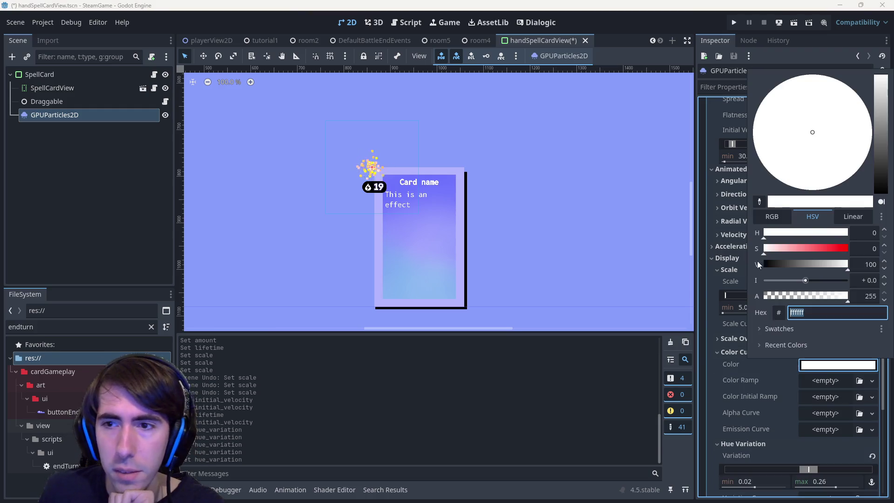
pyautogui.click(834, 248)
pyautogui.moveTo(834, 249)
pyautogui.mouseDown()
pyautogui.moveTo(795, 251)
pyautogui.moveTo(827, 252)
pyautogui.mouseUp()
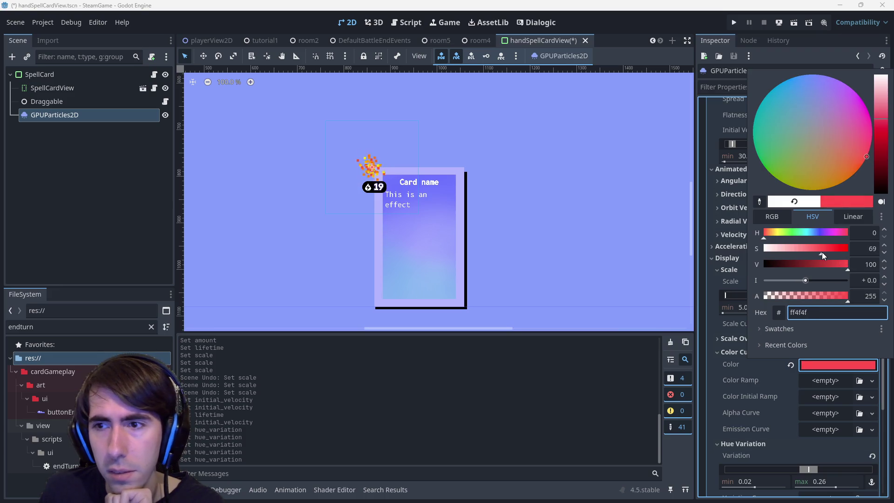
pyautogui.click(842, 153)
pyautogui.moveTo(838, 156); pyautogui.dragTo(838, 161)
pyautogui.moveTo(844, 111); pyautogui.dragTo(863, 111)
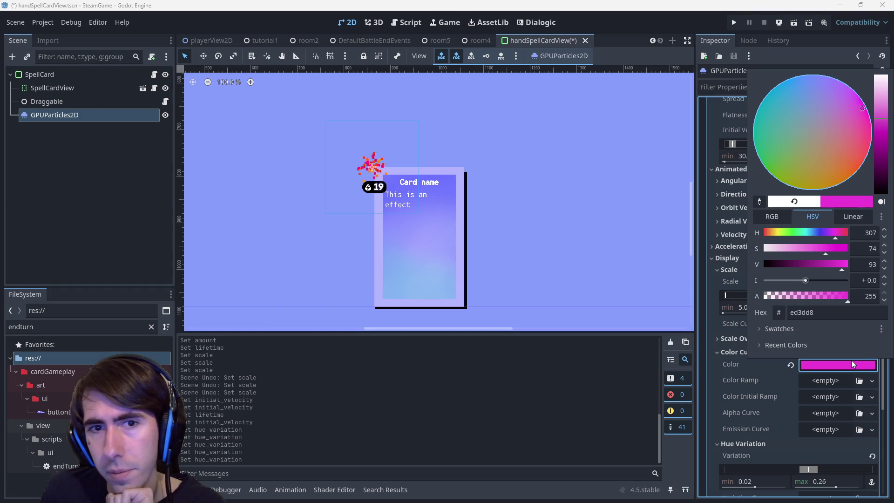
pyautogui.click(881, 101)
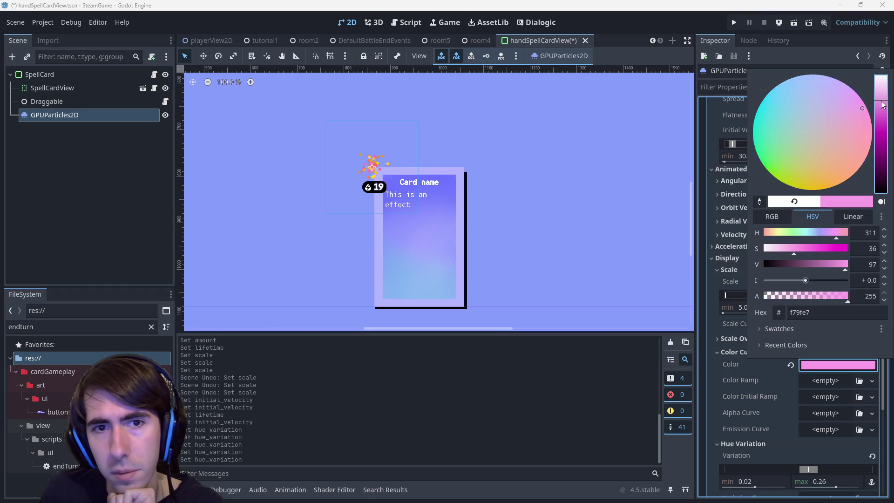
pyautogui.click(756, 414)
# Step: Shift the Hue Variation range to -0.85 through -0.67
pyautogui.scroll(-3, 768, 406)
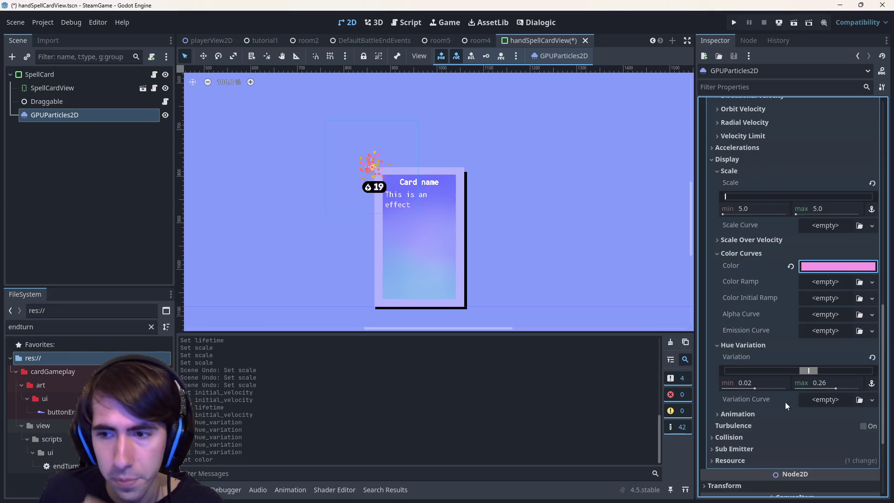
pyautogui.moveTo(814, 370)
pyautogui.mouseDown()
pyautogui.moveTo(725, 373)
pyautogui.moveTo(871, 372)
pyautogui.moveTo(783, 395)
pyautogui.moveTo(736, 393)
pyautogui.mouseUp()
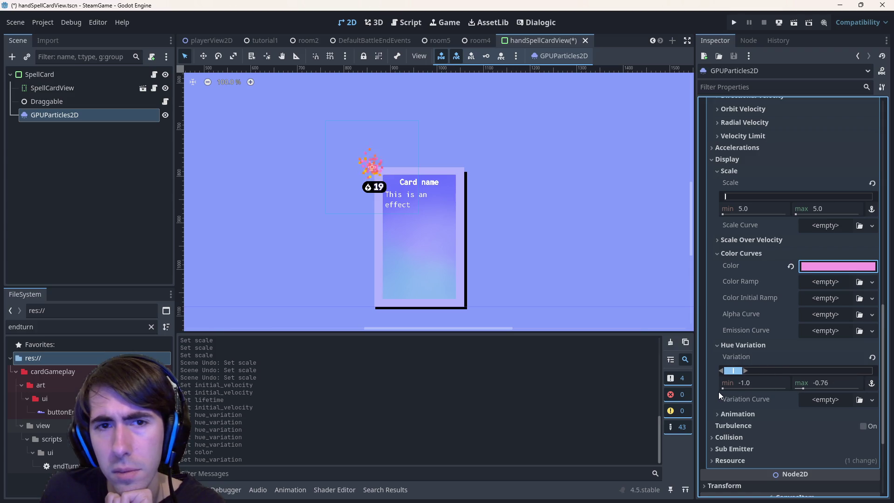
pyautogui.moveTo(742, 372)
pyautogui.mouseDown()
pyautogui.moveTo(733, 373)
pyautogui.moveTo(741, 371)
pyautogui.mouseUp()
# Step: Brighten the magenta particle colour, then reset the base Color to white
pyautogui.click(813, 268)
pyautogui.click(877, 79)
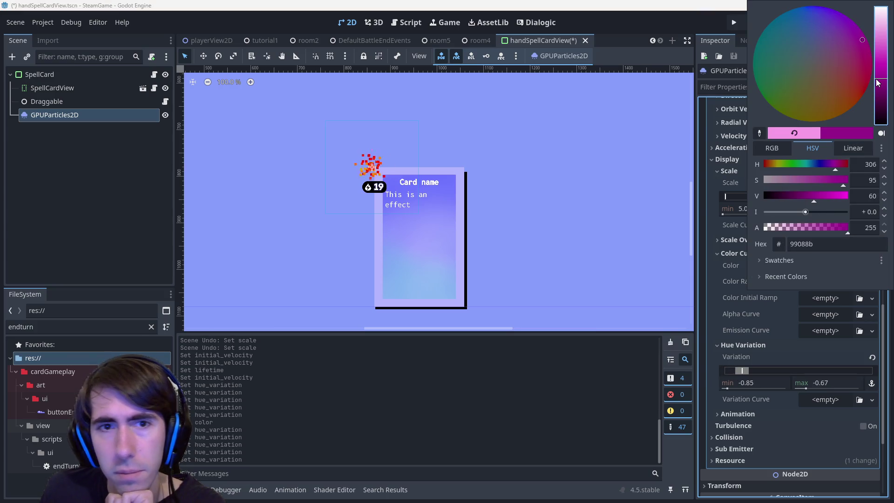
pyautogui.moveTo(877, 83)
pyautogui.mouseDown()
pyautogui.moveTo(878, 32)
pyautogui.moveTo(878, 93)
pyautogui.moveTo(879, 30)
pyautogui.moveTo(879, 49)
pyautogui.mouseUp()
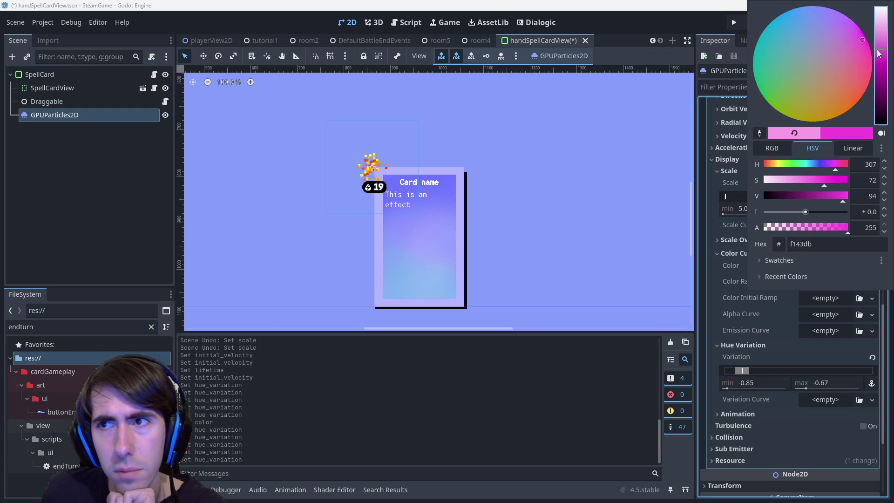
pyautogui.click(776, 345)
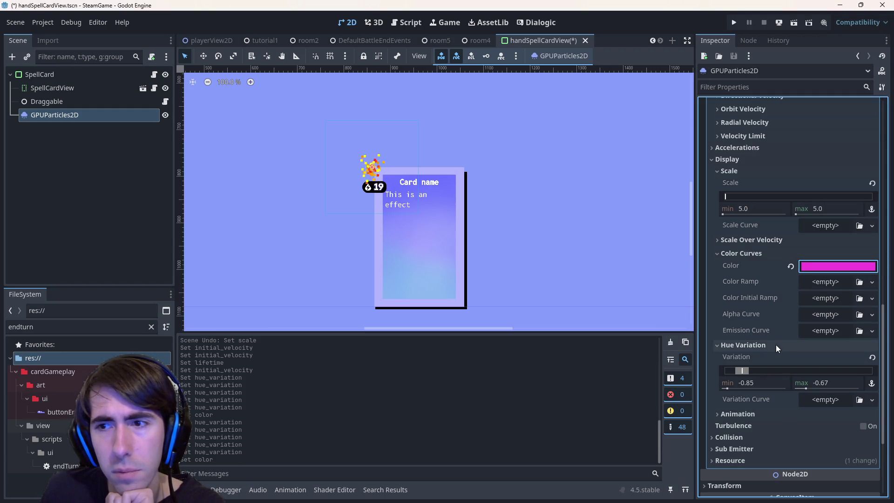
pyautogui.click(791, 267)
pyautogui.click(815, 281)
# Step: Create a new Color Ramp gradient and change its white end stop to muted red
pyautogui.click(826, 312)
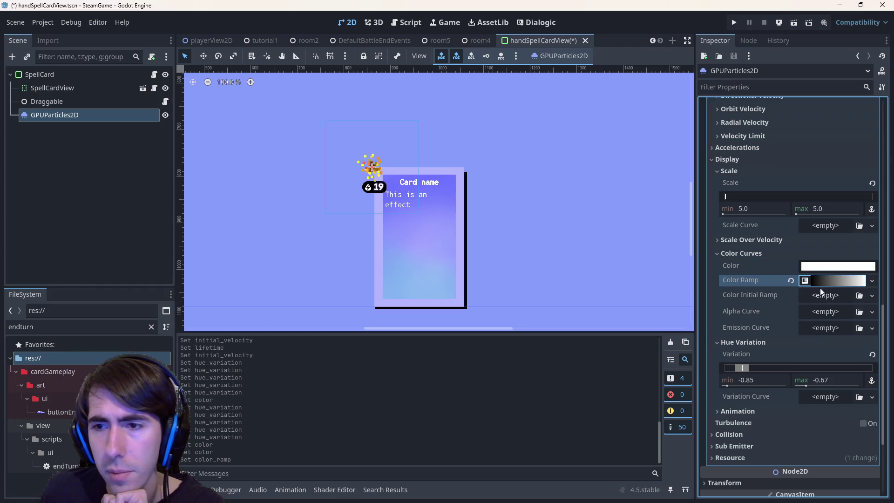
pyautogui.click(820, 282)
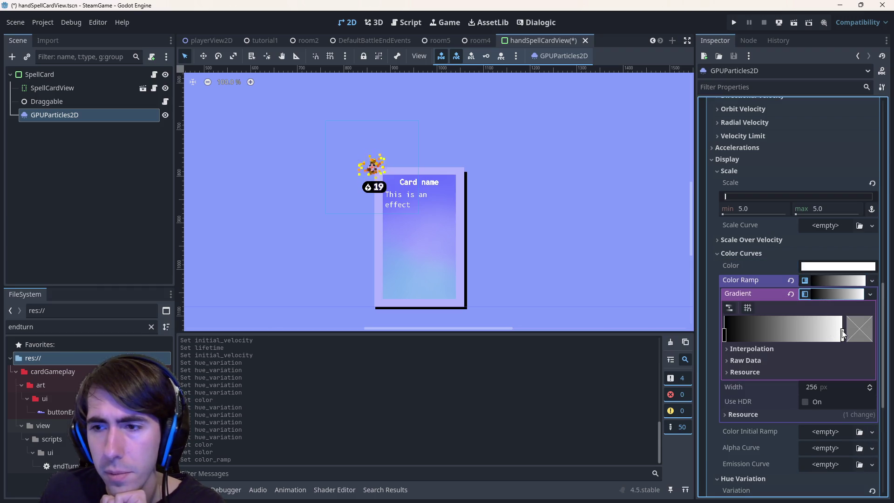
pyautogui.doubleClick(843, 334)
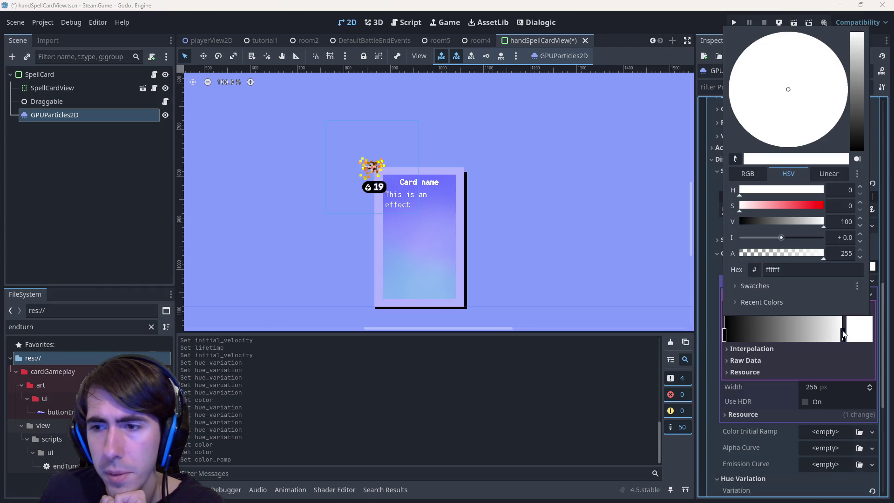
pyautogui.click(801, 206)
pyautogui.click(814, 102)
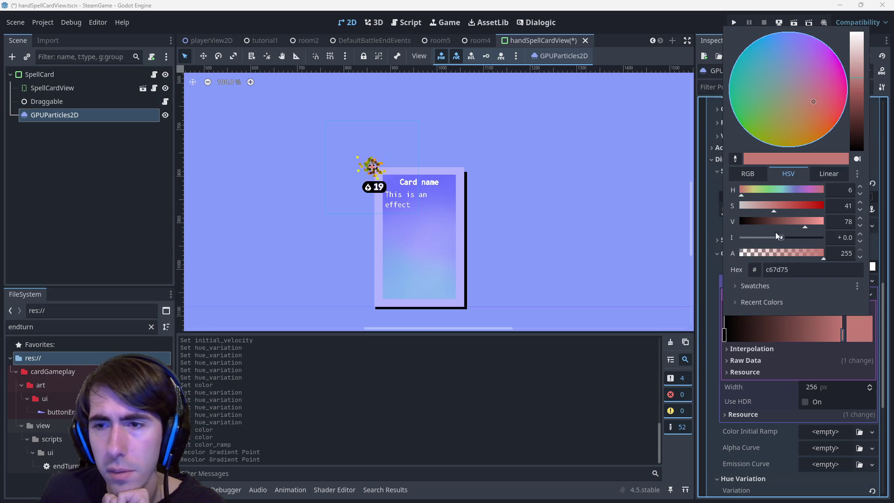
pyautogui.click(798, 362)
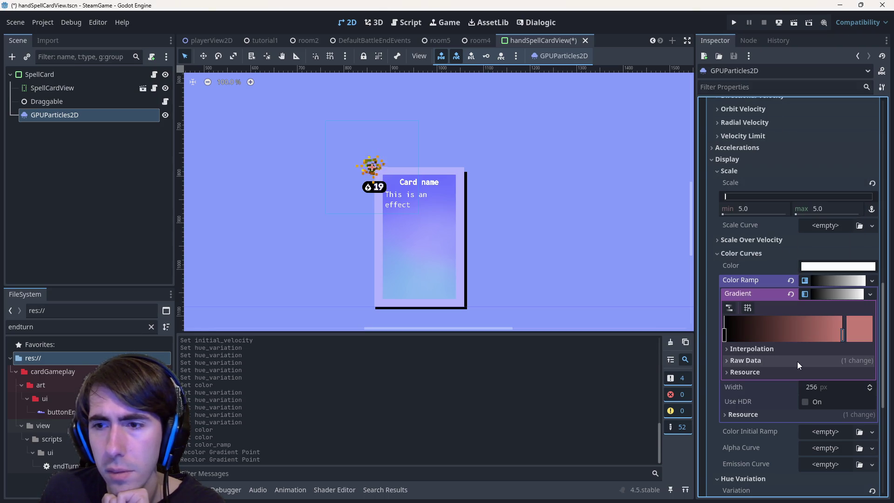
# Step: Change the ramp's black start stop to a soft light blue
pyautogui.doubleClick(724, 334)
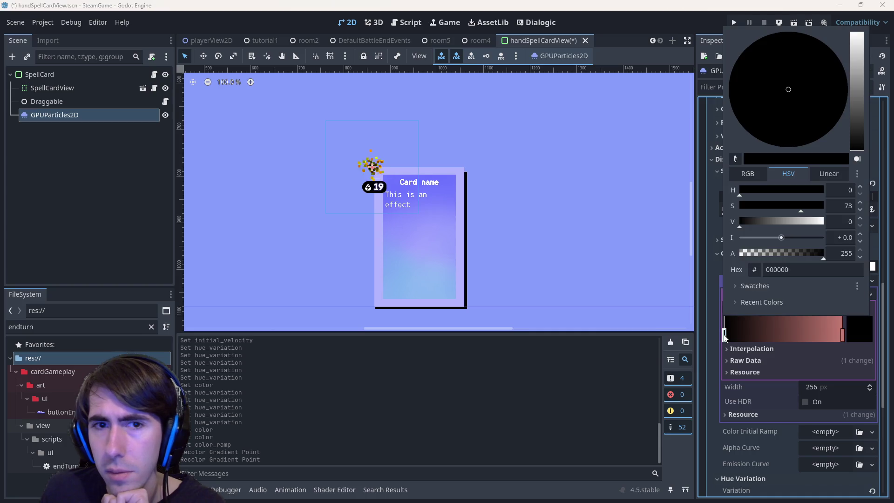
pyautogui.click(785, 221)
pyautogui.moveTo(803, 137)
pyautogui.mouseDown()
pyautogui.moveTo(803, 80)
pyautogui.moveTo(764, 76)
pyautogui.moveTo(809, 63)
pyautogui.moveTo(829, 85)
pyautogui.mouseUp()
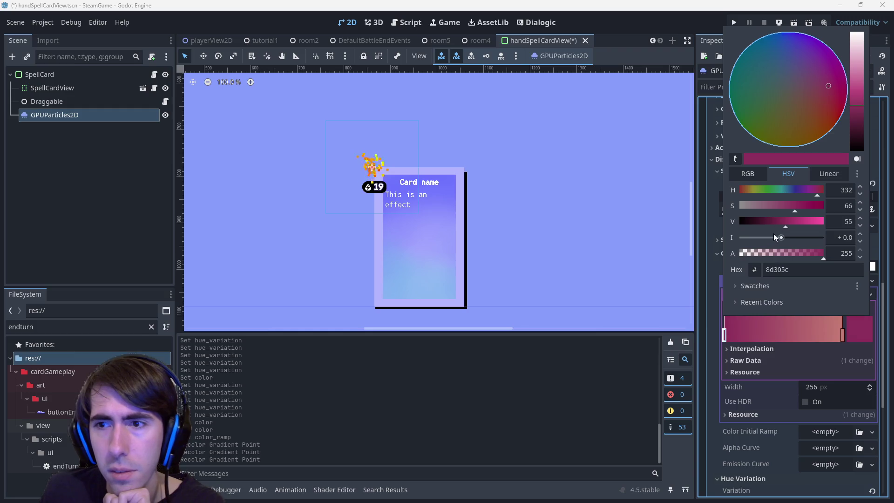
pyautogui.click(793, 190)
pyautogui.click(820, 220)
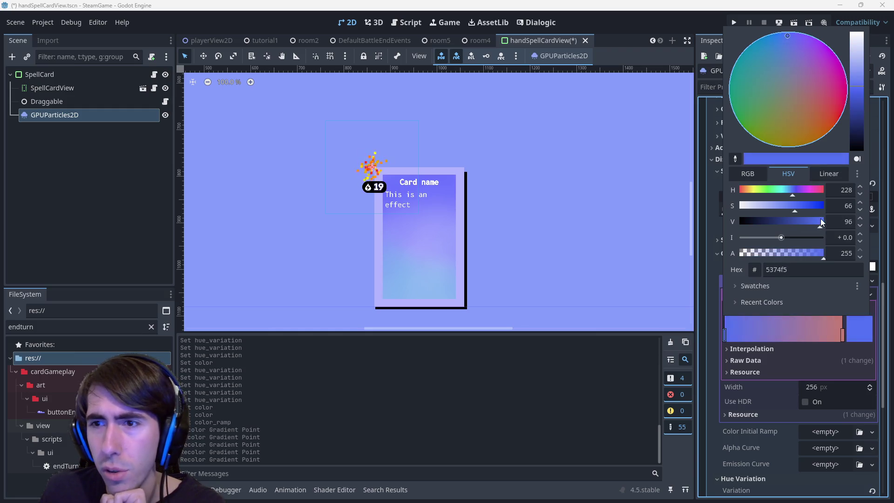
pyautogui.moveTo(856, 131); pyautogui.dragTo(859, 59)
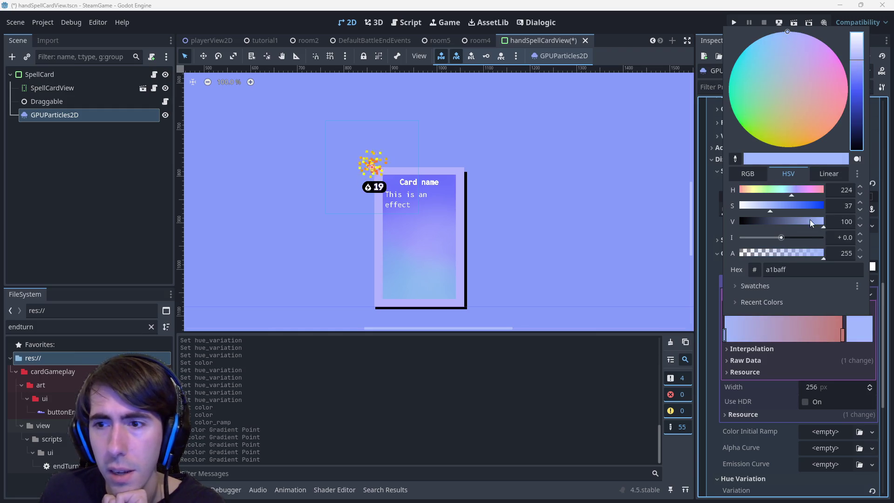
# Step: Change the ramp's end stop from red to pale blue
pyautogui.click(839, 334)
pyautogui.click(842, 335)
pyautogui.click(859, 328)
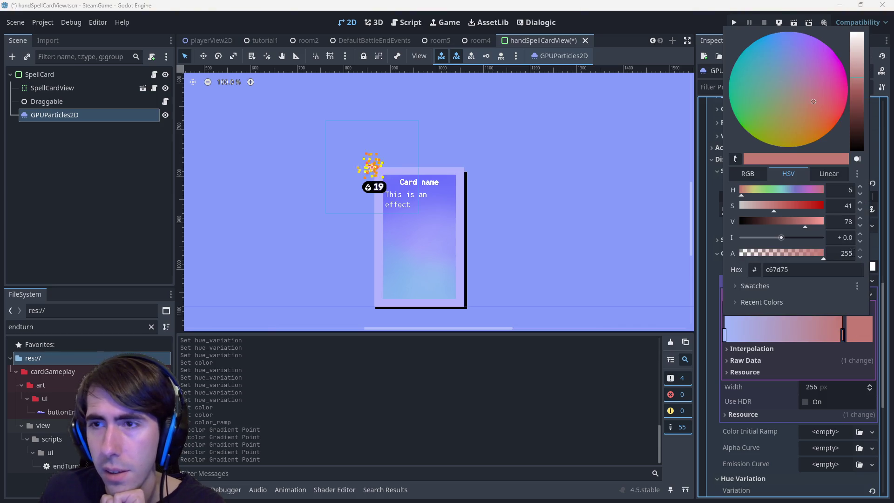
pyautogui.moveTo(845, 91)
pyautogui.mouseDown()
pyautogui.moveTo(806, 45)
pyautogui.moveTo(770, 41)
pyautogui.mouseUp()
pyautogui.moveTo(859, 47); pyautogui.dragTo(859, 58)
pyautogui.click(850, 359)
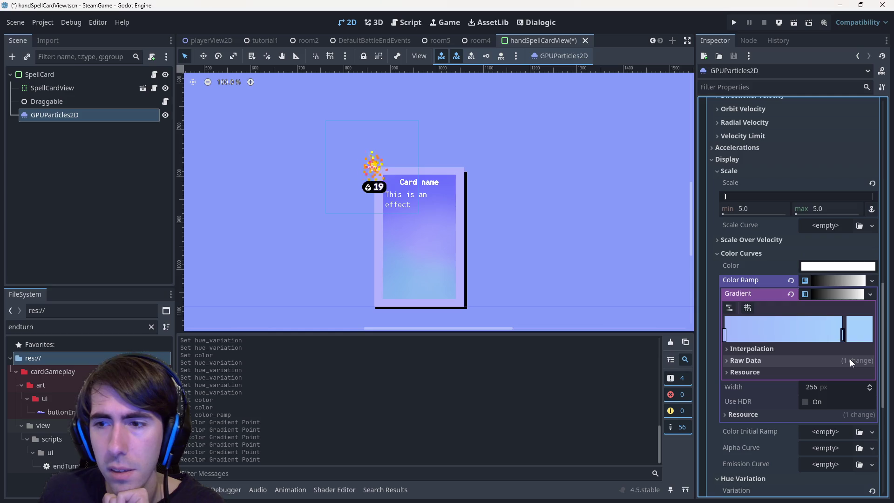
pyautogui.click(825, 281)
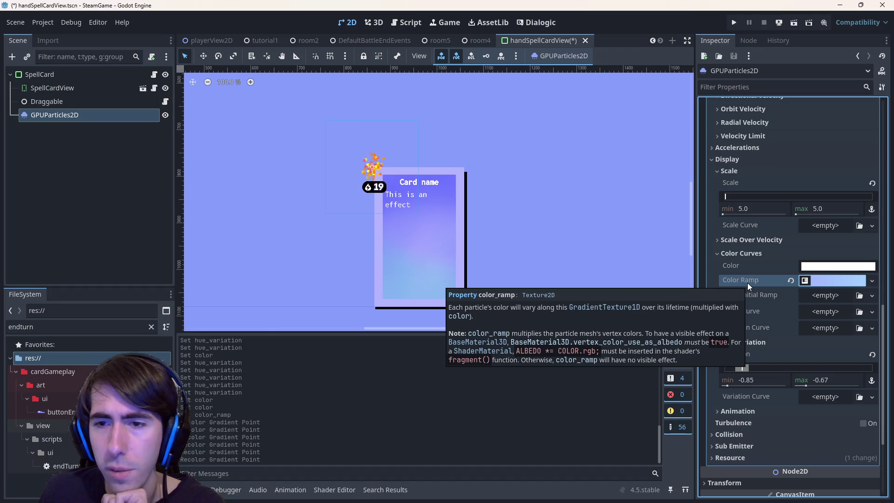
# Step: Look over the options for the initial colour ramp and the alpha curve
pyautogui.click(825, 295)
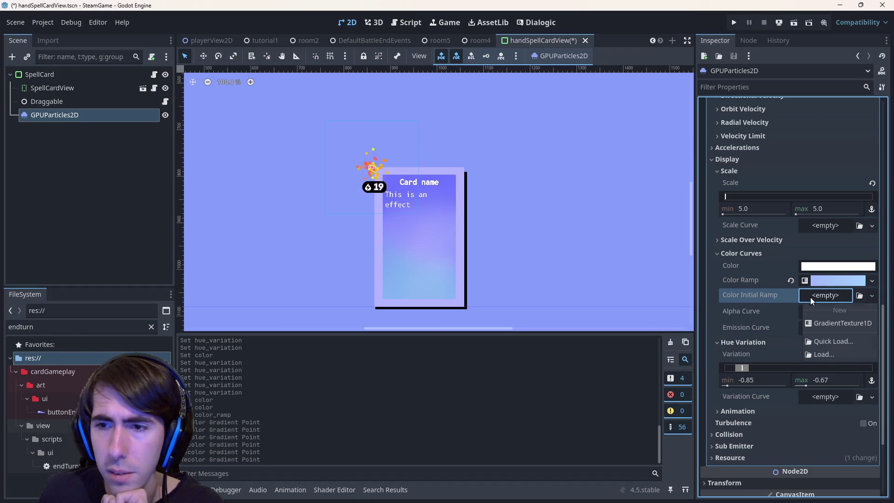
pyautogui.click(814, 312)
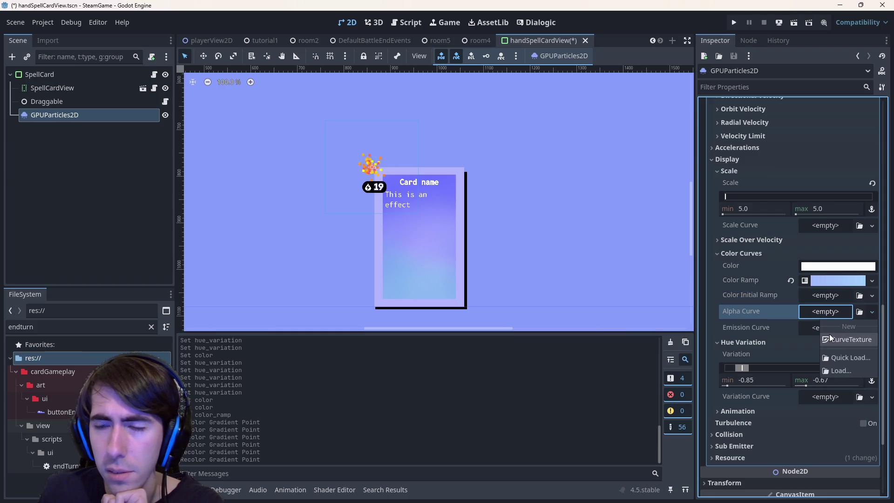
pyautogui.click(807, 329)
# Step: Give Emission Curve a new CurveTexture and Curve with two points descending to about 0.10
pyautogui.click(811, 332)
pyautogui.click(831, 354)
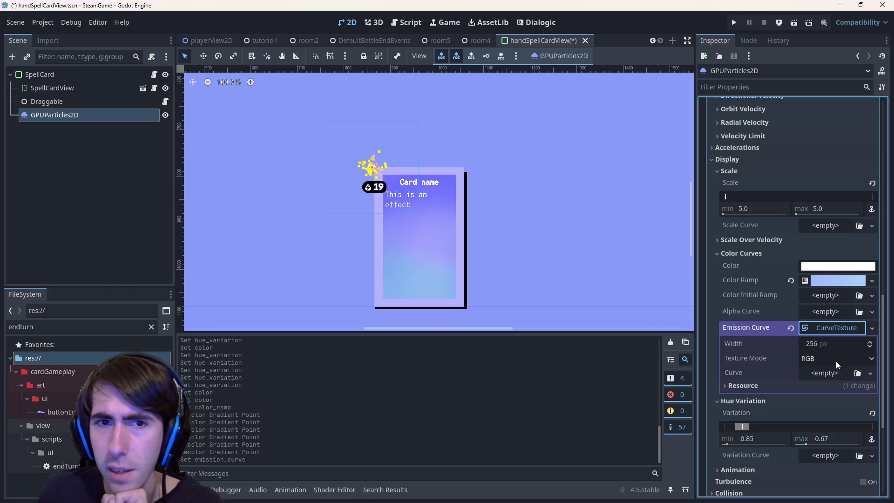
pyautogui.click(833, 370)
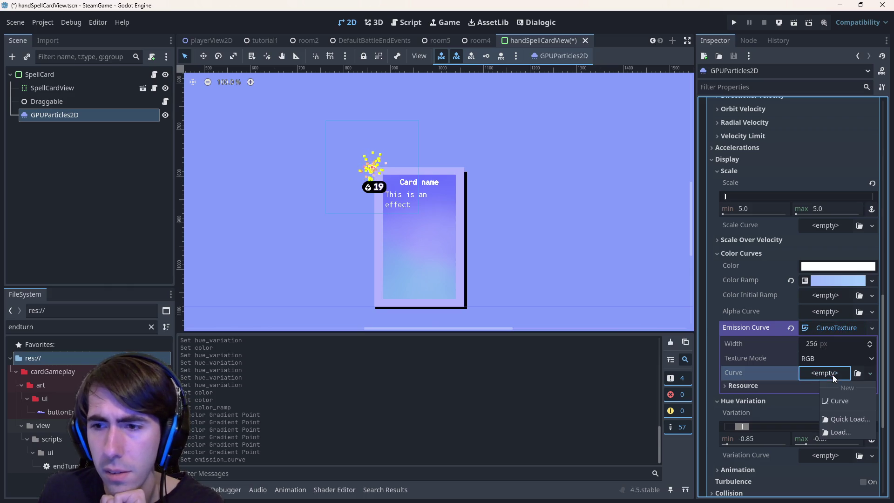
pyautogui.click(837, 401)
pyautogui.scroll(-1, 809, 376)
pyautogui.click(762, 393)
pyautogui.moveTo(798, 384); pyautogui.dragTo(819, 419)
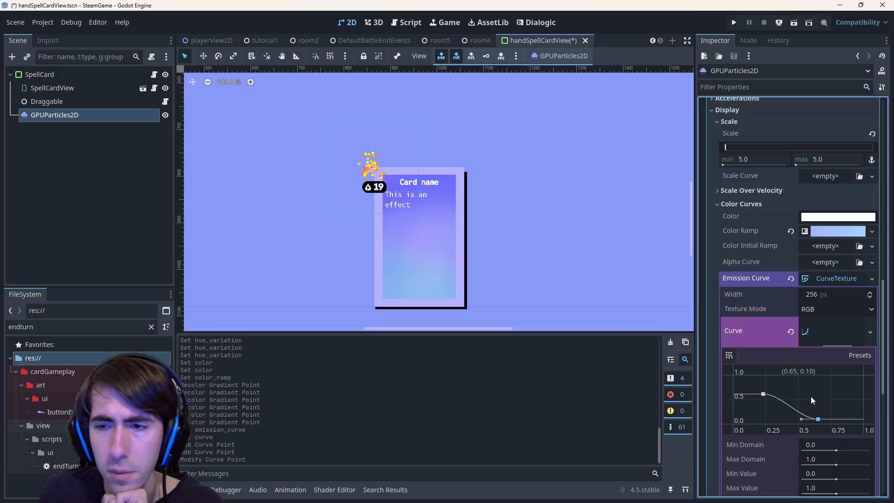
# Step: Clear the curve and remove the emission CurveTexture, leaving the emission curve empty
pyautogui.click(791, 331)
pyautogui.click(836, 278)
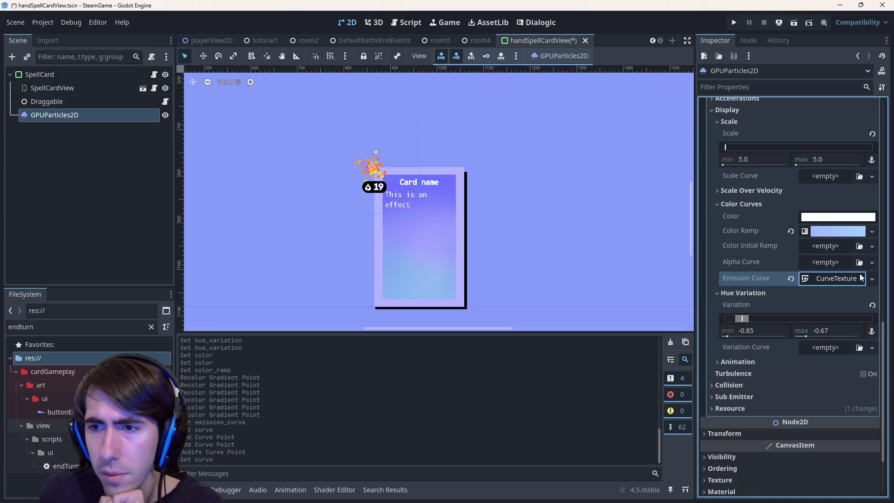
pyautogui.click(791, 279)
# Step: Give Alpha Curve a new CurveTexture containing a new Curve, and open its graph editor
pyautogui.click(836, 262)
pyautogui.click(844, 290)
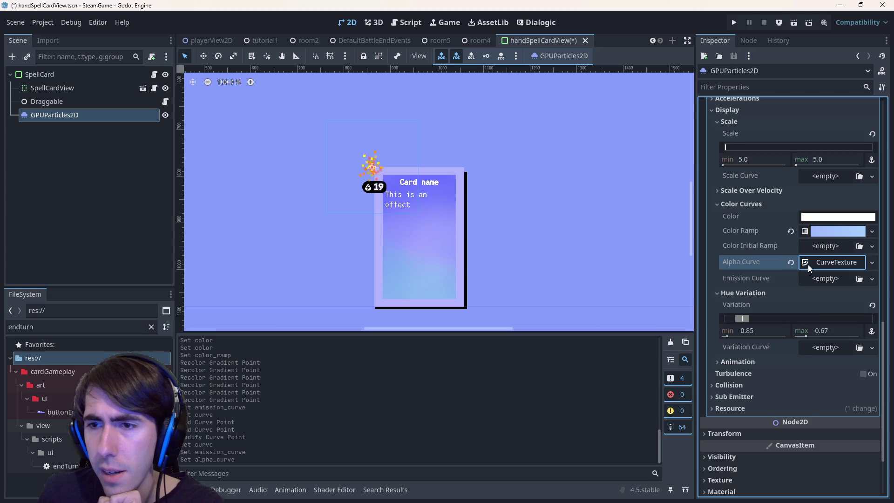
pyautogui.click(806, 264)
pyautogui.click(817, 306)
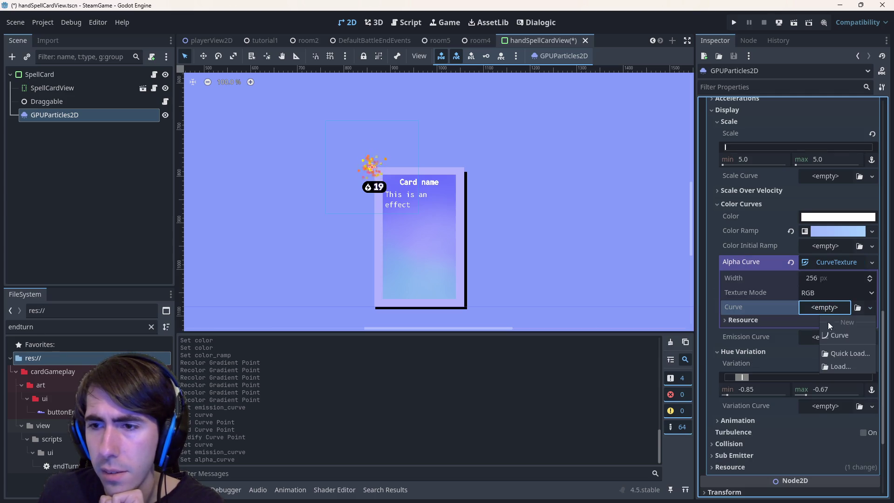
pyautogui.click(837, 332)
pyautogui.click(821, 319)
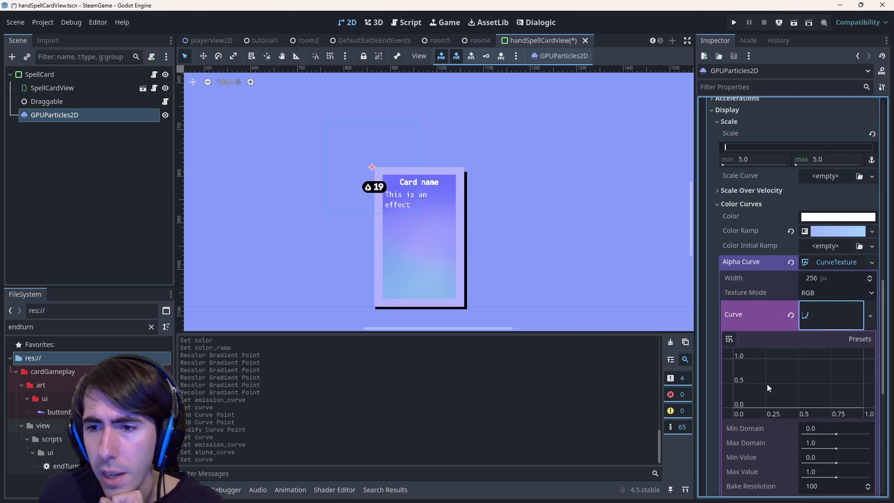
# Step: Add alpha curve points at full opacity (0,1) and zero opacity (1,0), then save
pyautogui.click(734, 358)
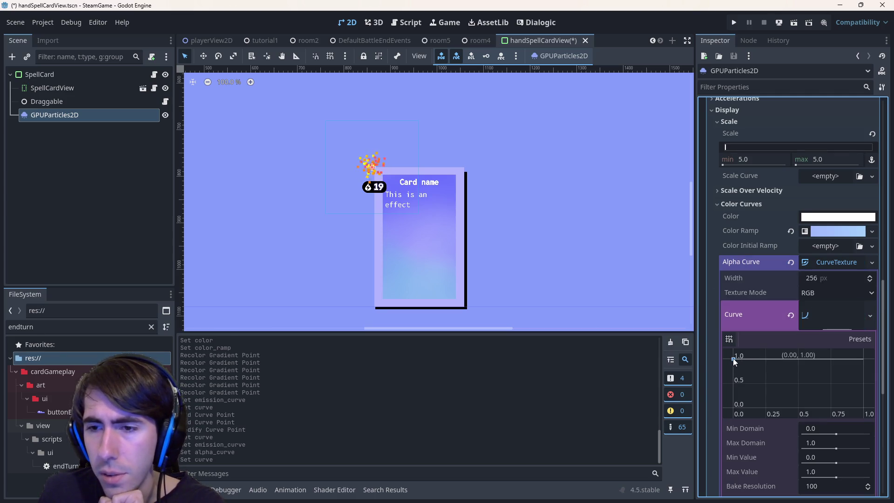
pyautogui.click(863, 405)
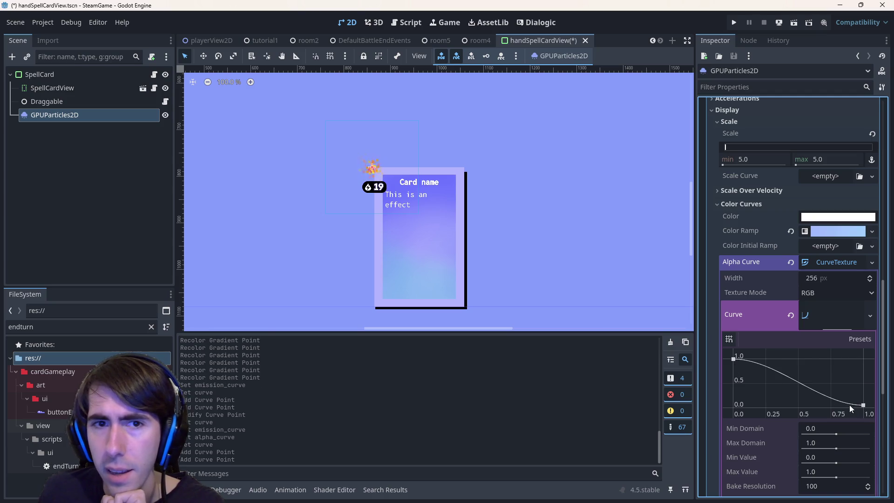
pyautogui.hotkey('ctrl', 's')
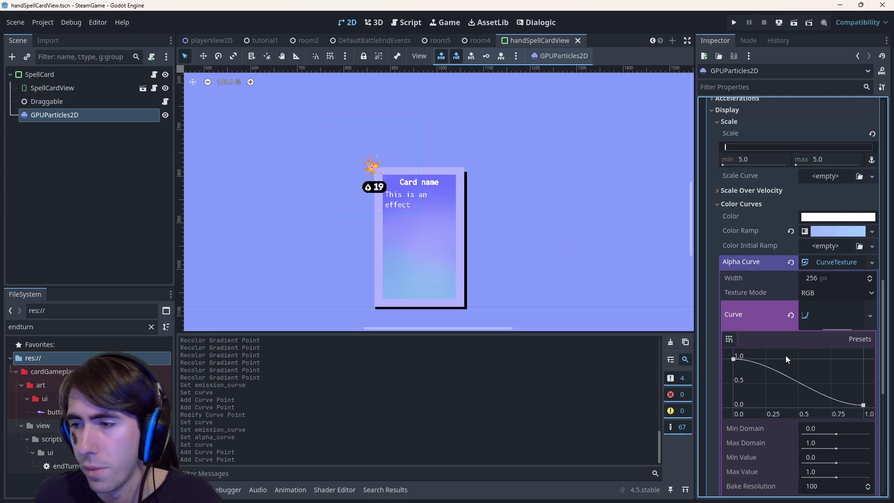
# Step: Pin the end point at exactly 0 and bend the curve so opacity holds near 1 longer
pyautogui.click(734, 359)
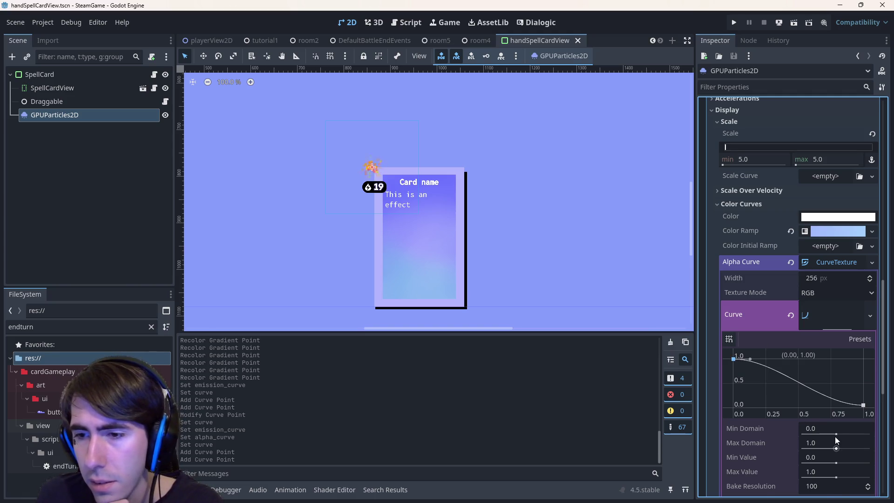
pyautogui.scroll(-2, 835, 436)
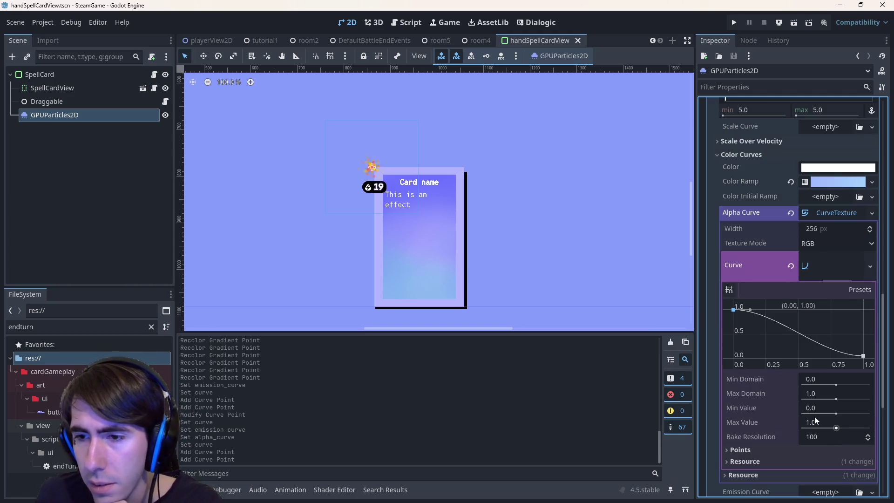
pyautogui.click(864, 355)
pyautogui.moveTo(865, 358); pyautogui.dragTo(864, 360)
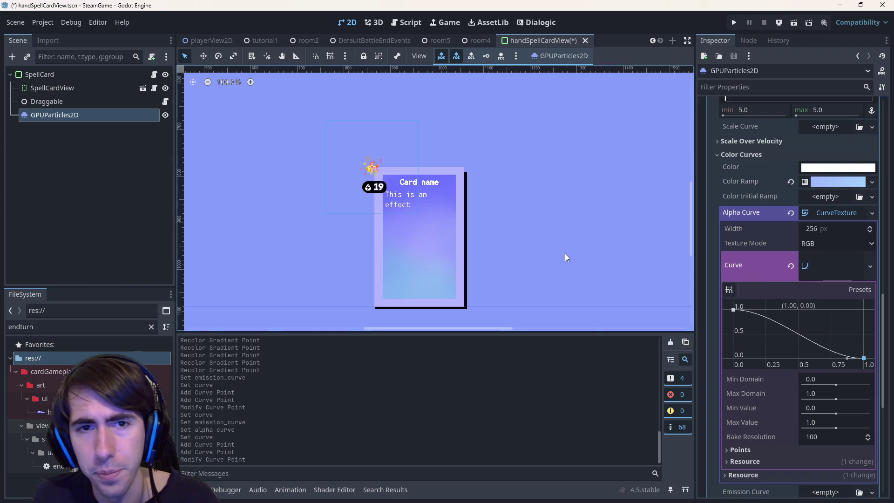
pyautogui.hotkey('ctrl', 's')
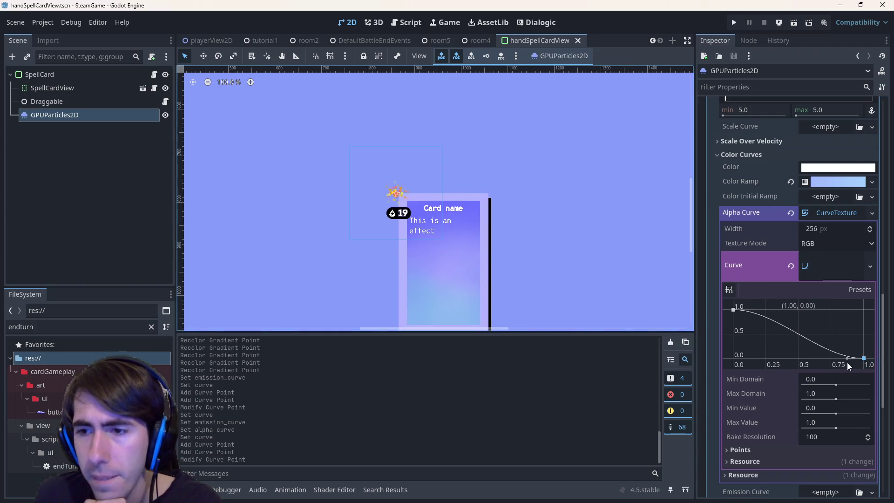
pyautogui.moveTo(848, 359)
pyautogui.mouseDown()
pyautogui.moveTo(866, 345)
pyautogui.moveTo(850, 344)
pyautogui.mouseUp()
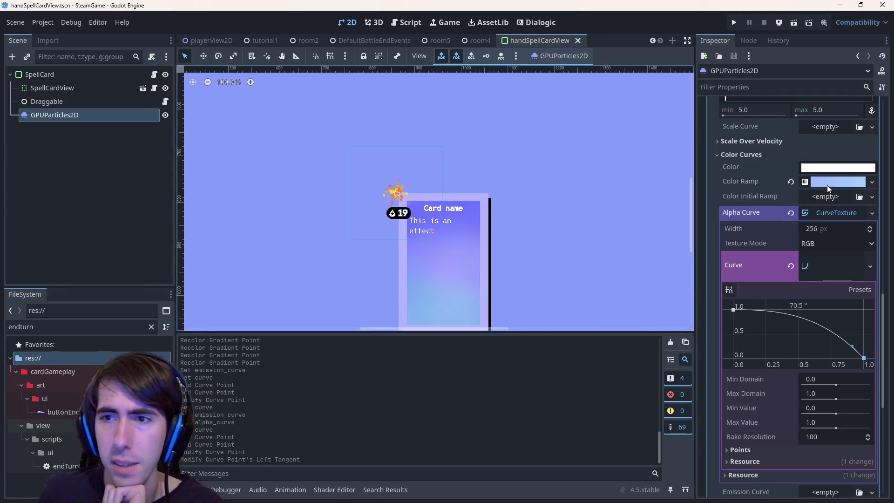
pyautogui.click(823, 214)
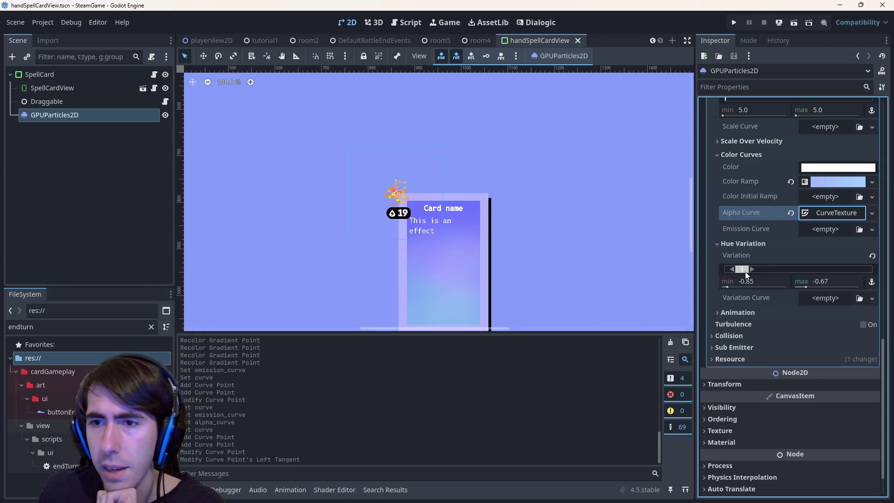
# Step: Reset the particles' hue variation to 0
pyautogui.click(870, 258)
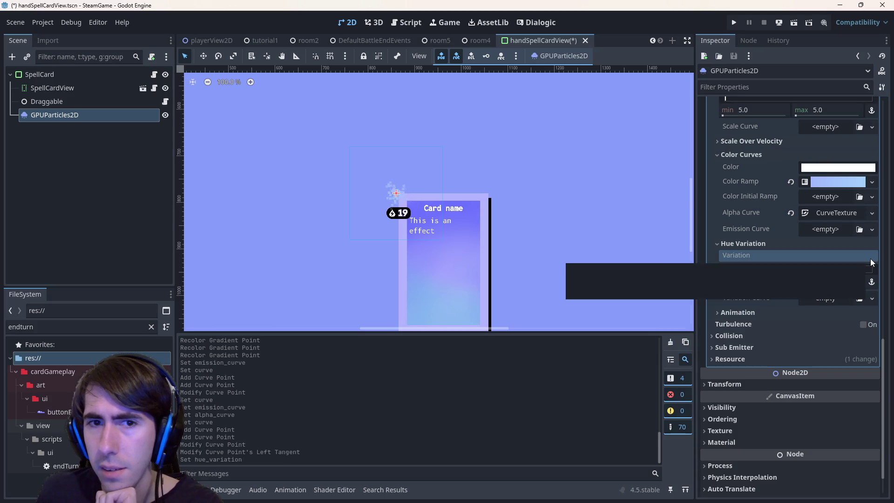
pyautogui.click(749, 312)
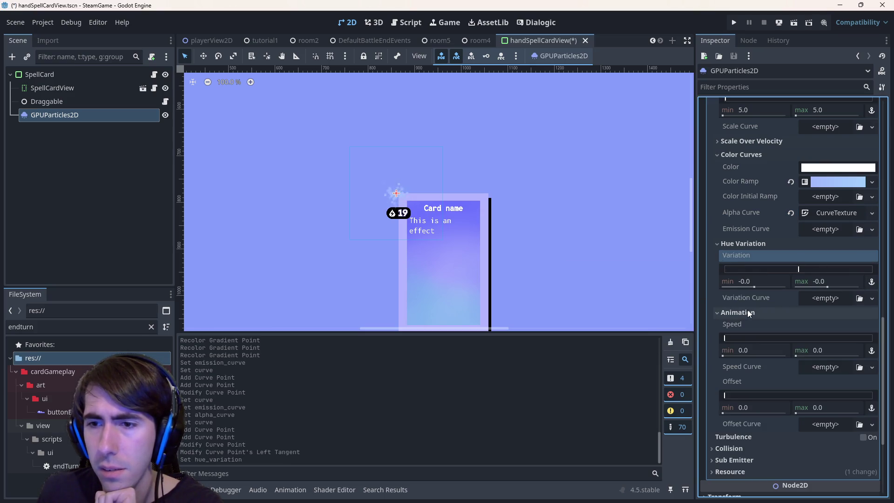
pyautogui.click(749, 313)
pyautogui.scroll(3, 749, 312)
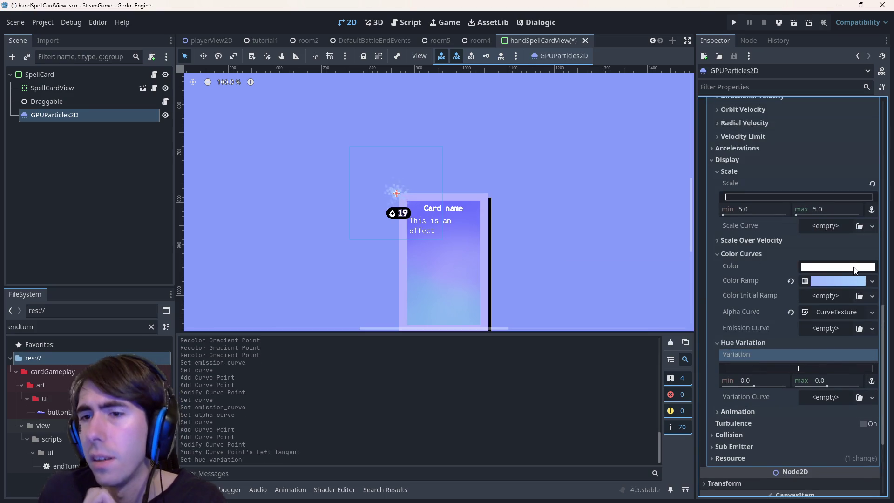
# Step: Make the colour ramp gradient run from white to blue (#53abfb) and save the card scene
pyautogui.click(850, 281)
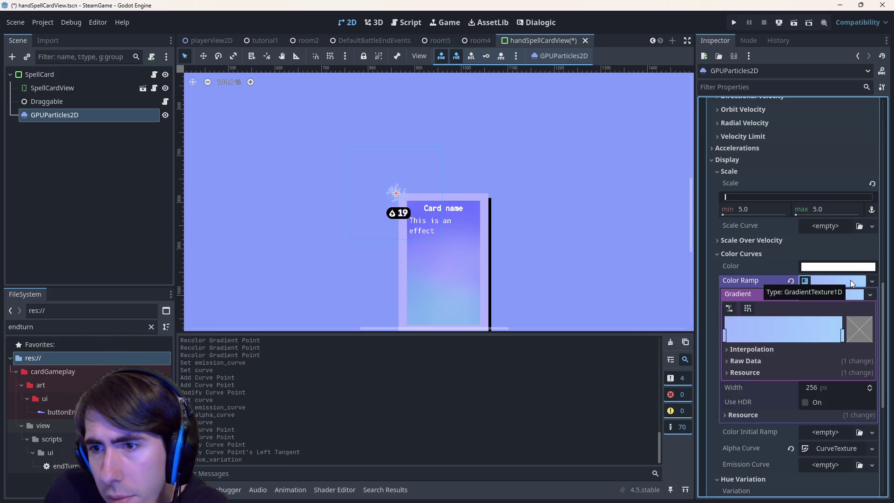
pyautogui.click(725, 332)
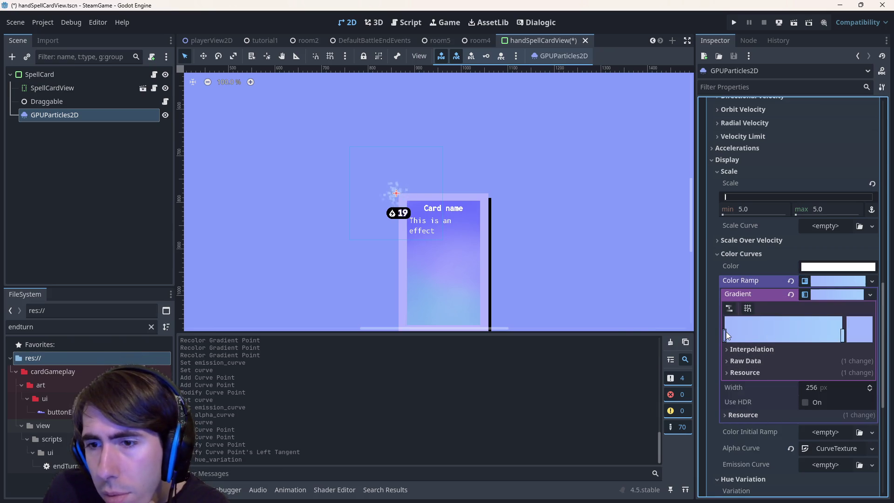
pyautogui.click(847, 326)
pyautogui.moveTo(857, 112)
pyautogui.mouseDown()
pyautogui.moveTo(858, 120)
pyautogui.moveTo(858, 38)
pyautogui.mouseUp()
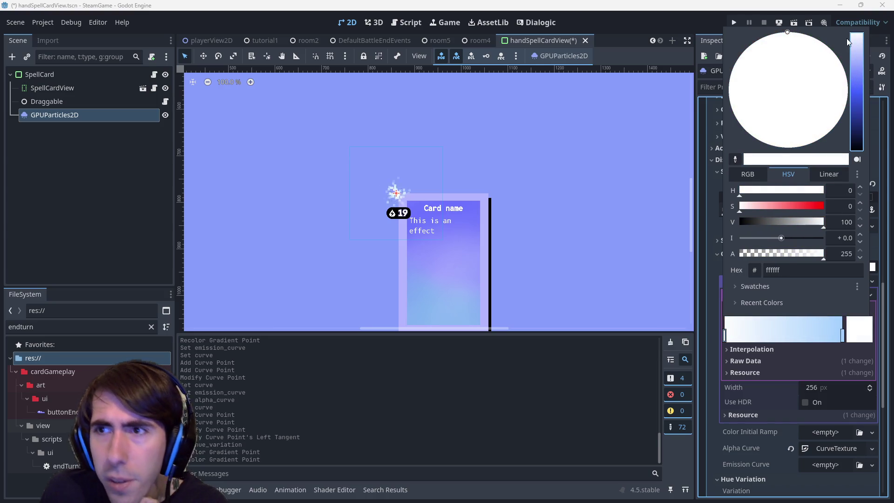
pyautogui.click(846, 336)
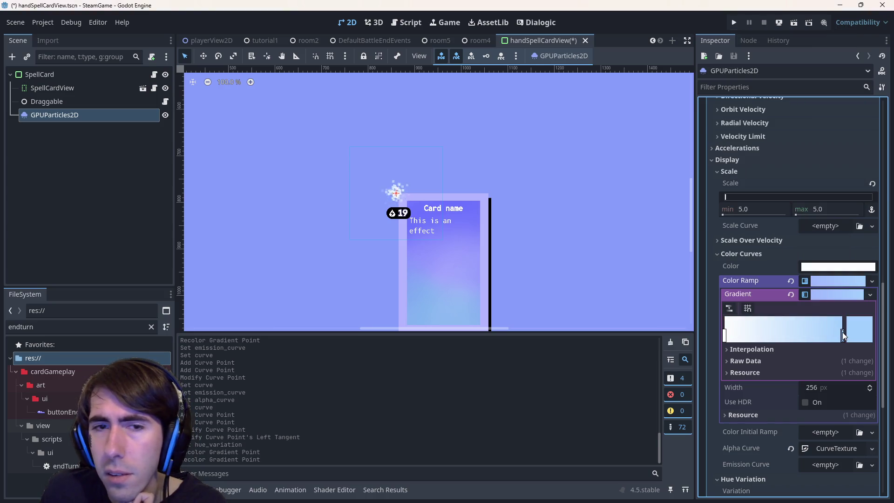
pyautogui.doubleClick(842, 332)
pyautogui.moveTo(857, 93)
pyautogui.mouseDown()
pyautogui.moveTo(857, 114)
pyautogui.moveTo(846, 46)
pyautogui.moveTo(845, 94)
pyautogui.moveTo(833, 71)
pyautogui.mouseUp()
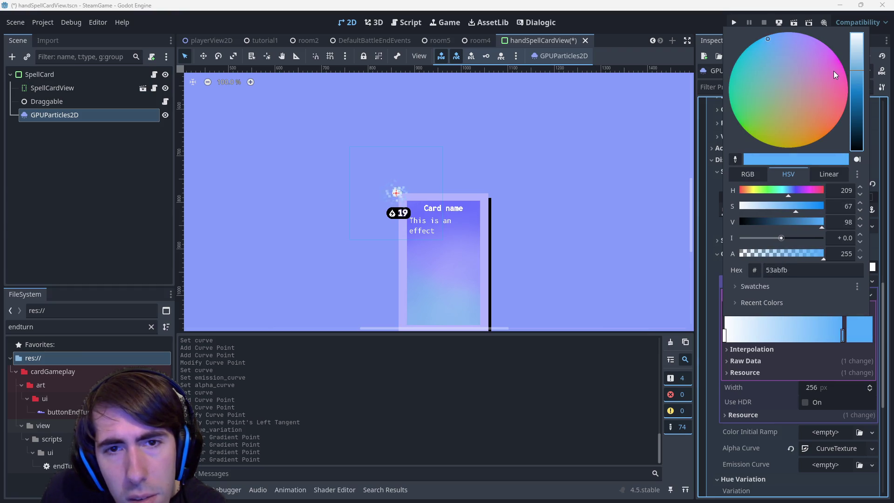
pyautogui.click(566, 21)
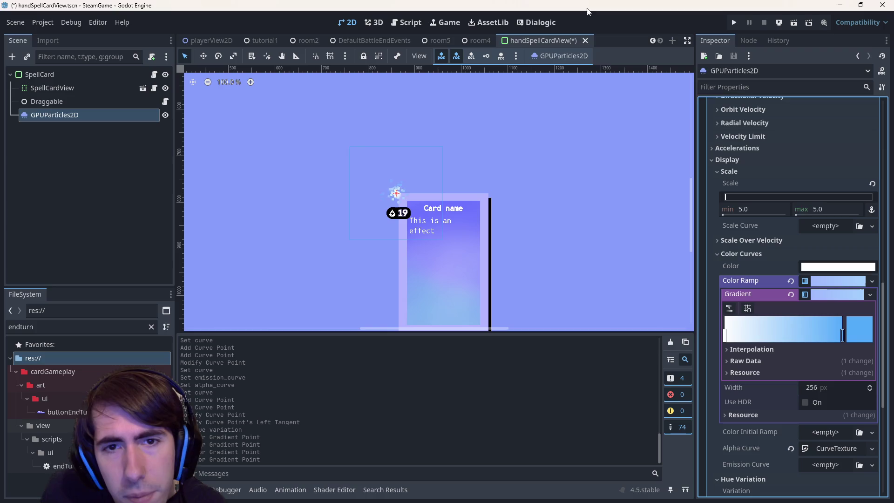
pyautogui.click(840, 285)
pyautogui.hotkey('ctrl', 's')
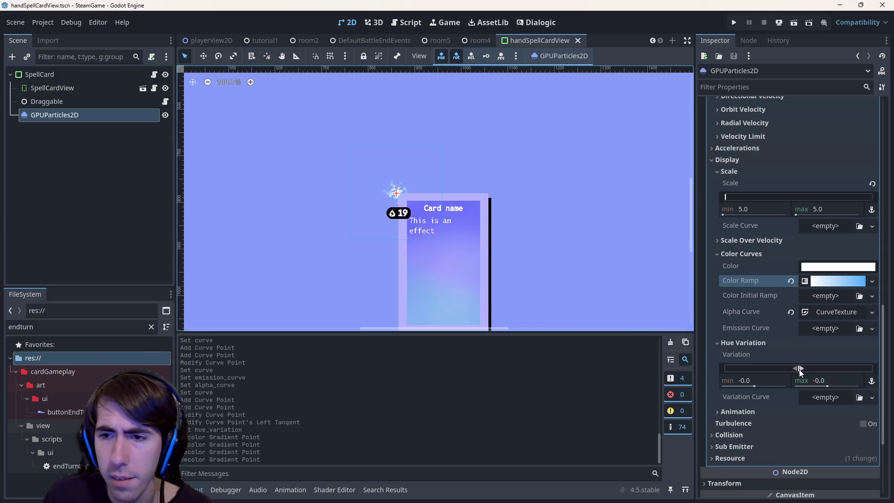
# Step: Narrow the Hue Variation range to a minimum of -0.01 and a maximum of 0.01
pyautogui.moveTo(799, 370); pyautogui.dragTo(775, 369)
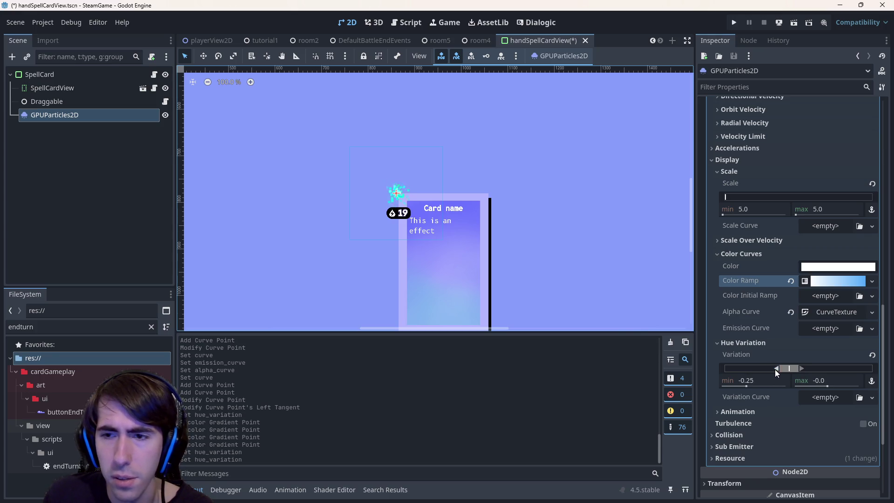
pyautogui.click(871, 355)
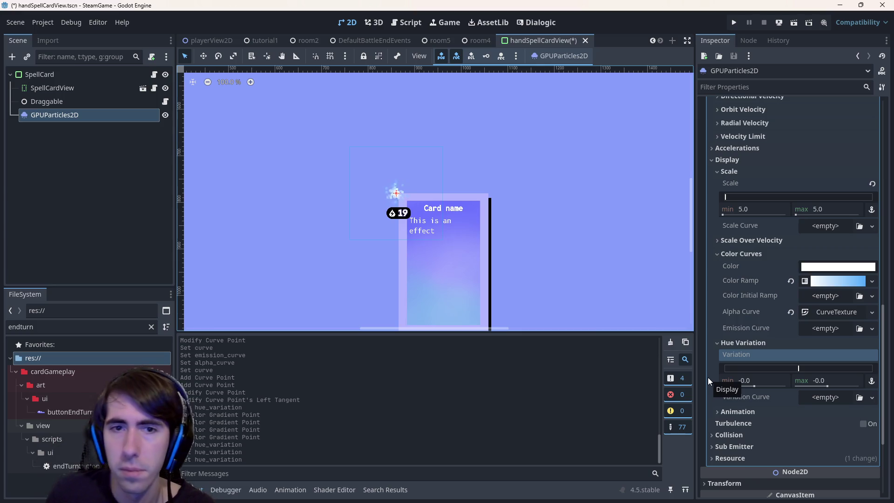
pyautogui.moveTo(795, 368); pyautogui.dragTo(794, 369)
pyautogui.click(800, 370)
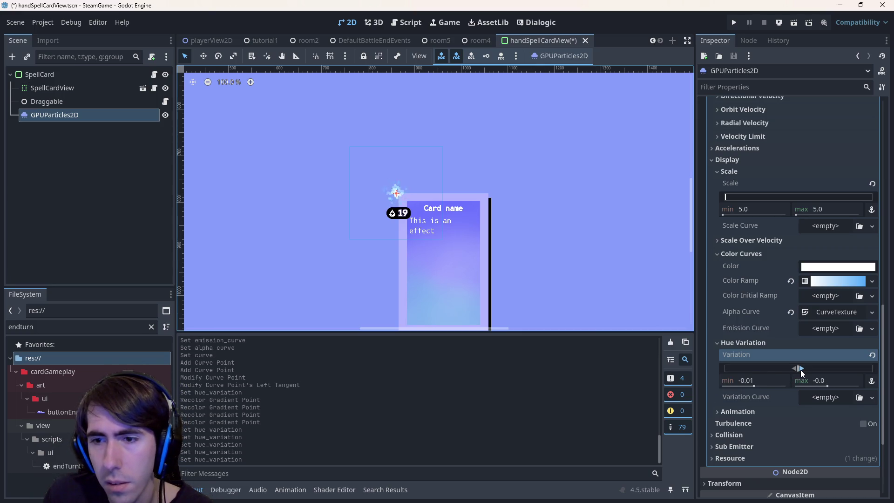
pyautogui.click(800, 370)
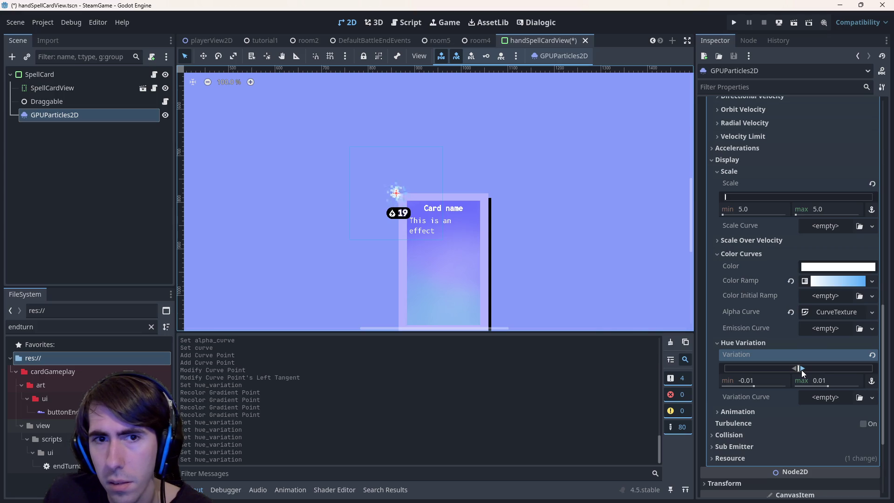
# Step: Revert Hue Variation to 0, save the card scene, and select GPUParticles2D in the scene tree
pyautogui.click(872, 354)
pyautogui.click(787, 412)
pyautogui.click(790, 412)
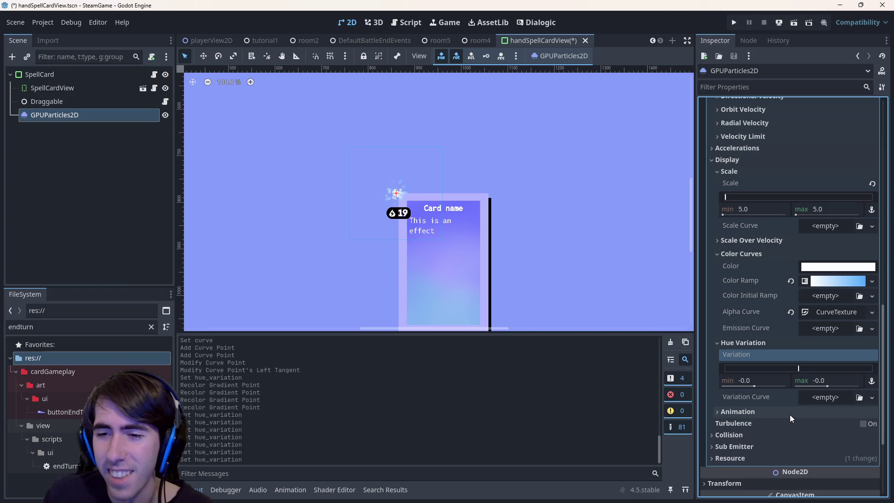
pyautogui.hotkey('ctrl', 's')
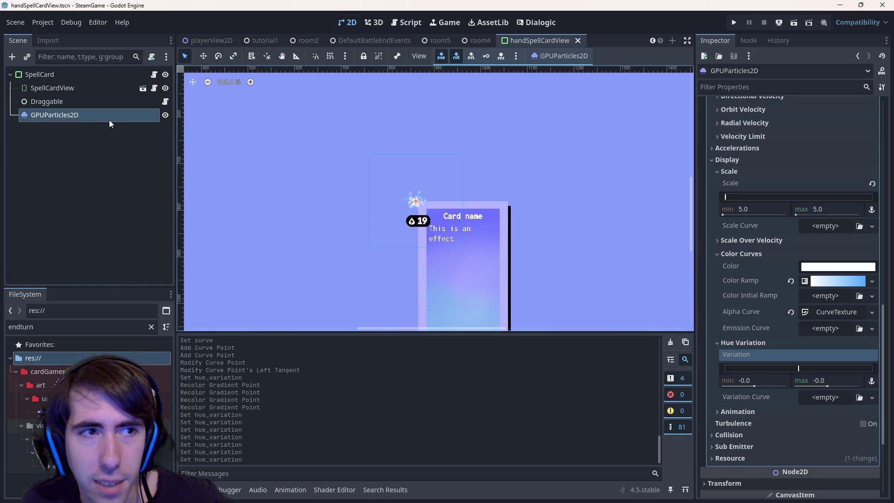
pyautogui.click(97, 113)
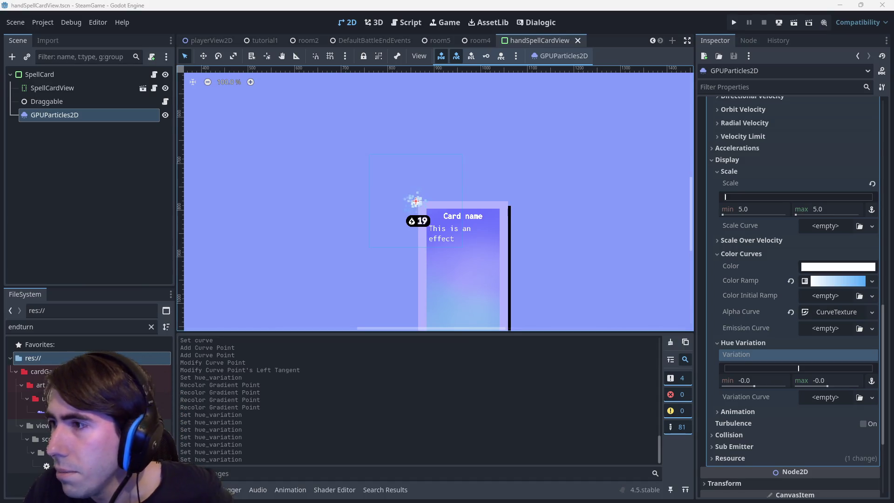
pyautogui.hotkey('alt', 'Tab')
# Step: Read through the 'godot particle system for controls' results, expanding the full AI overview
pyautogui.scroll(-5, 435, 265)
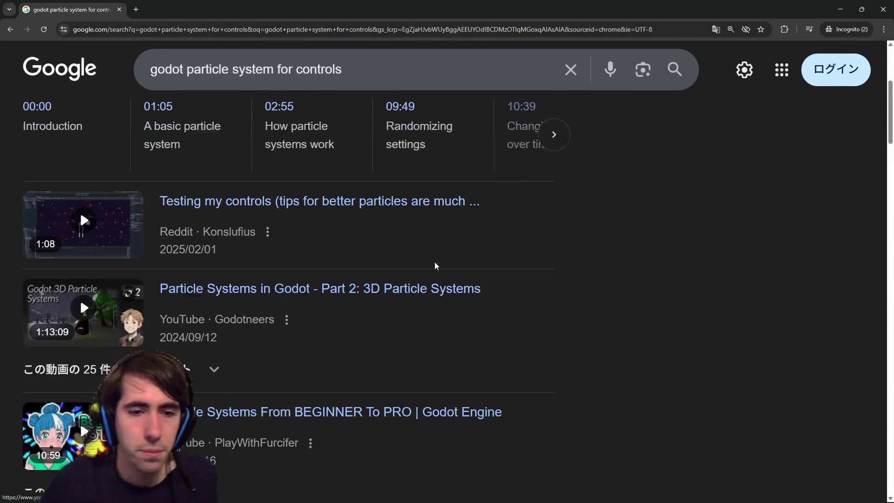
pyautogui.scroll(-9, 399, 233)
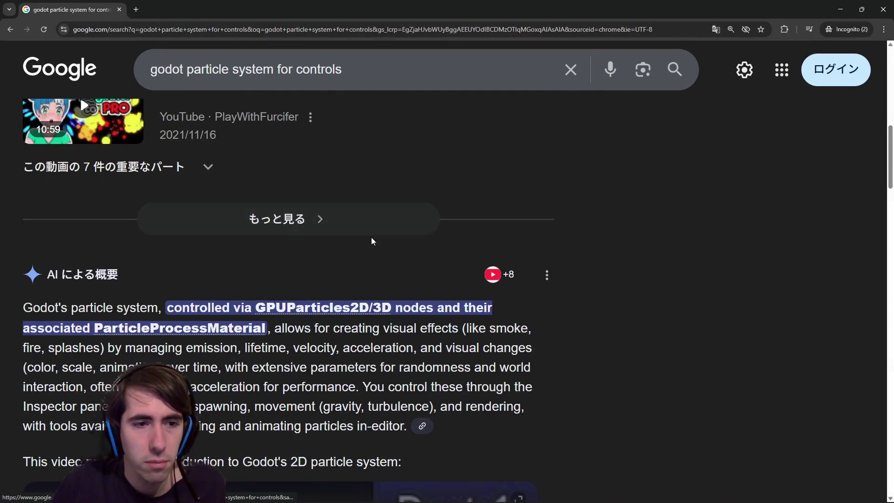
pyautogui.scroll(-2, 379, 237)
pyautogui.scroll(-1, 350, 259)
pyautogui.click(376, 412)
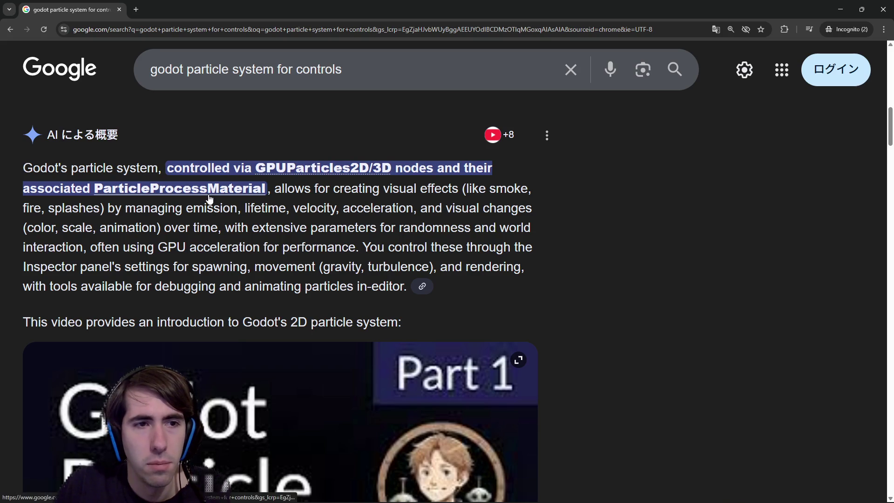
pyautogui.scroll(-9, 331, 263)
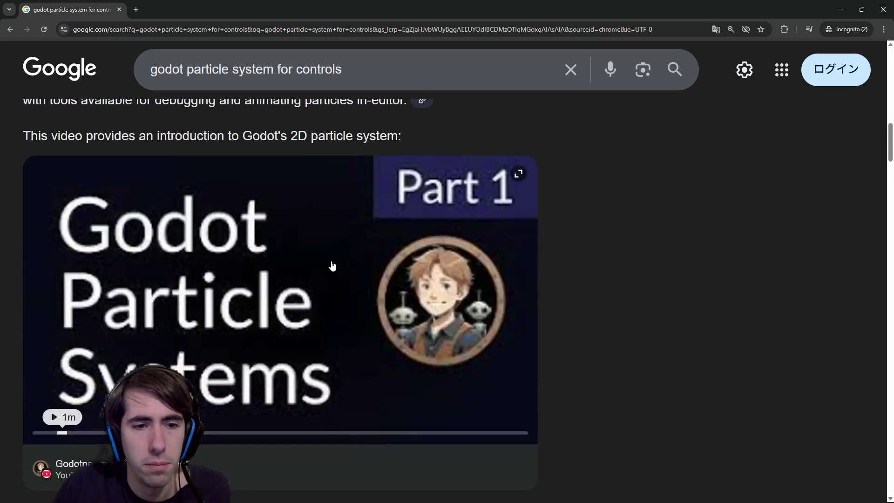
pyautogui.scroll(-3, 332, 266)
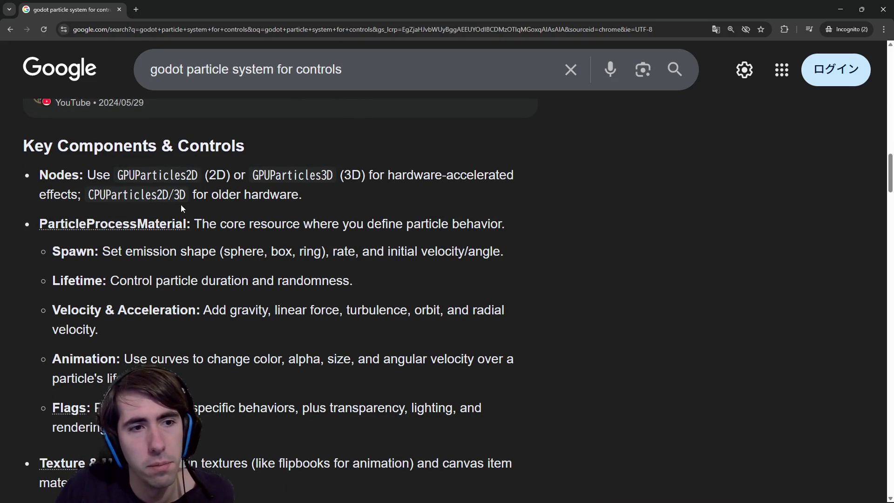
pyautogui.scroll(-8, 149, 229)
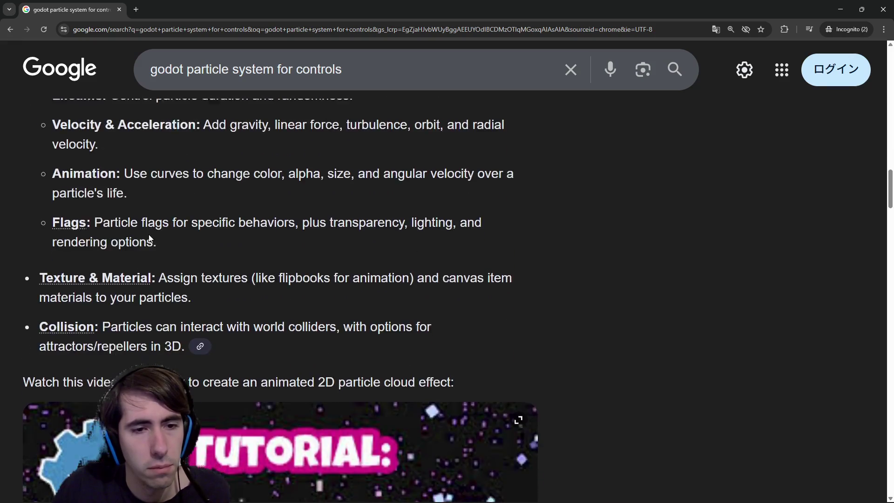
# Step: Change the search to 'godot particle system for ui' and browse the new results
pyautogui.doubleClick(307, 69)
pyautogui.write('ui')
pyautogui.press('Return')
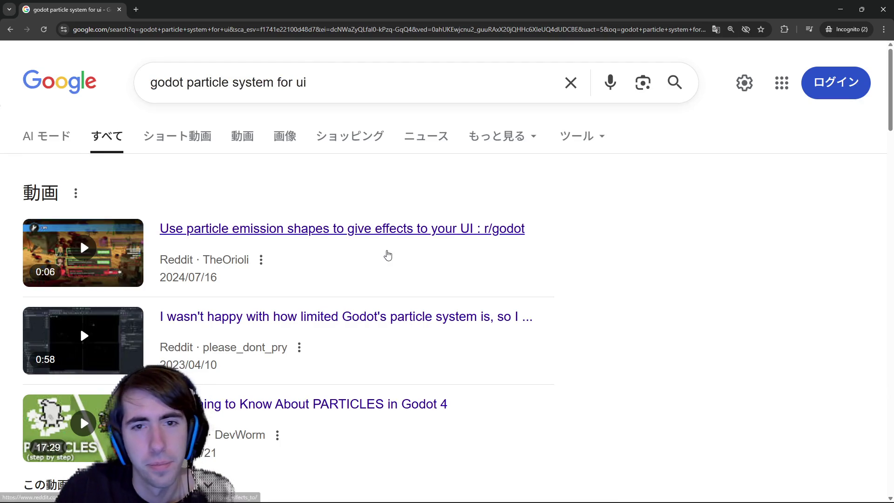
pyautogui.scroll(-7, 388, 255)
pyautogui.scroll(5, 384, 247)
pyautogui.scroll(-8, 377, 243)
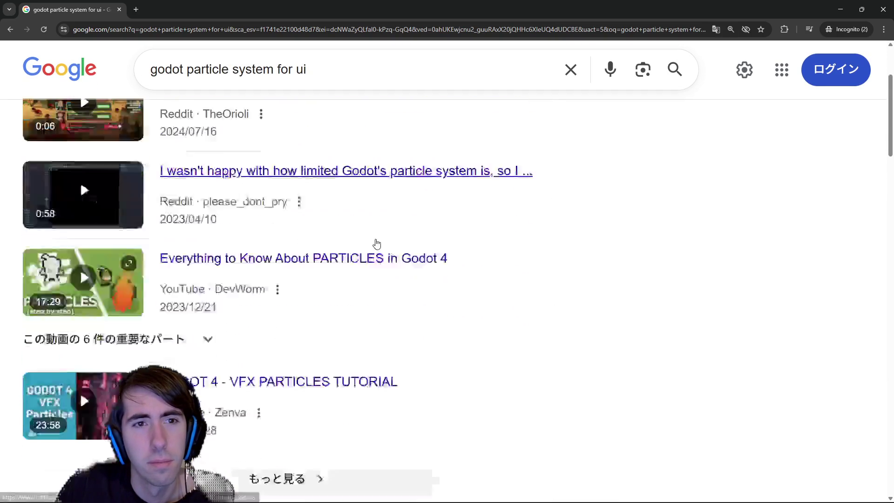
# Step: Read the Reddit 'Particles in UI' post in a new tab, then go back to the Google results
pyautogui.middleClick(134, 258)
pyautogui.click(189, 8)
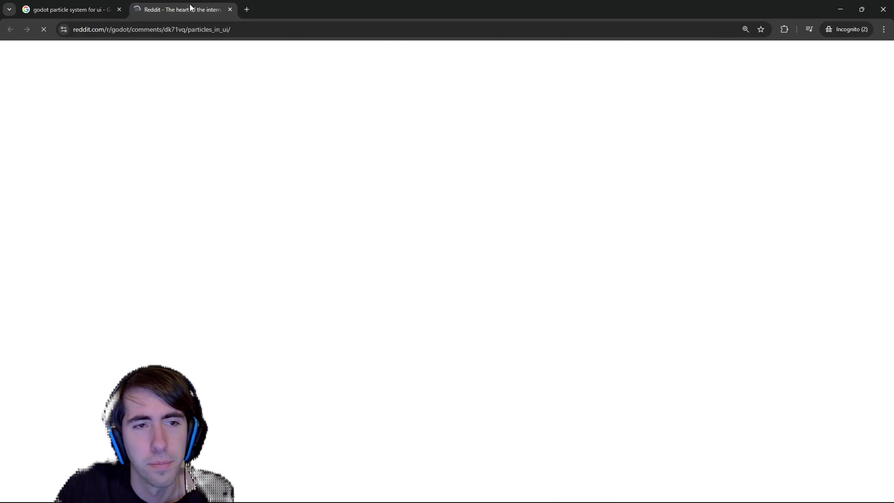
pyautogui.scroll(-4, 298, 275)
pyautogui.scroll(-2, 298, 274)
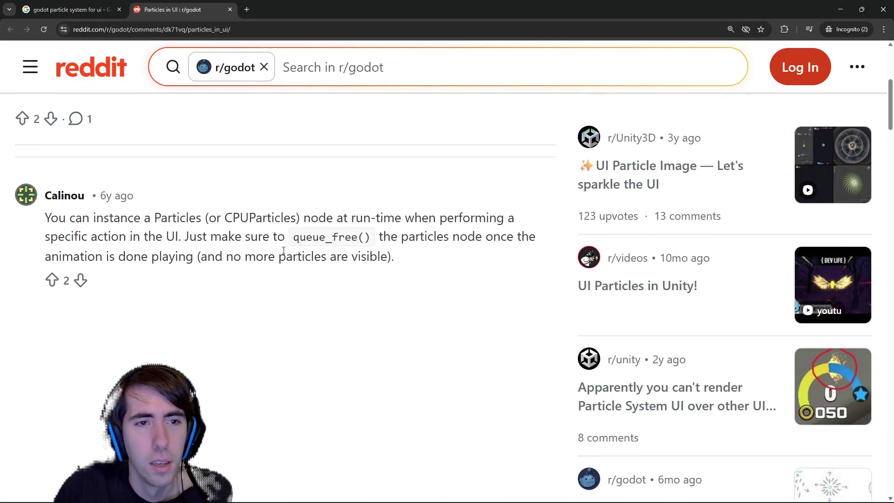
pyautogui.scroll(2, 281, 246)
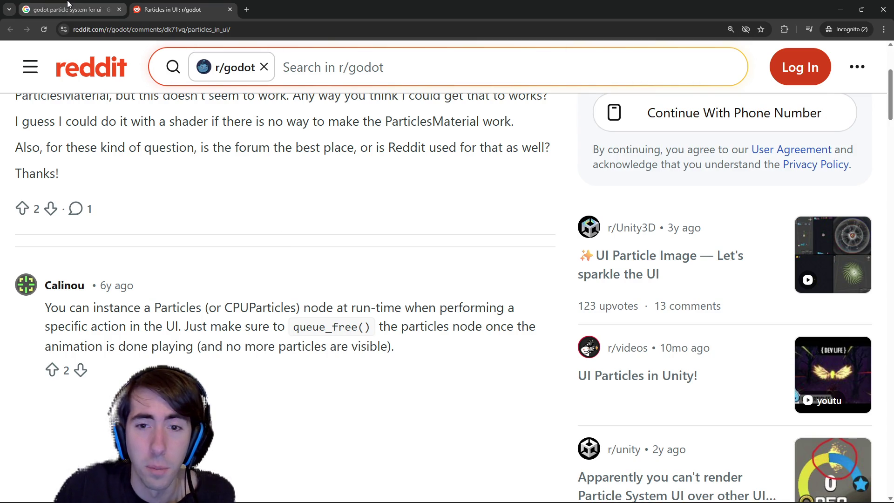
pyautogui.click(110, 11)
pyautogui.scroll(-4, 376, 308)
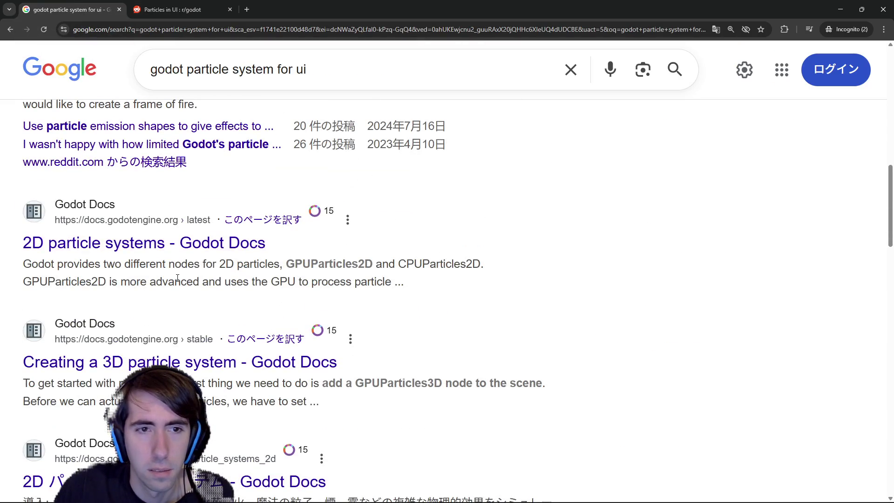
pyautogui.scroll(-2, 178, 281)
pyautogui.scroll(-8, 178, 281)
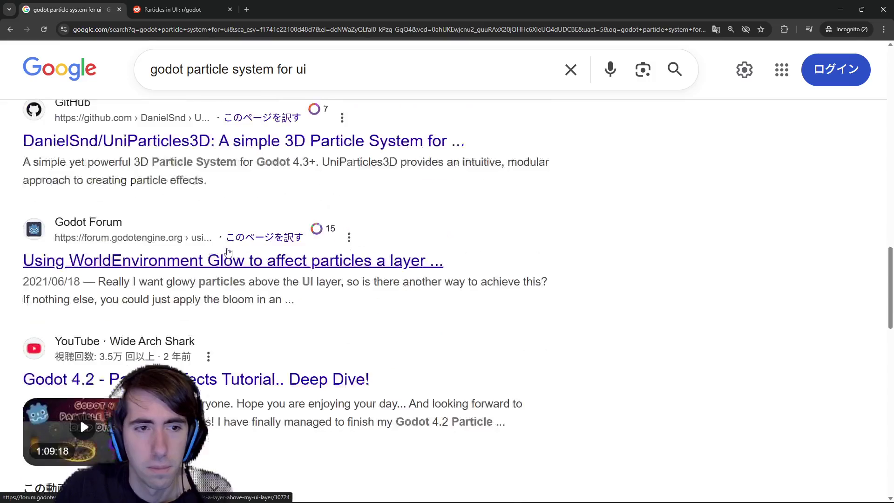
pyautogui.scroll(-12, 413, 306)
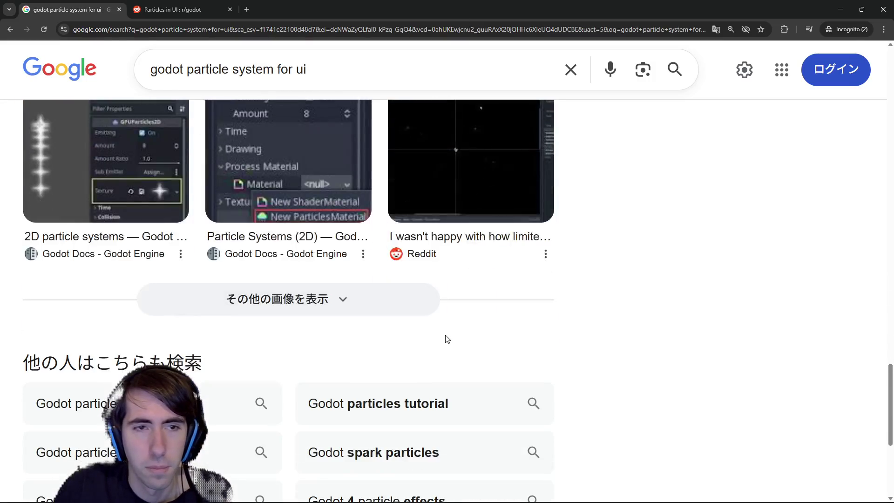
pyautogui.hotkey('alt', 'Tab')
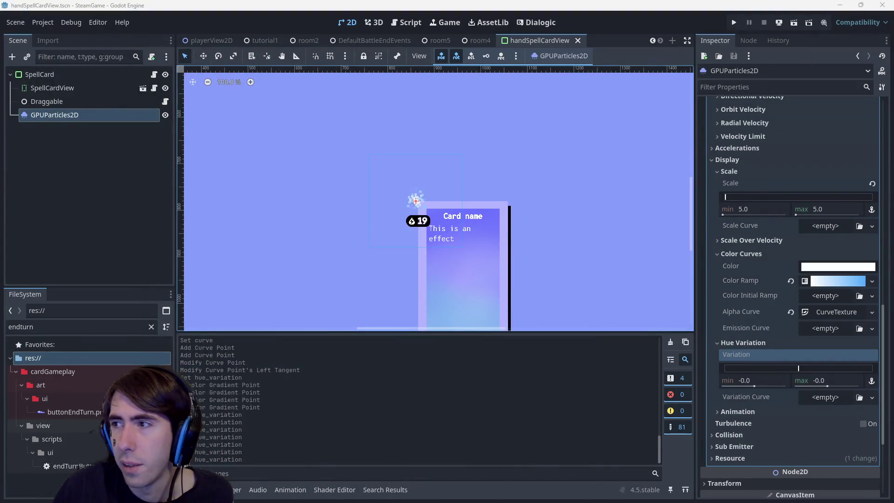
# Step: Move the GPUParticles2D to the card's centre (104, 149), save, and switch to room5
pyautogui.click(402, 191)
pyautogui.click(416, 203)
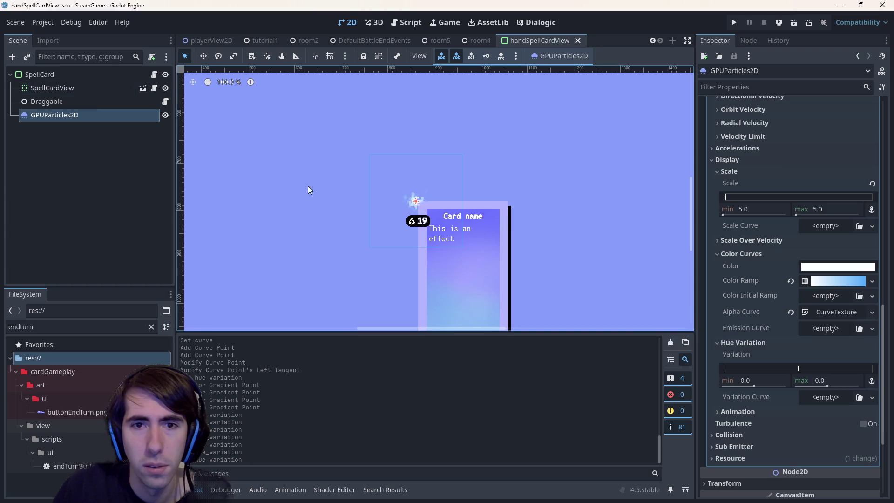
pyautogui.moveTo(415, 205)
pyautogui.mouseDown()
pyautogui.moveTo(455, 240)
pyautogui.moveTo(463, 274)
pyautogui.mouseUp()
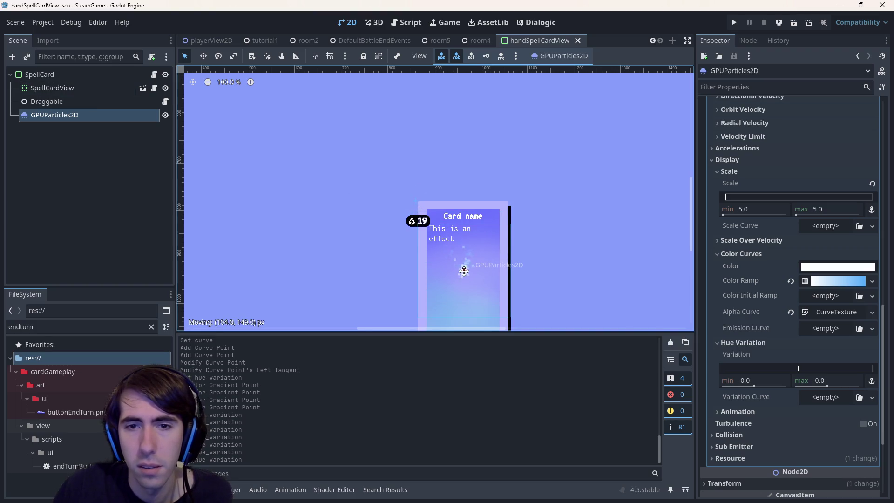
pyautogui.scroll(-3, 385, 288)
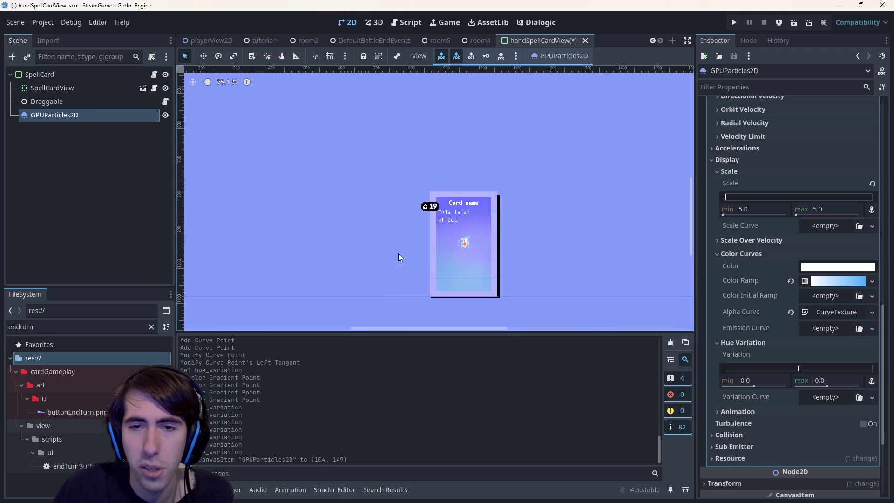
pyautogui.hotkey('ctrl', 's')
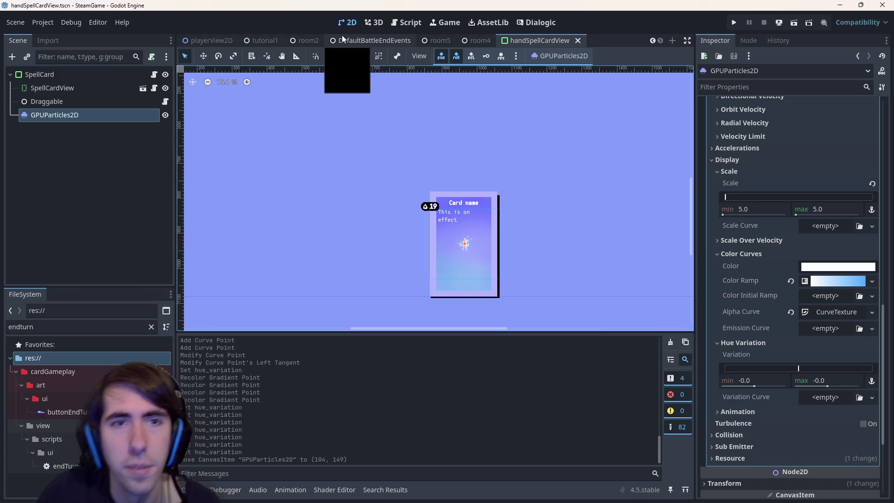
pyautogui.click(442, 44)
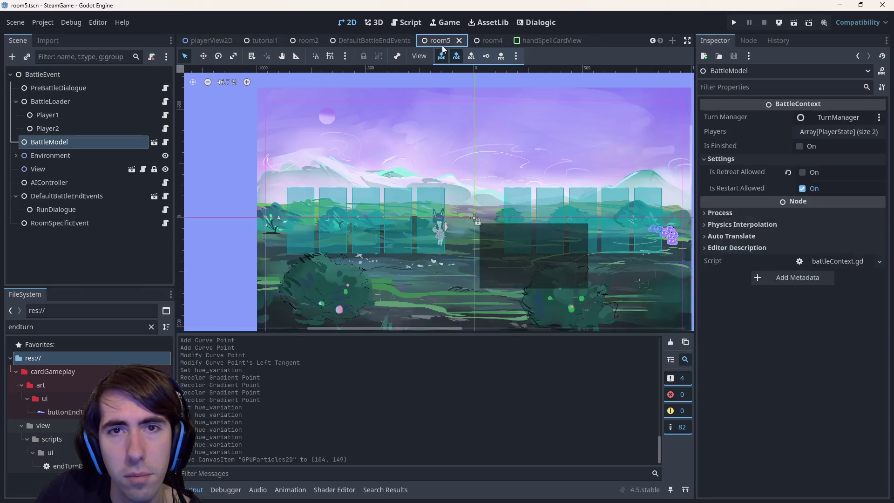
# Step: Run room5 and play Action Giver on the hooded hero after test-aiming it at the ninja
pyautogui.click(795, 23)
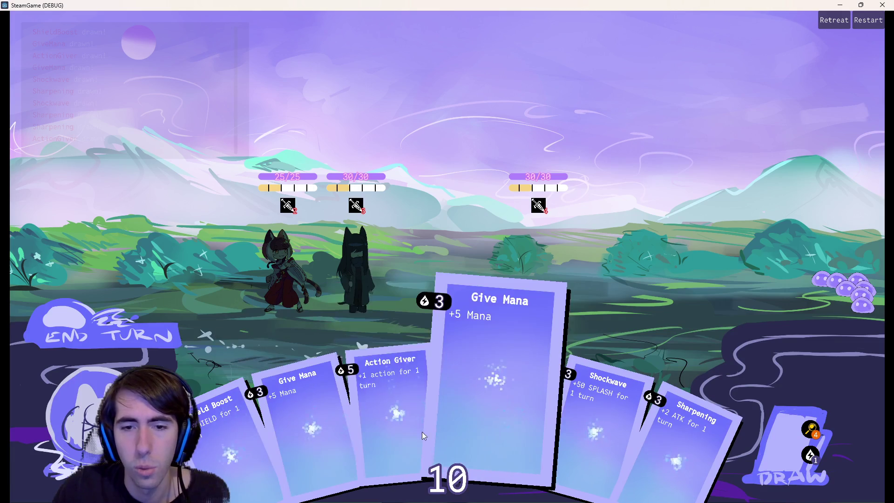
pyautogui.click(403, 430)
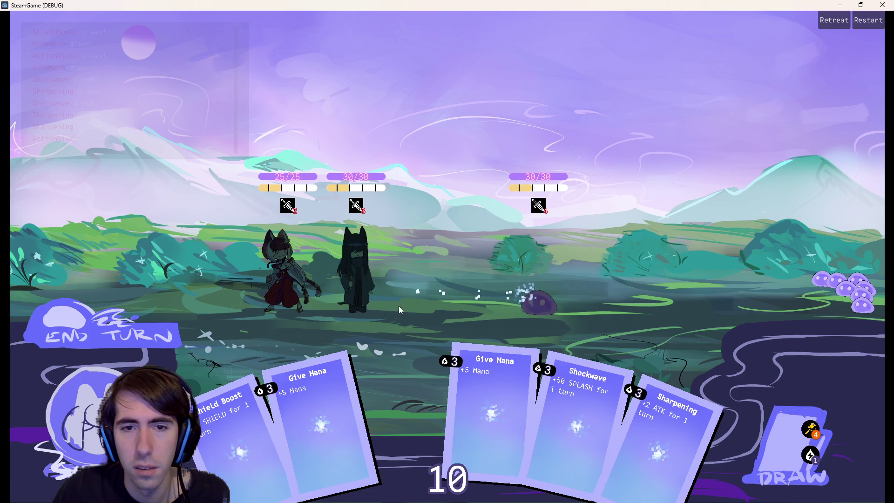
pyautogui.moveTo(405, 376); pyautogui.dragTo(347, 284)
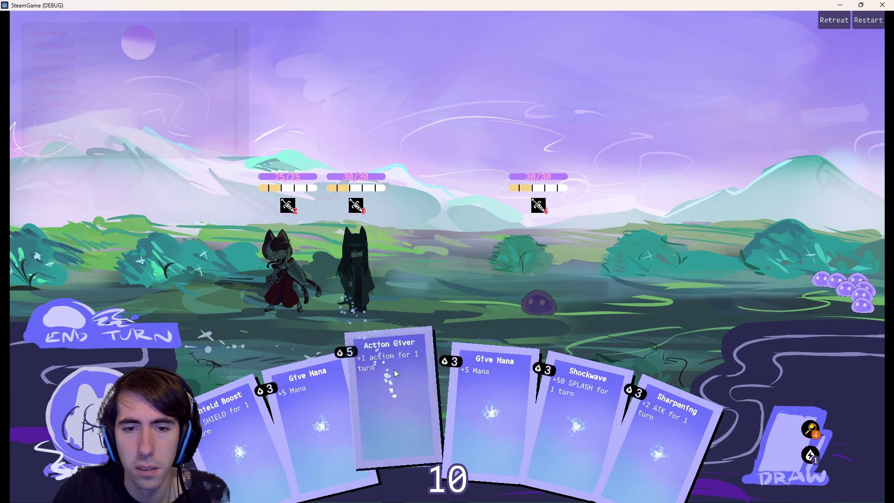
pyautogui.moveTo(403, 387)
pyautogui.mouseDown()
pyautogui.moveTo(334, 270)
pyautogui.moveTo(302, 291)
pyautogui.mouseUp()
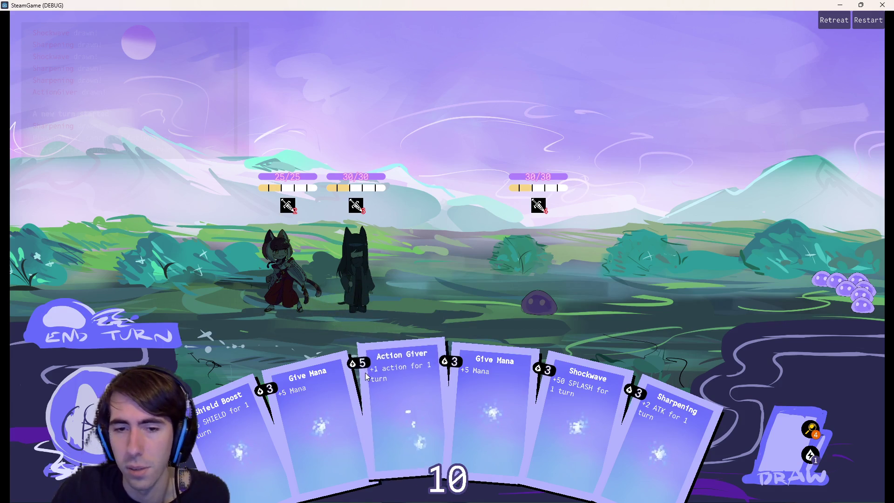
pyautogui.moveTo(391, 405)
pyautogui.mouseDown()
pyautogui.moveTo(333, 322)
pyautogui.moveTo(326, 275)
pyautogui.moveTo(311, 303)
pyautogui.moveTo(316, 317)
pyautogui.mouseUp()
pyautogui.moveTo(401, 400)
pyautogui.mouseDown()
pyautogui.moveTo(355, 302)
pyautogui.moveTo(395, 404)
pyautogui.moveTo(426, 340)
pyautogui.moveTo(404, 290)
pyautogui.moveTo(354, 261)
pyautogui.moveTo(373, 205)
pyautogui.moveTo(375, 298)
pyautogui.mouseUp()
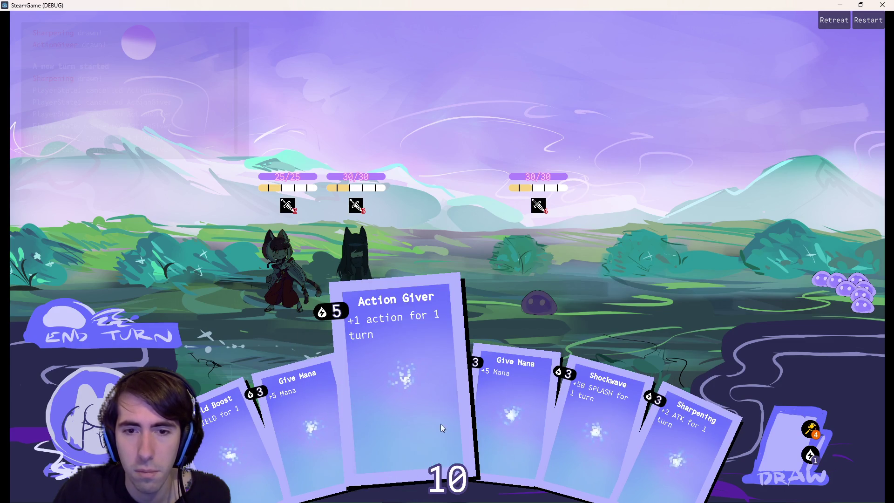
pyautogui.moveTo(426, 298); pyautogui.dragTo(362, 253)
# Step: Test picking up, cancelling and playing Give Mana cards on the hero, then close the game
pyautogui.moveTo(450, 406); pyautogui.dragTo(409, 313)
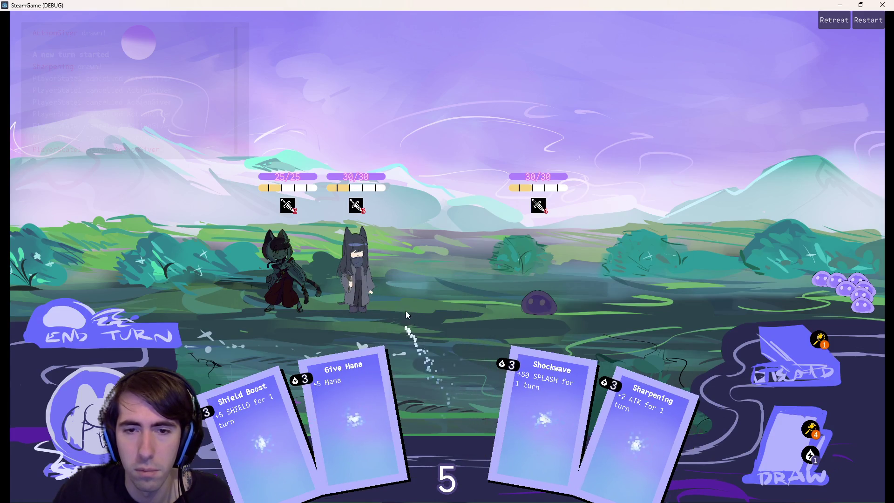
pyautogui.moveTo(437, 402)
pyautogui.mouseDown()
pyautogui.moveTo(390, 331)
pyautogui.moveTo(339, 302)
pyautogui.mouseUp()
pyautogui.moveTo(463, 311); pyautogui.dragTo(343, 326)
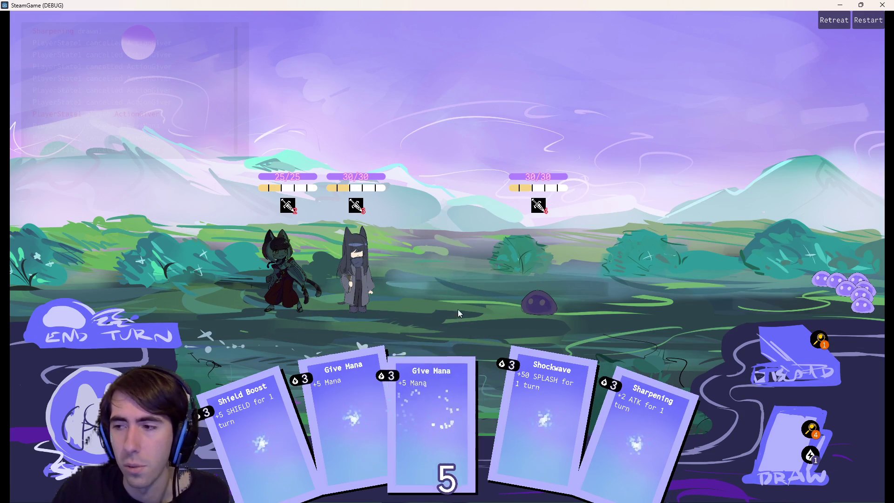
pyautogui.moveTo(486, 311)
pyautogui.mouseDown()
pyautogui.moveTo(417, 250)
pyautogui.moveTo(369, 261)
pyautogui.mouseUp()
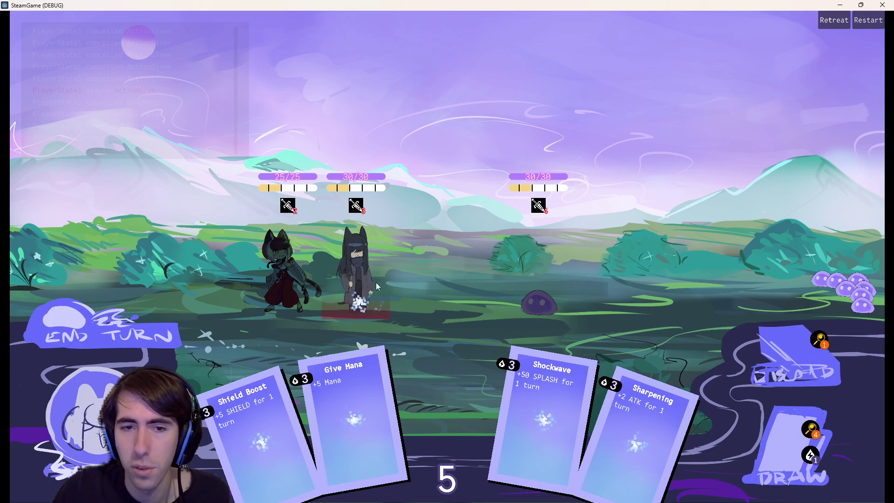
pyautogui.moveTo(448, 381); pyautogui.dragTo(361, 280)
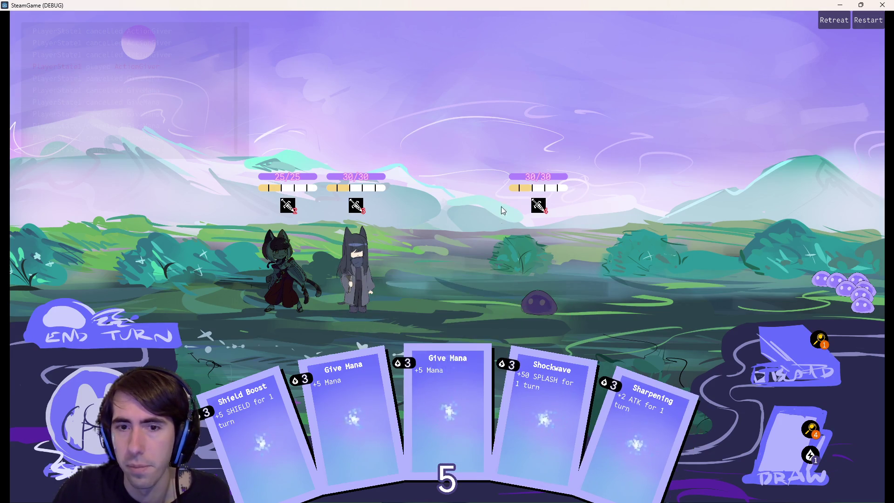
pyautogui.moveTo(469, 347); pyautogui.dragTo(364, 231)
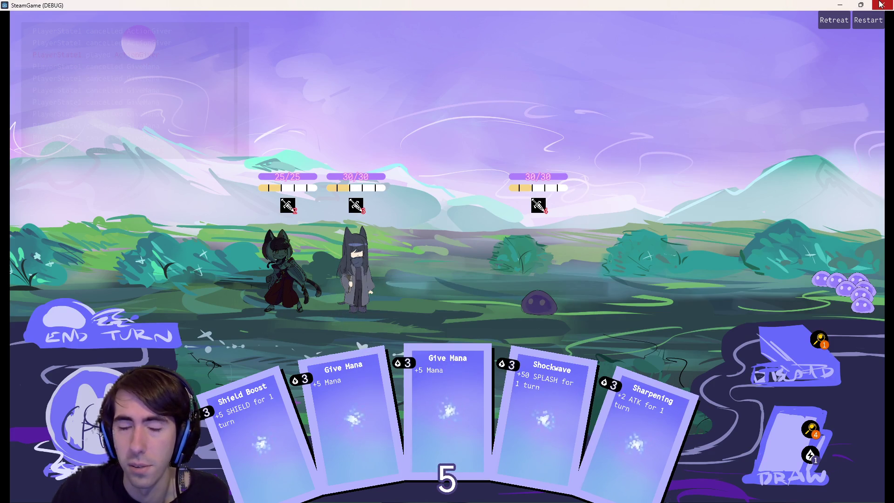
pyautogui.moveTo(429, 407); pyautogui.dragTo(370, 278)
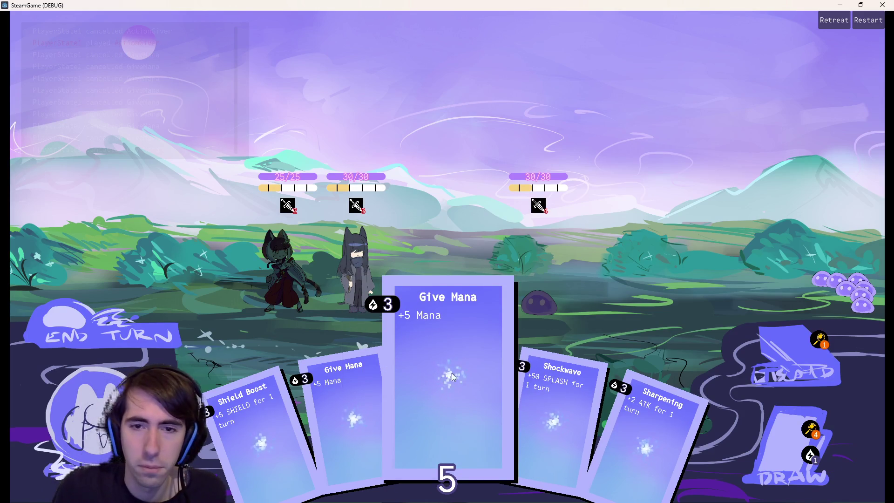
pyautogui.moveTo(471, 322)
pyautogui.mouseDown()
pyautogui.moveTo(459, 255)
pyautogui.moveTo(440, 231)
pyautogui.moveTo(429, 343)
pyautogui.moveTo(384, 303)
pyautogui.moveTo(375, 309)
pyautogui.moveTo(384, 331)
pyautogui.mouseUp()
pyautogui.moveTo(419, 368); pyautogui.dragTo(363, 276)
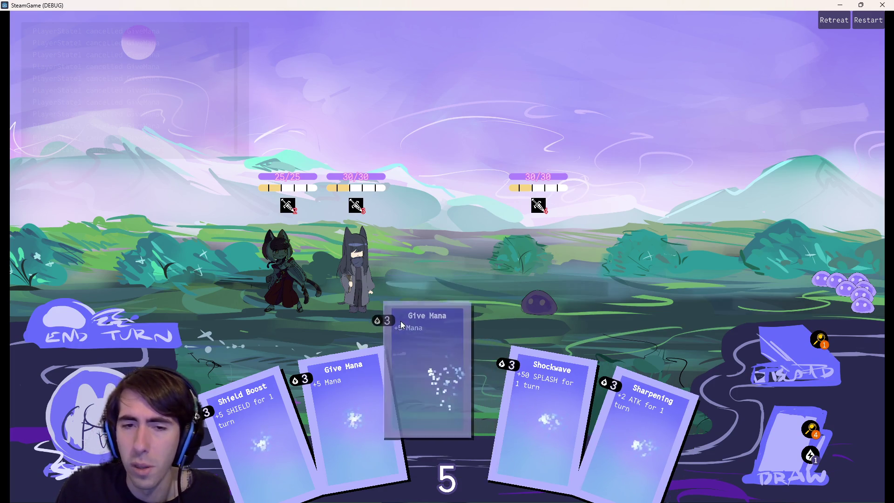
pyautogui.moveTo(415, 337)
pyautogui.mouseDown()
pyautogui.moveTo(368, 271)
pyautogui.moveTo(370, 311)
pyautogui.moveTo(413, 349)
pyautogui.mouseUp()
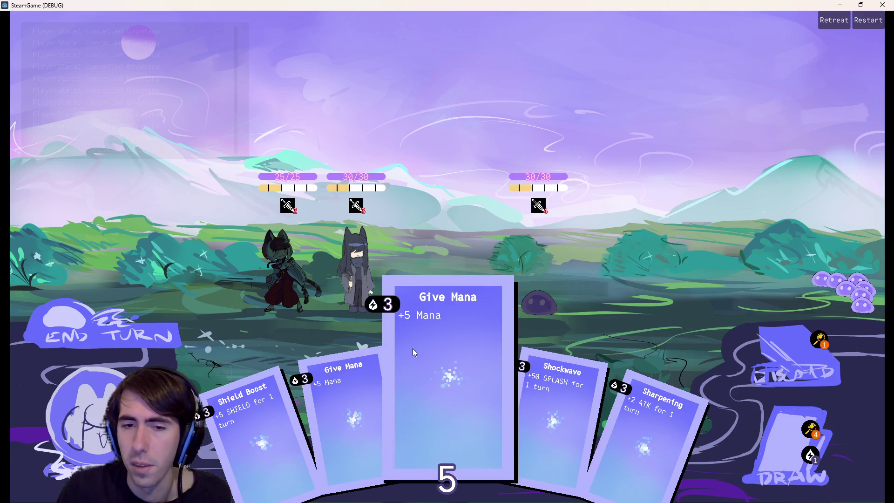
pyautogui.click(880, 4)
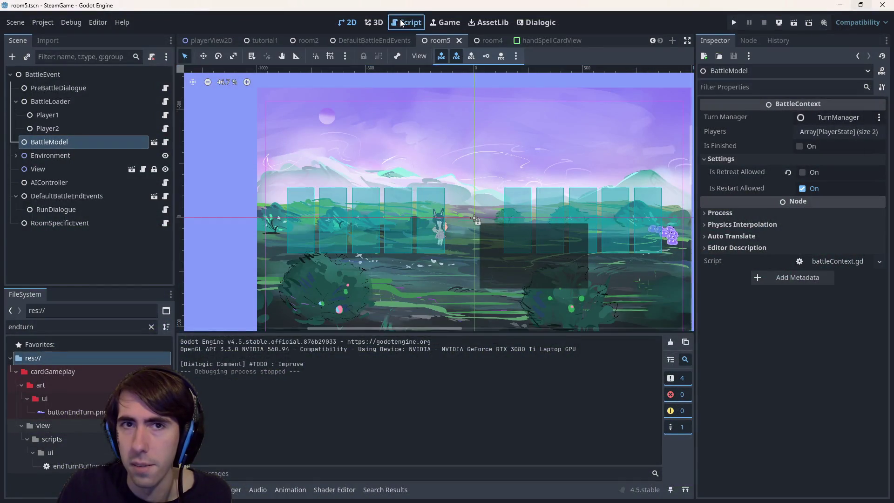
# Step: Open the handSpellCardView scene's Draggable node script, draggable.gd, in the Script workspace
pyautogui.click(406, 22)
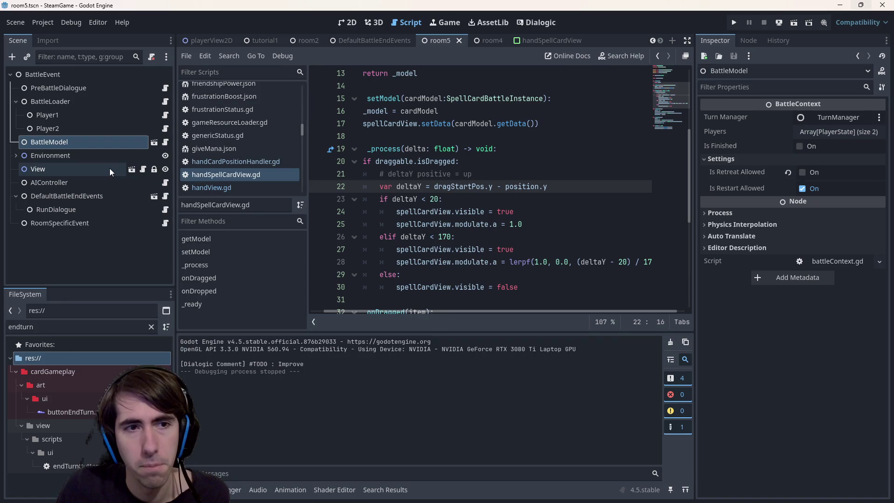
pyautogui.scroll(-5, 252, 158)
pyautogui.scroll(4, 242, 147)
pyautogui.click(246, 160)
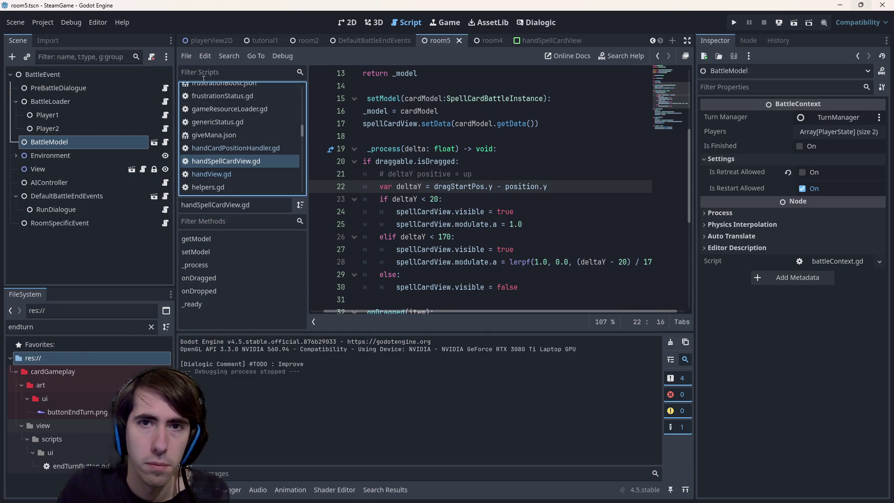
pyautogui.click(550, 40)
pyautogui.click(152, 74)
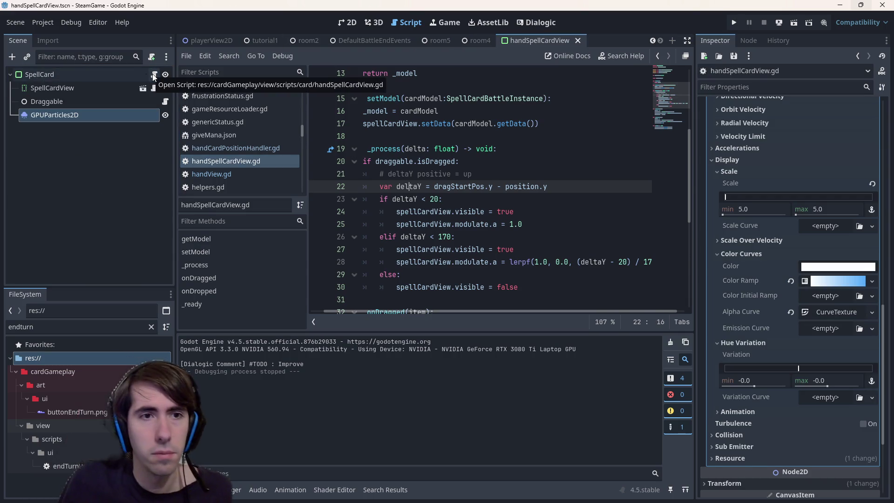
pyautogui.click(165, 100)
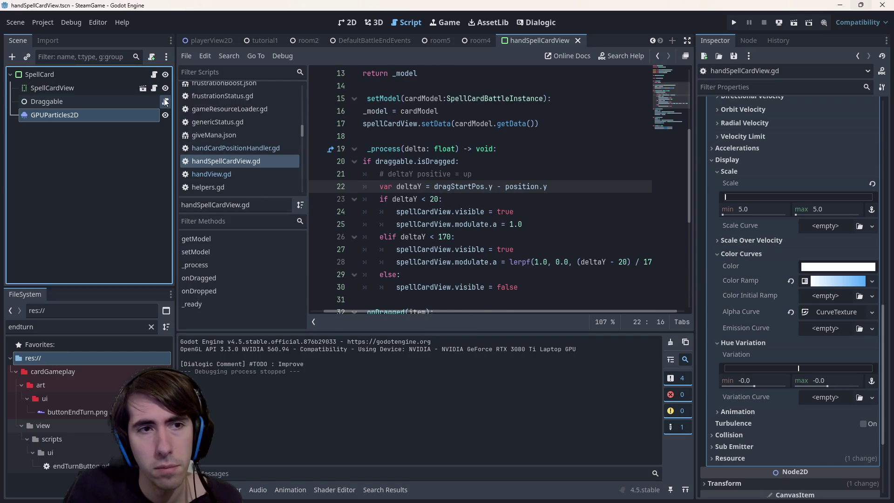
pyautogui.scroll(15, 393, 150)
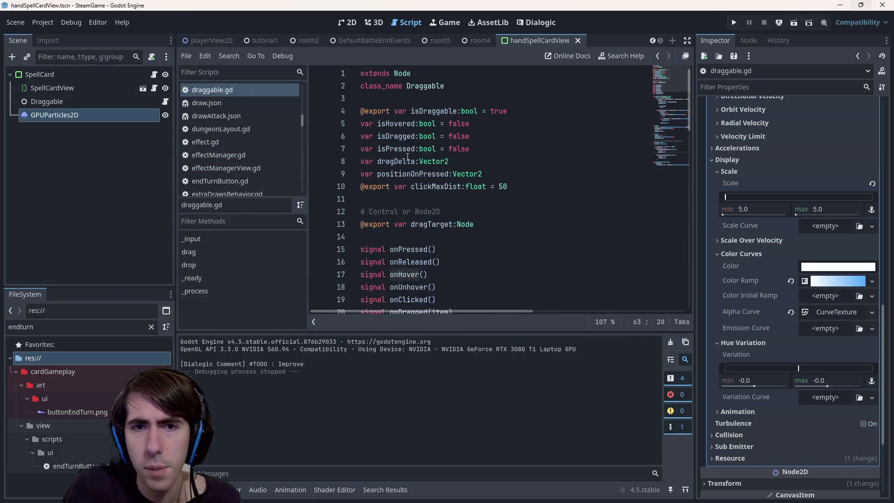
# Step: Search draggable.gd for positionOnPressed and jump to its assignment on line 27
pyautogui.doubleClick(425, 173)
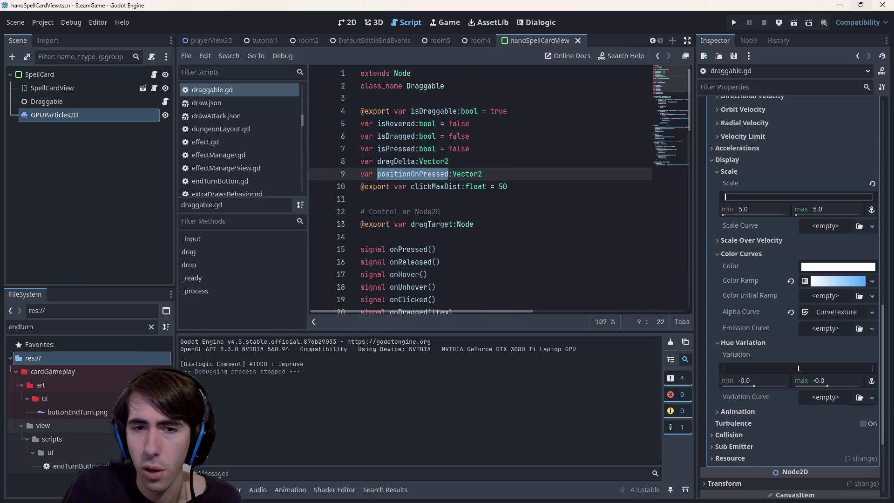
pyautogui.scroll(-4, 428, 174)
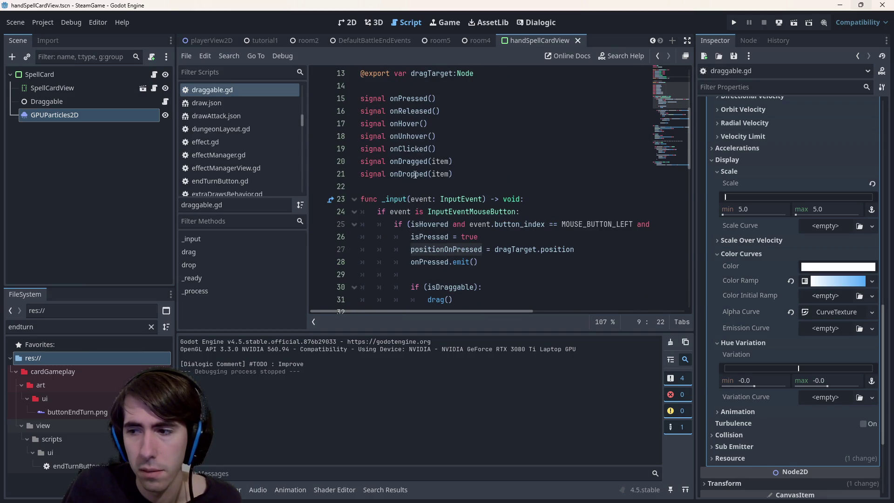
pyautogui.scroll(2, 415, 174)
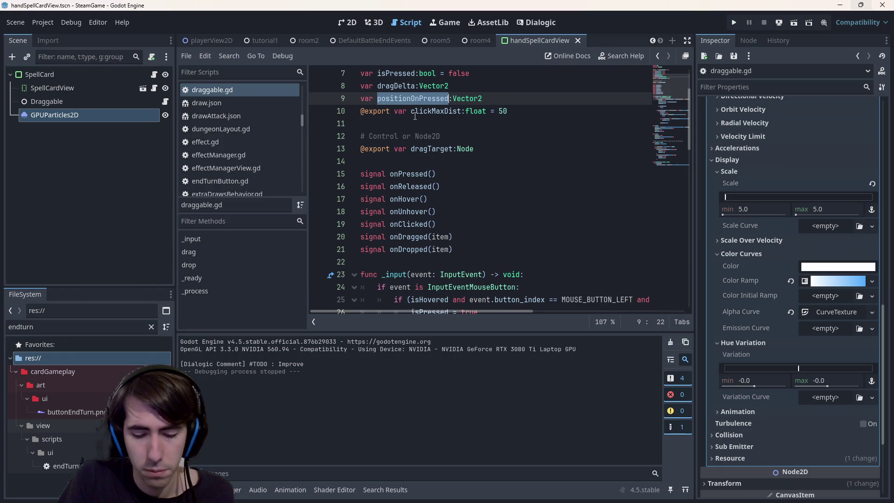
pyautogui.hotkey('ctrl', 'f')
pyautogui.press('Return')
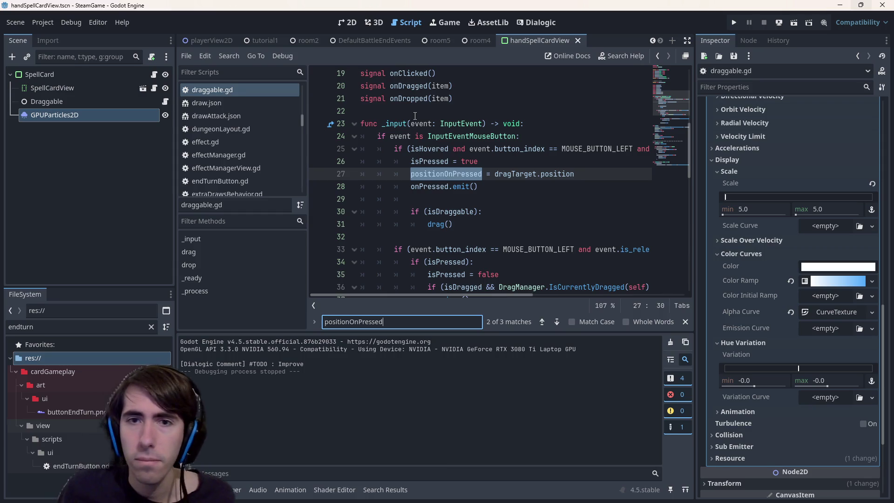
pyautogui.scroll(2, 489, 217)
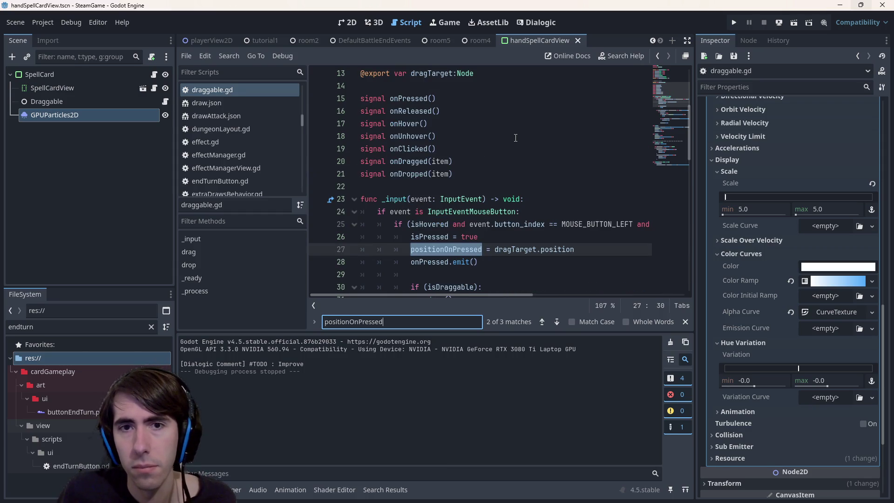
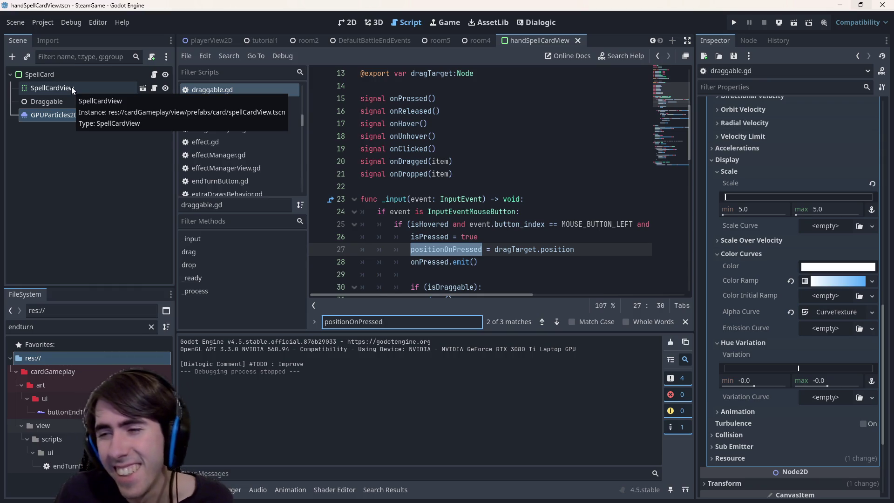
# Step: Select the positionOnPressed and dragTarget.position words on line 27 of draggable.gd
pyautogui.scroll(-1, 463, 249)
pyautogui.doubleClick(478, 211)
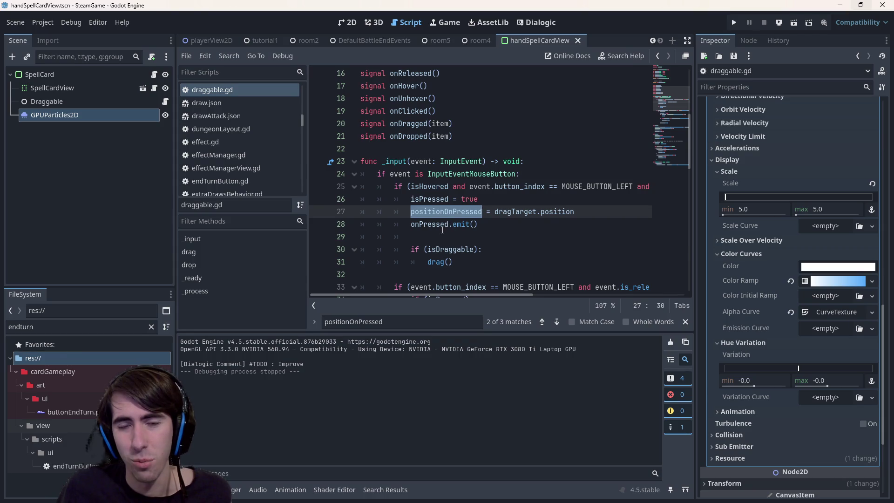
pyautogui.click(516, 212)
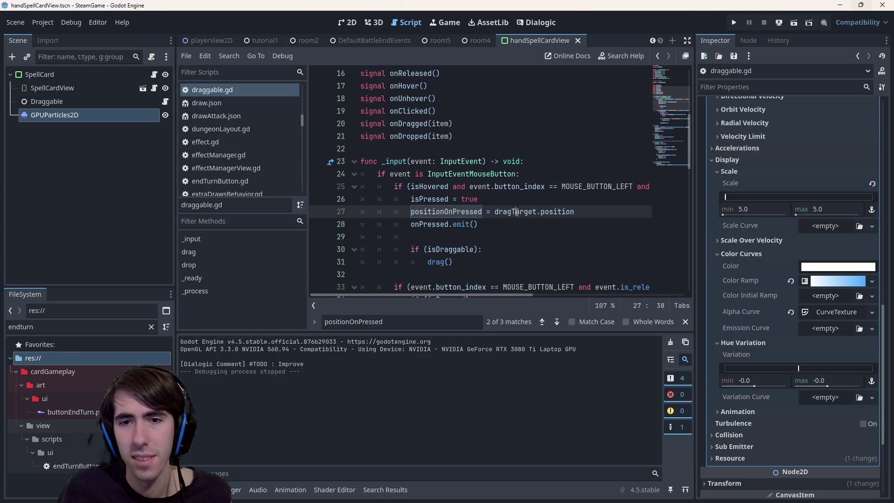
pyautogui.doubleClick(549, 212)
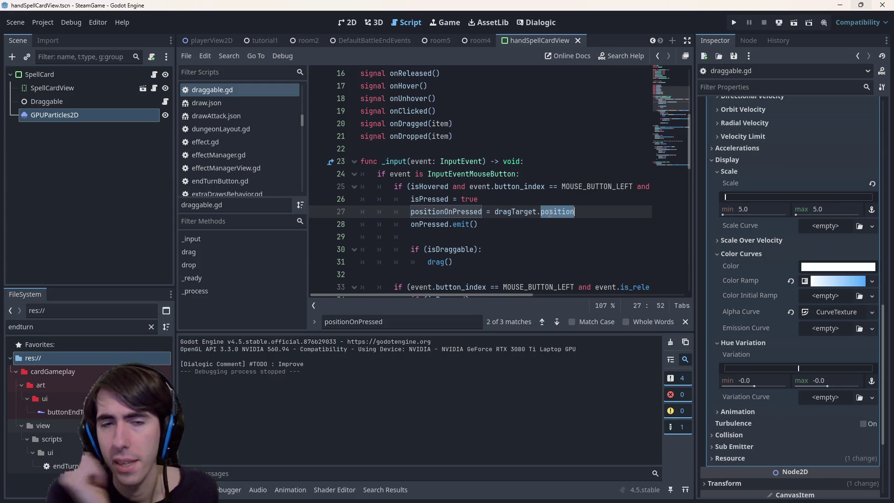
pyautogui.scroll(-2, 540, 190)
pyautogui.scroll(2, 514, 174)
pyautogui.doubleClick(480, 212)
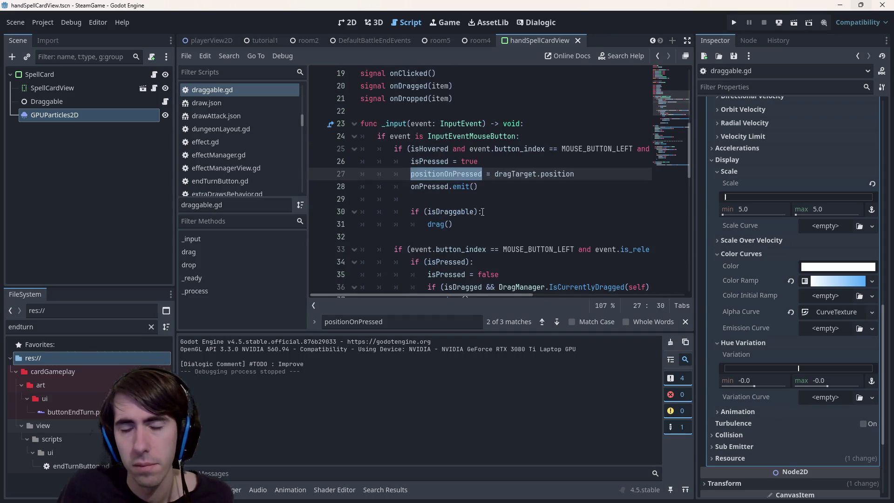
pyautogui.scroll(-1, 482, 212)
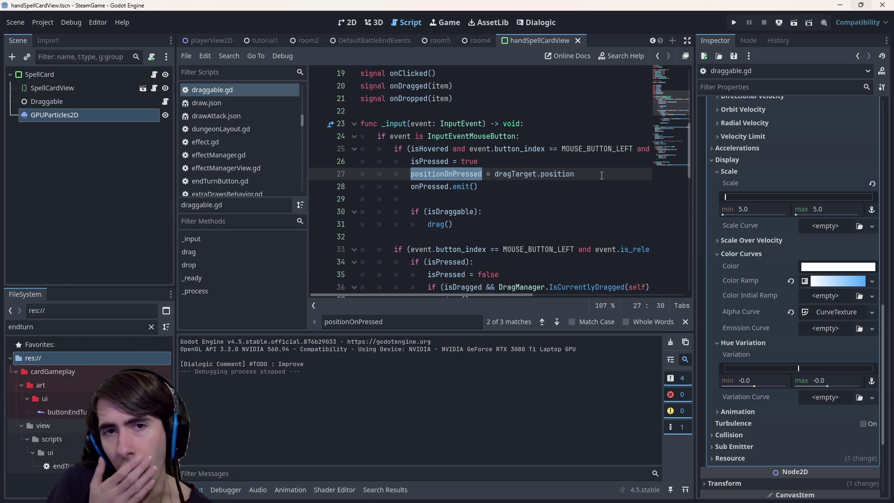
# Step: Set line 27's positionOnPressed to Vector2.ZERO, commenting out dragTarget.position, save, and run room5
pyautogui.click(495, 173)
pyautogui.write('0#')
pyautogui.hotkey('ctrl', 's')
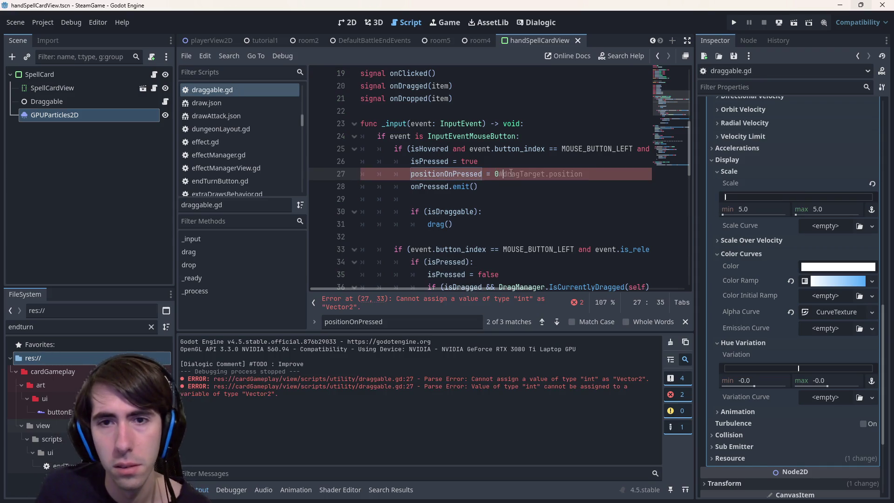
pyautogui.press('BackSpace')
pyautogui.press('BackSpace')
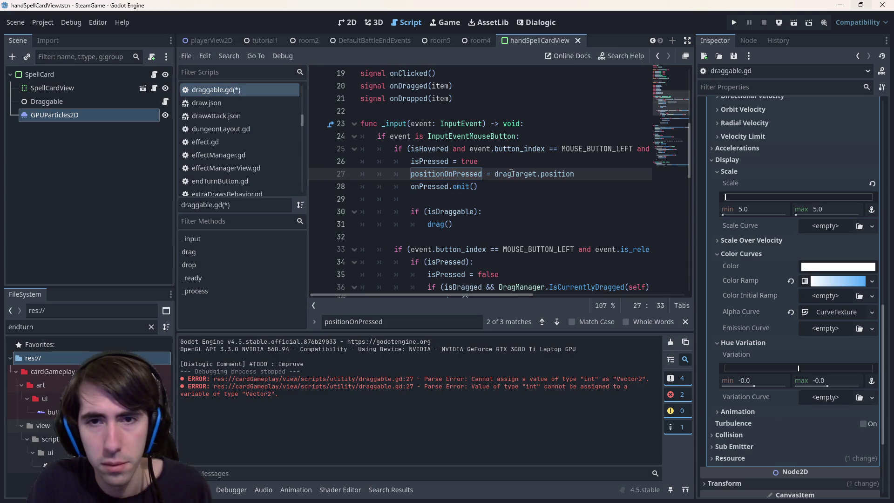
pyautogui.write('Vector')
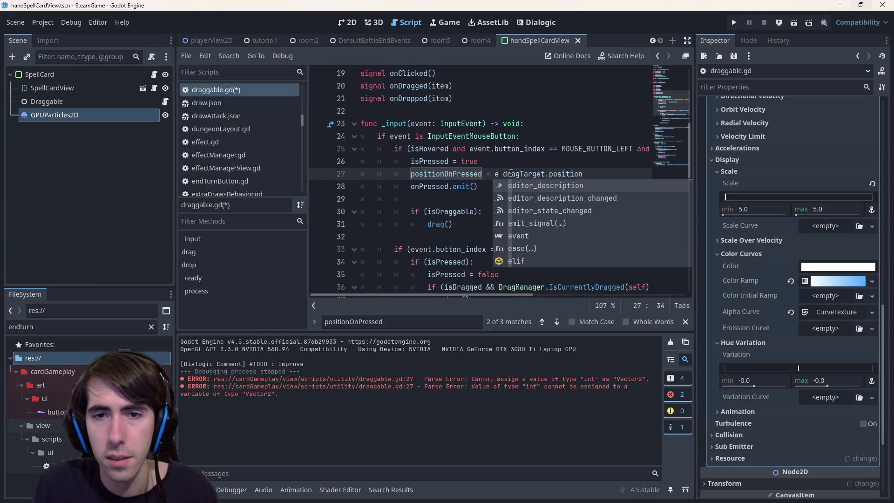
pyautogui.write('2.new')
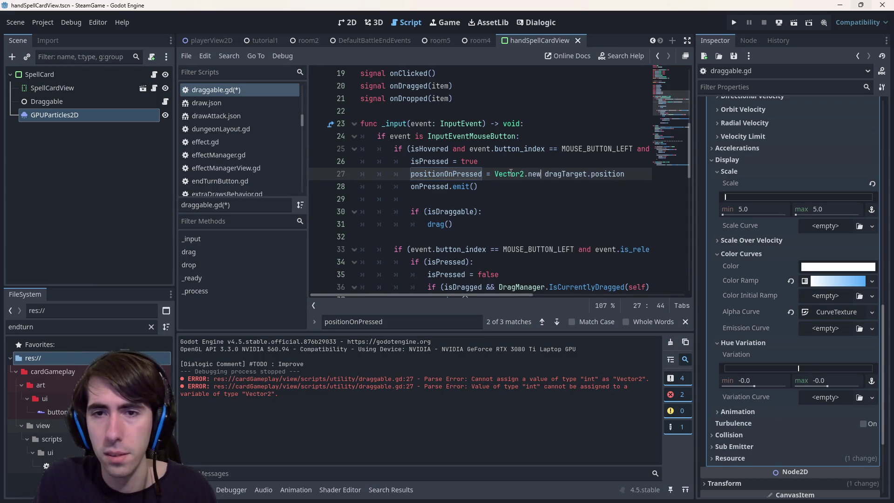
pyautogui.write('ZERO')
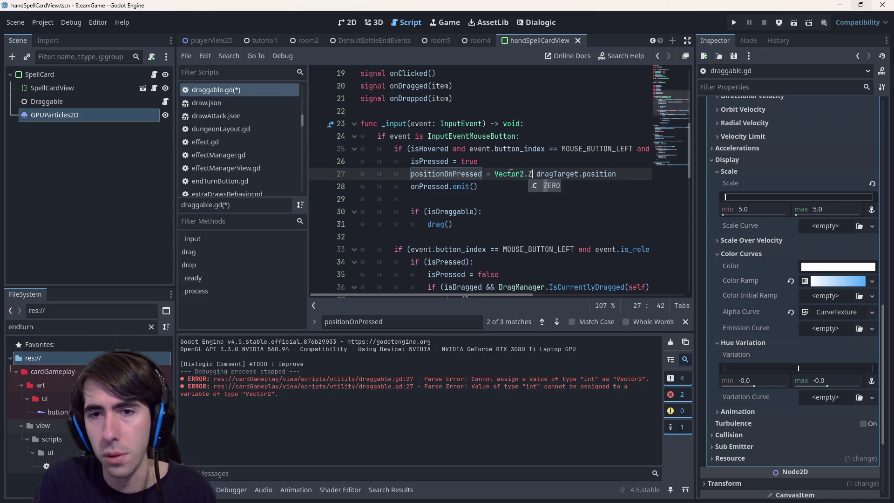
pyautogui.write('#')
pyautogui.hotkey('ctrl', 's')
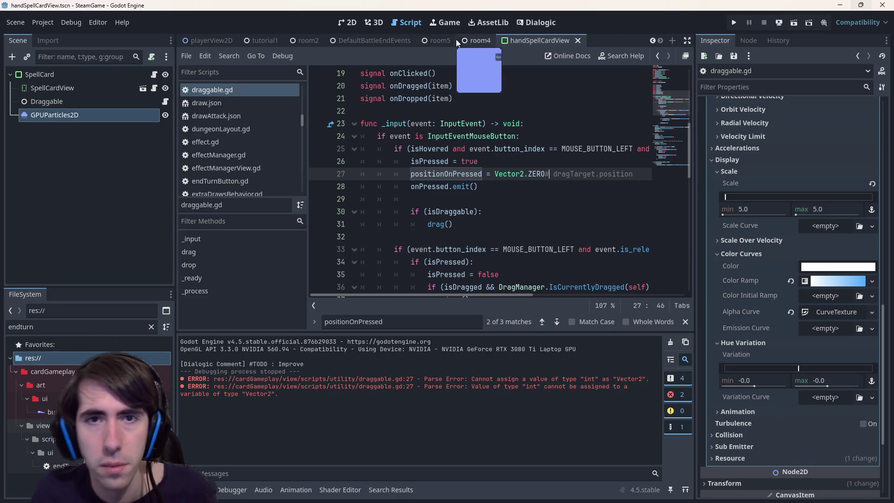
pyautogui.click(438, 41)
pyautogui.click(794, 22)
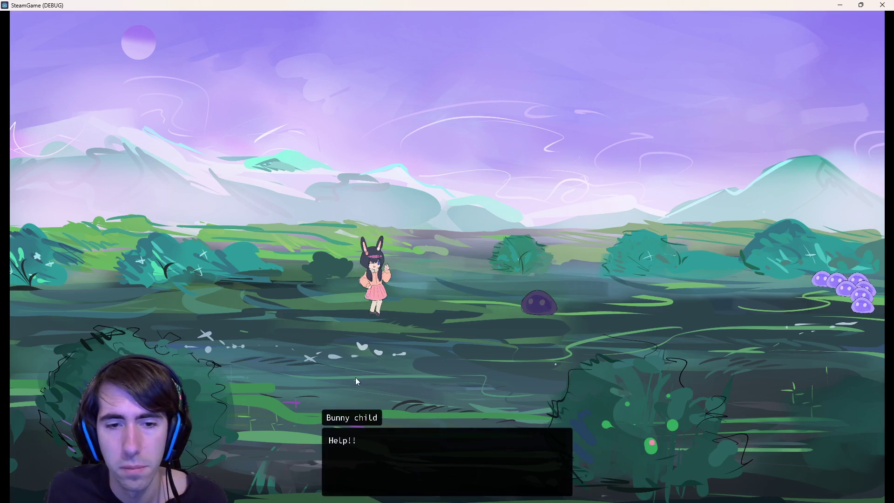
# Step: Skip the dialogue, place the dark-haired character, play Shockwave and Give Mana, then close the game
pyautogui.click(357, 381)
pyautogui.click(326, 384)
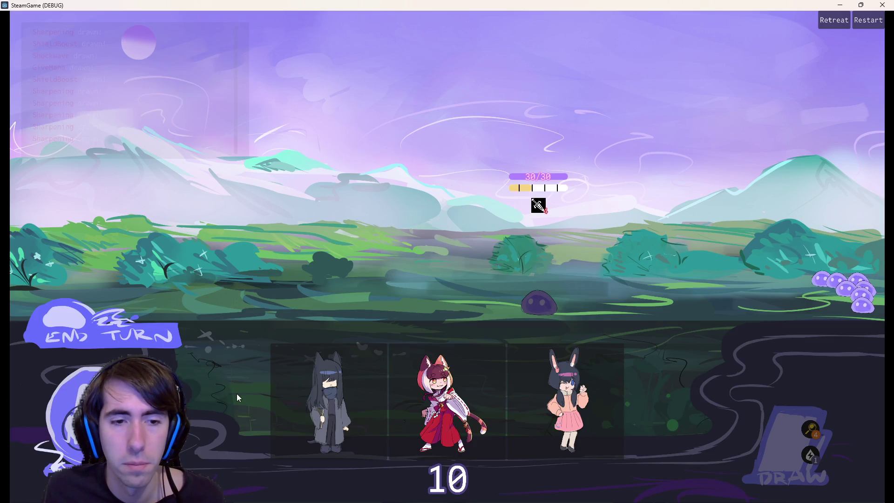
pyautogui.moveTo(329, 401)
pyautogui.mouseDown()
pyautogui.moveTo(347, 255)
pyautogui.moveTo(354, 261)
pyautogui.mouseUp()
pyautogui.moveTo(409, 386); pyautogui.dragTo(397, 308)
pyautogui.click(387, 395)
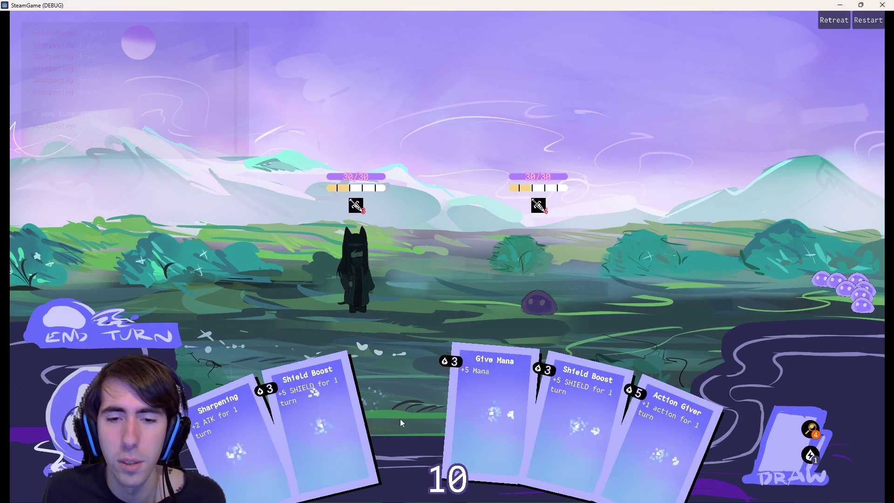
pyautogui.click(454, 330)
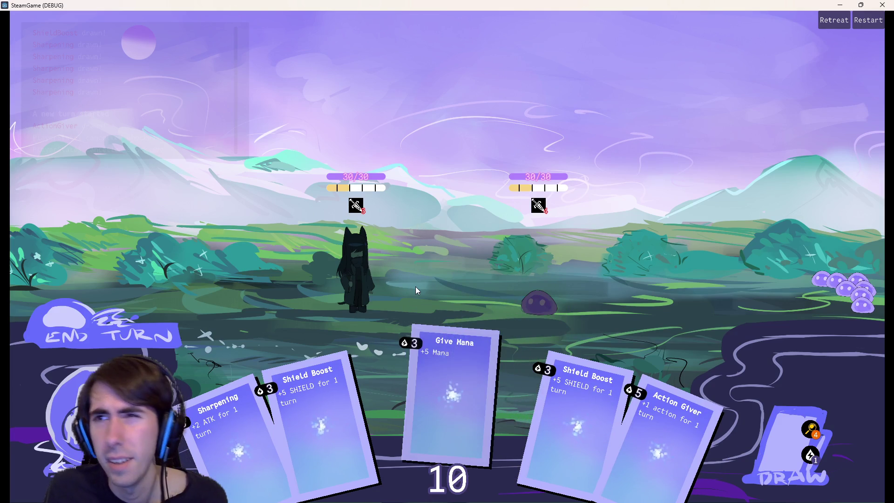
pyautogui.click(883, 4)
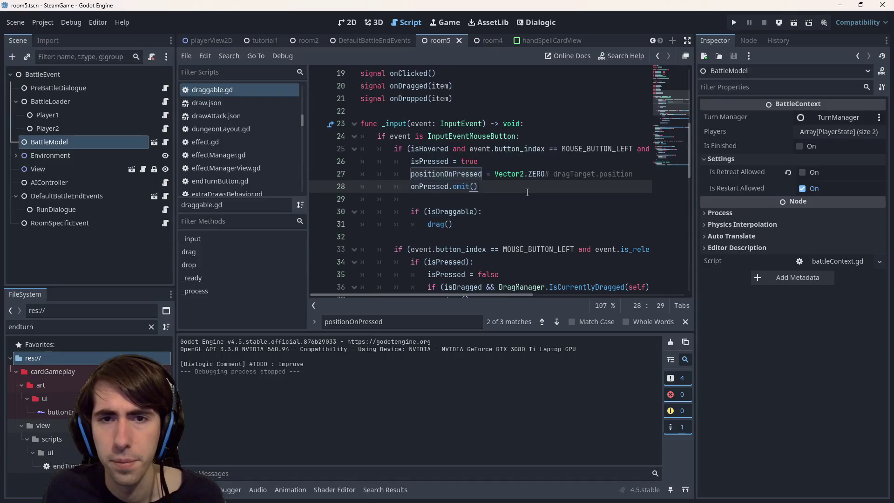
# Step: Remove the Vector2.ZERO# edit so line 27 uses dragTarget.position again, and save
pyautogui.press('Up')
pyautogui.hotkey('ctrl', 'BackSpace')
pyautogui.write('e')
pyautogui.press('BackSpace')
pyautogui.press('BackSpace')
pyautogui.hotkey('ctrl', 's')
# Step: Review how dragDelta and dragTarget are used on lines 45 and 27 of the drag code
pyautogui.scroll(-5, 512, 193)
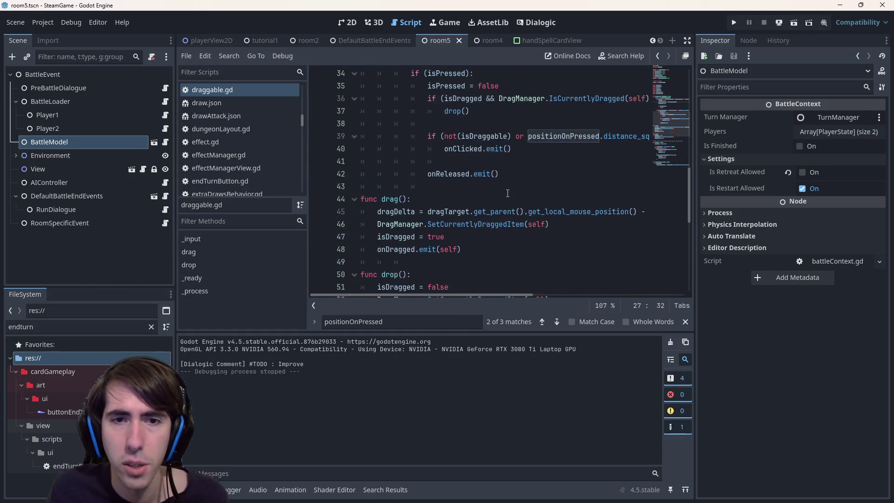
pyautogui.scroll(2, 507, 192)
pyautogui.scroll(-1, 466, 223)
pyautogui.doubleClick(405, 250)
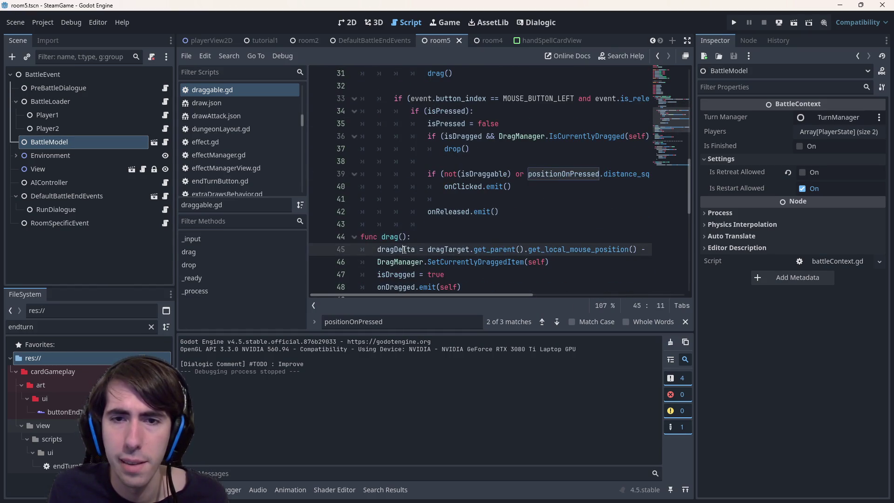
pyautogui.moveTo(500, 293)
pyautogui.mouseDown()
pyautogui.moveTo(588, 290)
pyautogui.moveTo(495, 291)
pyautogui.moveTo(553, 281)
pyautogui.moveTo(510, 275)
pyautogui.moveTo(552, 275)
pyautogui.moveTo(545, 250)
pyautogui.mouseUp()
pyautogui.doubleClick(594, 249)
pyautogui.scroll(3, 530, 212)
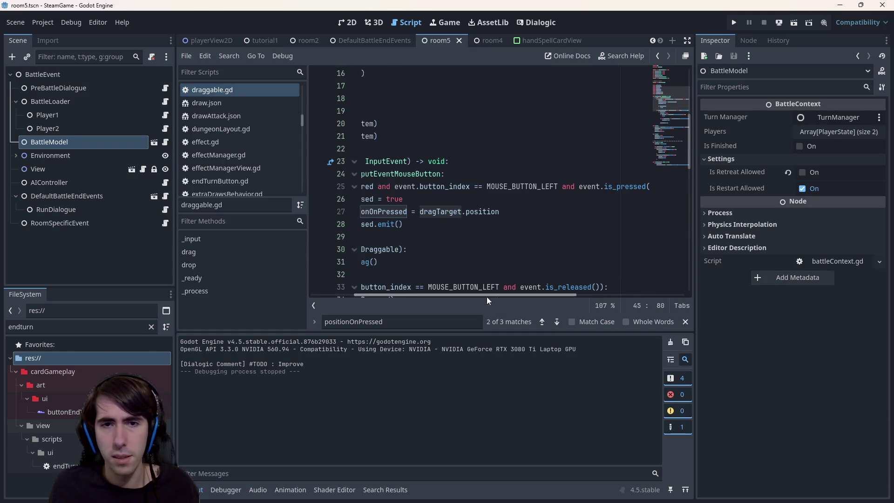
pyautogui.moveTo(496, 295); pyautogui.dragTo(451, 296)
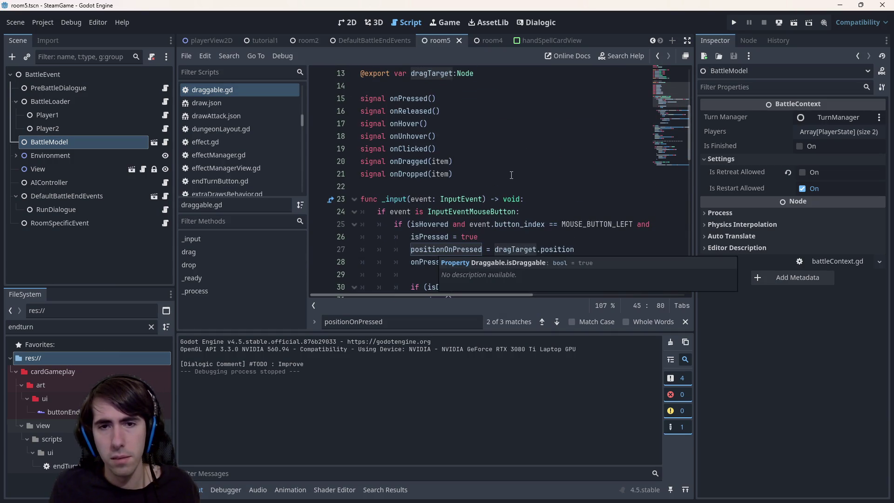
pyautogui.scroll(-3, 513, 171)
pyautogui.scroll(6, 522, 174)
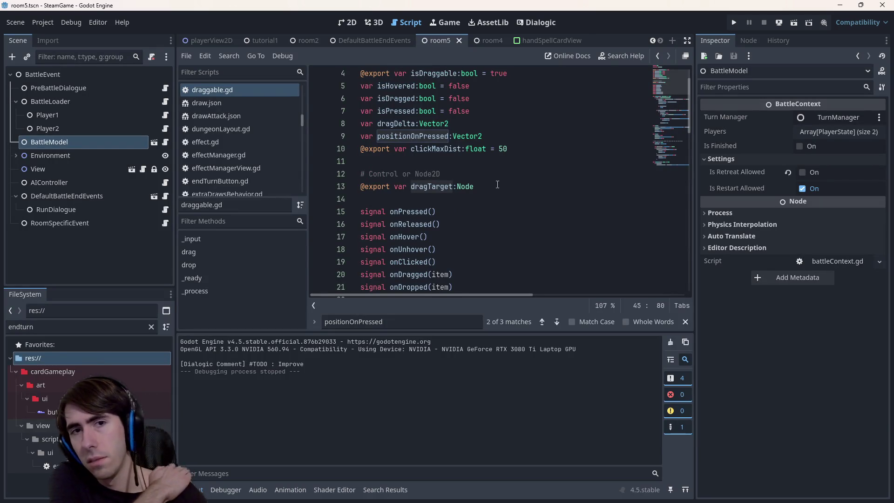
pyautogui.scroll(-4, 496, 183)
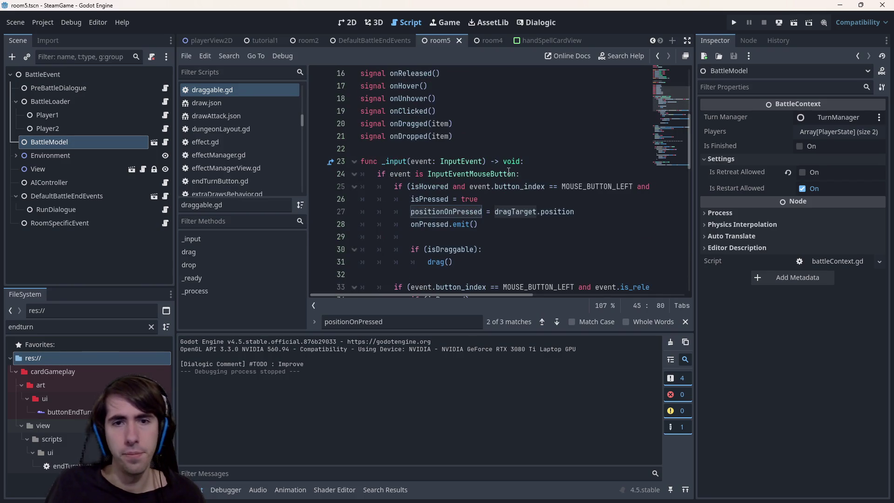
pyautogui.scroll(-3, 489, 216)
pyautogui.scroll(2, 496, 207)
pyautogui.doubleClick(507, 175)
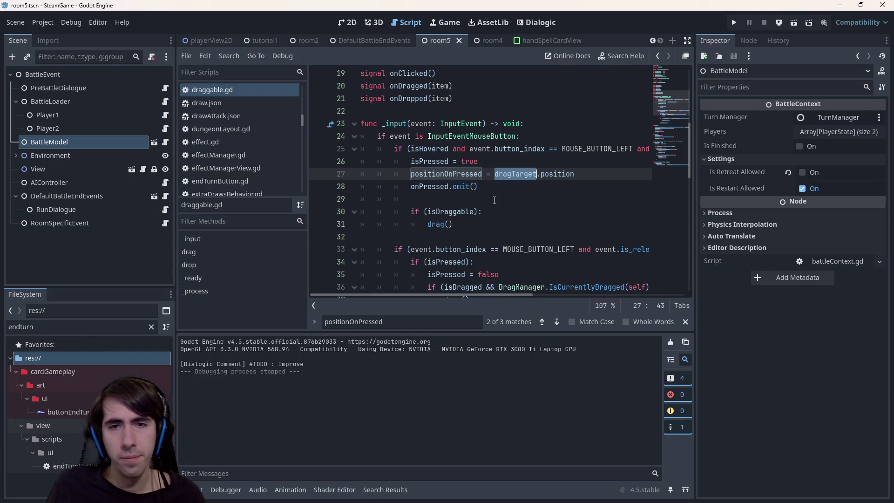
pyautogui.scroll(-4, 515, 182)
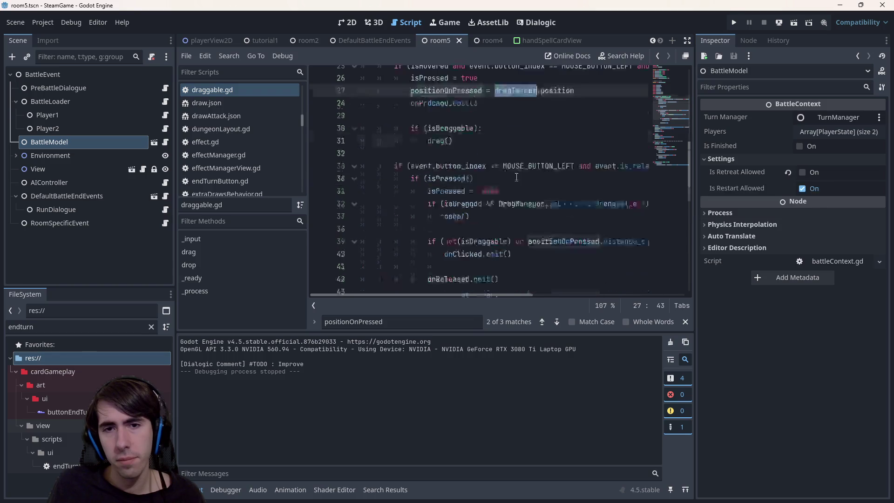
pyautogui.scroll(4, 516, 178)
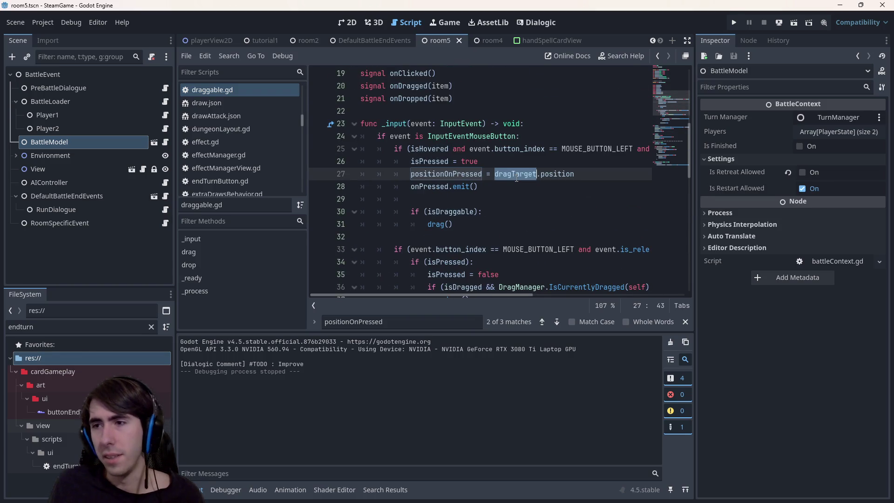
pyautogui.scroll(-2, 517, 178)
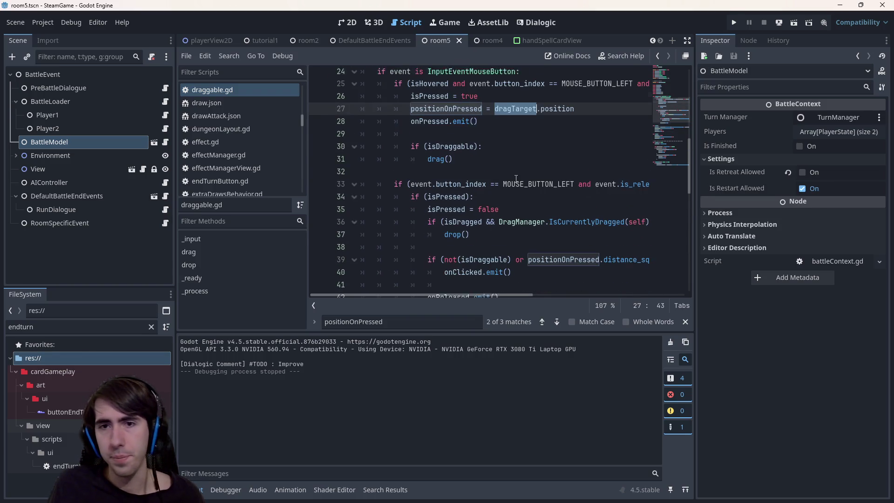
pyautogui.doubleClick(439, 102)
pyautogui.moveTo(505, 295)
pyautogui.mouseDown()
pyautogui.moveTo(568, 294)
pyautogui.moveTo(493, 287)
pyautogui.mouseUp()
pyautogui.scroll(2, 513, 241)
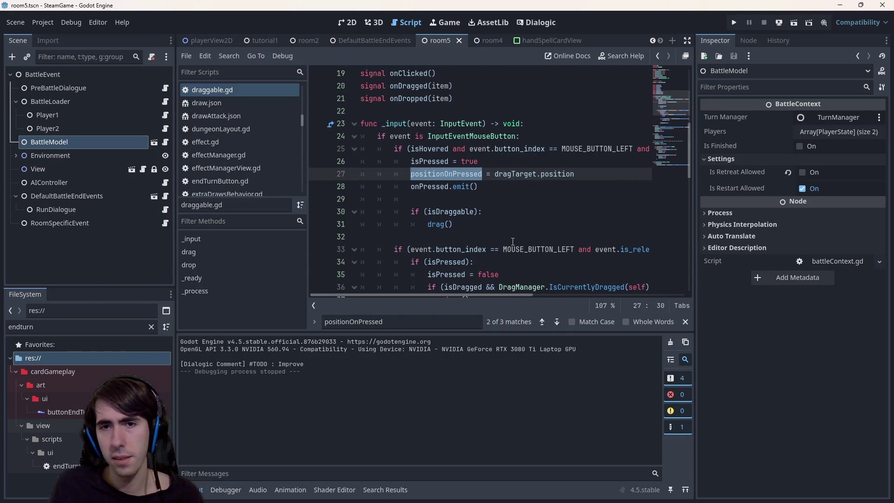
pyautogui.scroll(-2, 512, 242)
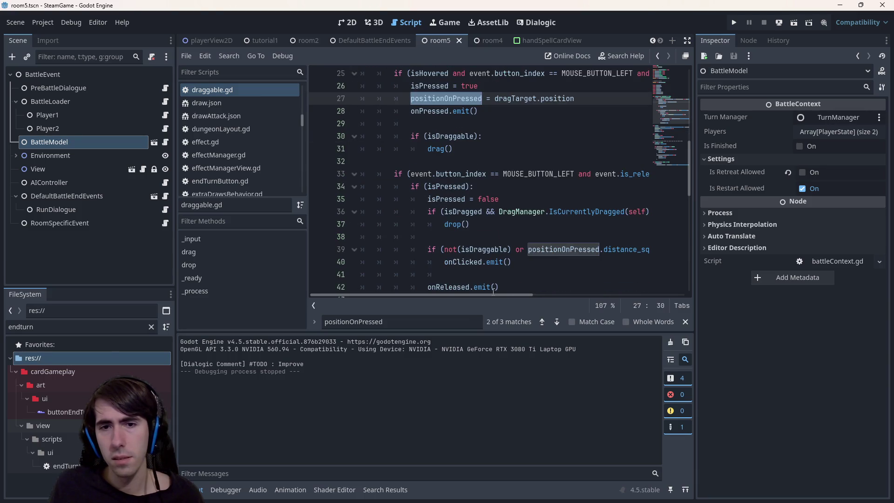
pyautogui.scroll(-9, 493, 277)
pyautogui.scroll(9, 489, 270)
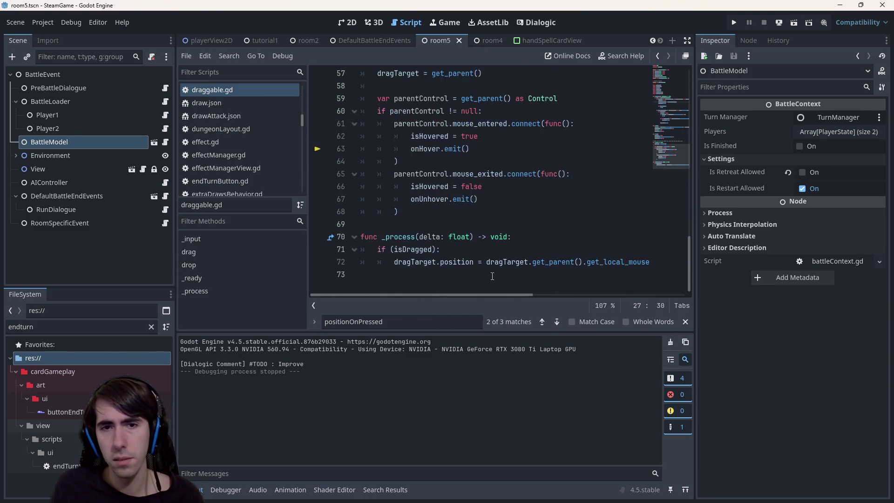
pyautogui.scroll(1, 481, 253)
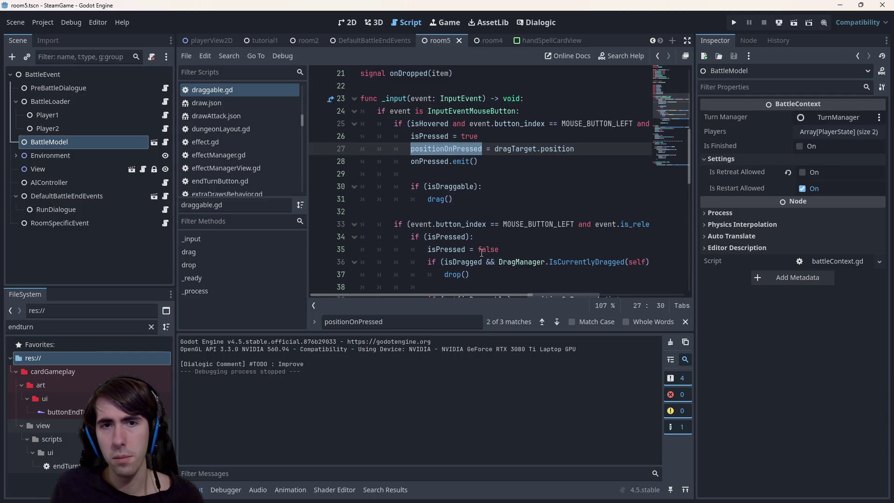
pyautogui.scroll(-1, 470, 264)
pyautogui.moveTo(470, 296)
pyautogui.mouseDown()
pyautogui.moveTo(658, 287)
pyautogui.moveTo(475, 287)
pyautogui.moveTo(471, 275)
pyautogui.mouseUp()
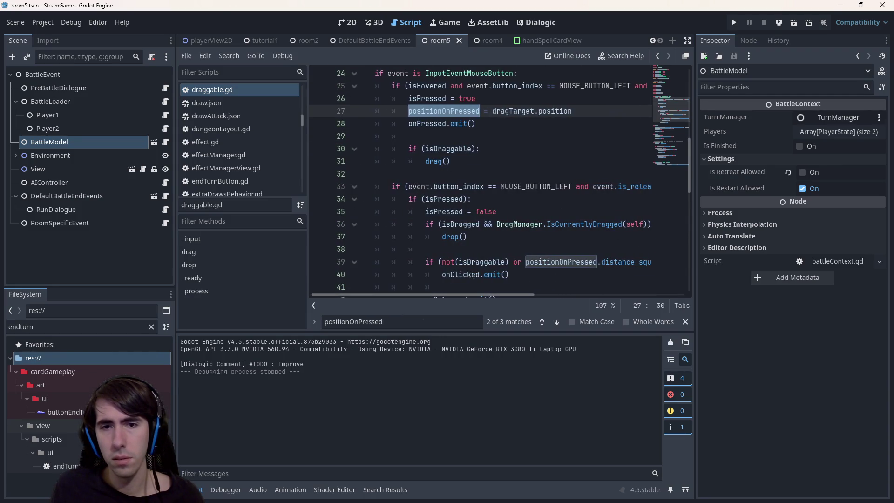
pyautogui.scroll(2, 471, 273)
pyautogui.scroll(-6, 479, 269)
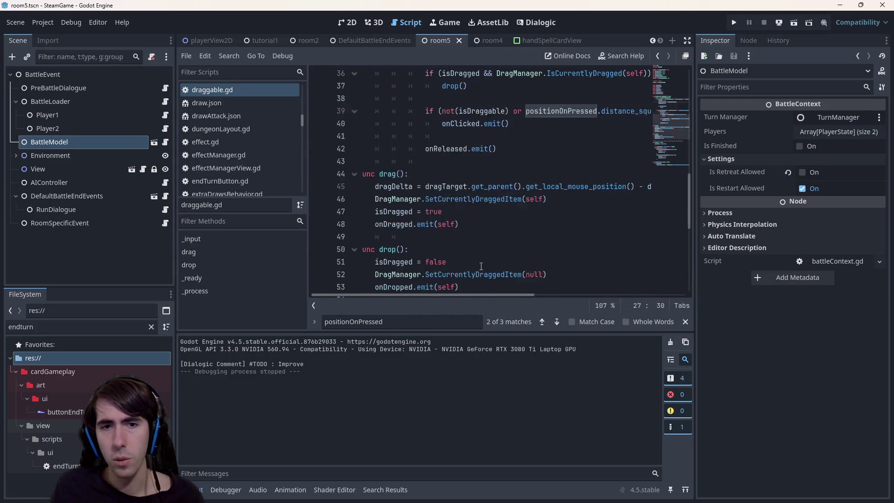
pyautogui.scroll(-7, 481, 266)
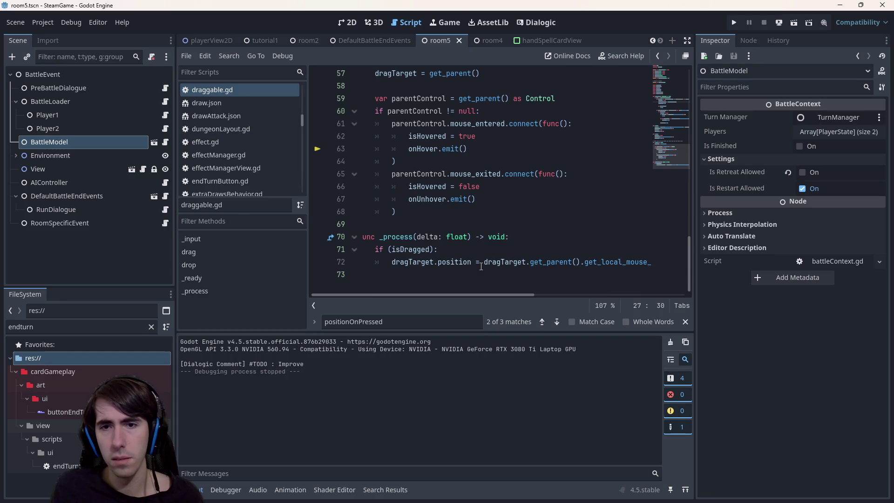
pyautogui.moveTo(519, 294)
pyautogui.mouseDown()
pyautogui.moveTo(591, 293)
pyautogui.moveTo(521, 291)
pyautogui.moveTo(592, 281)
pyautogui.mouseUp()
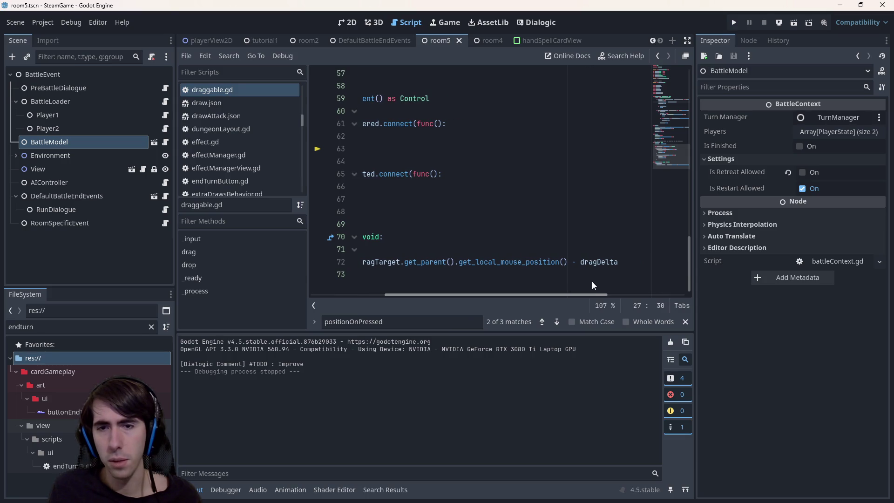
pyautogui.doubleClick(592, 262)
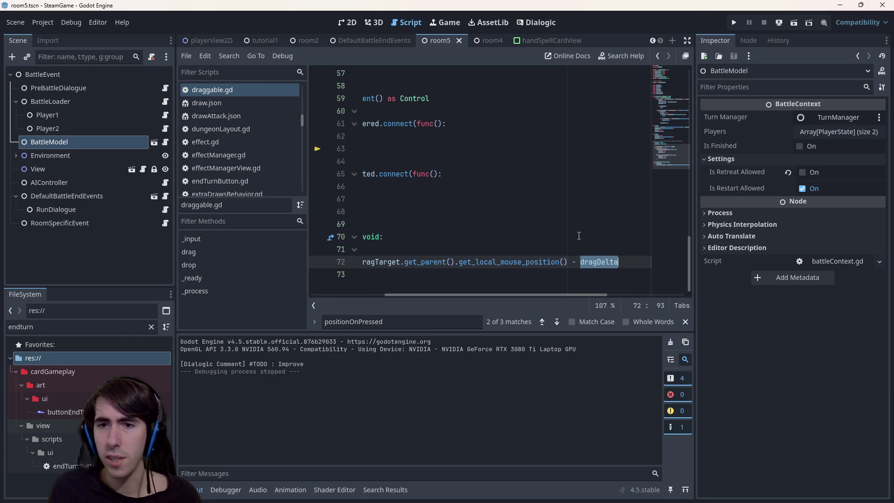
pyautogui.moveTo(599, 293); pyautogui.dragTo(504, 294)
pyautogui.scroll(10, 489, 239)
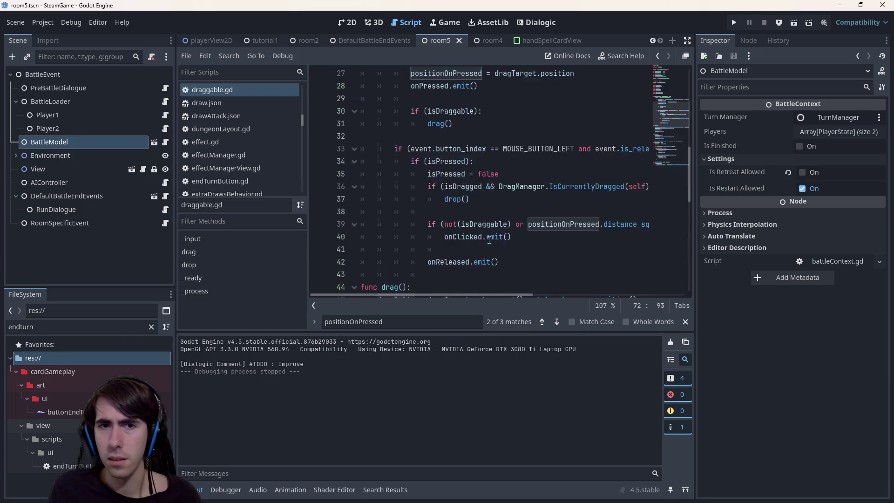
pyautogui.scroll(-3, 489, 239)
pyautogui.scroll(2, 489, 239)
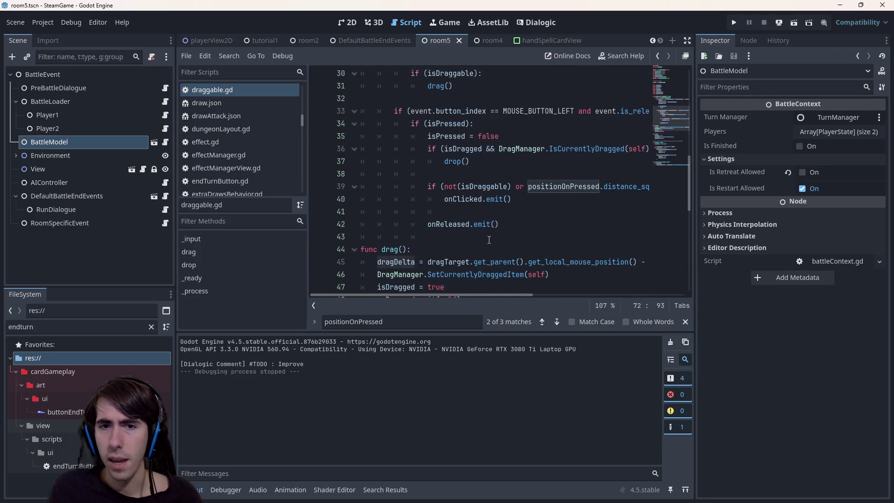
pyautogui.doubleClick(416, 262)
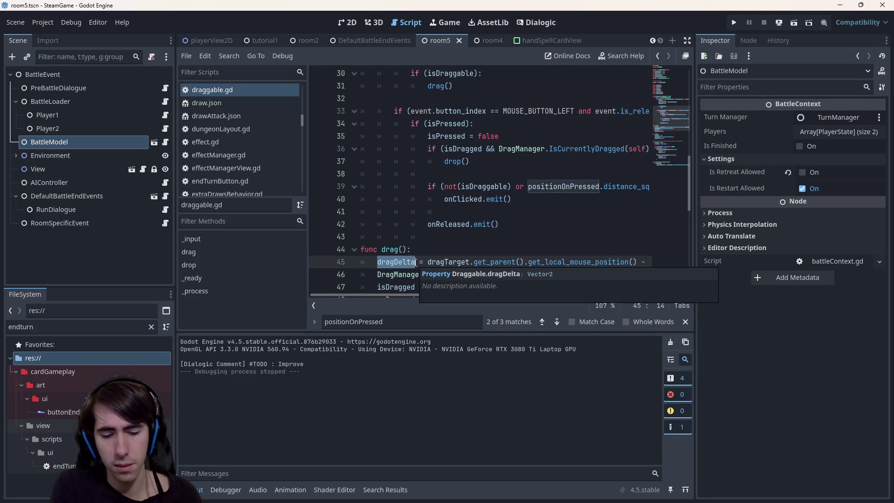
pyautogui.click(434, 253)
pyautogui.press('Return')
pyautogui.write('d')
pyautogui.hotkey('ctrl', 'z')
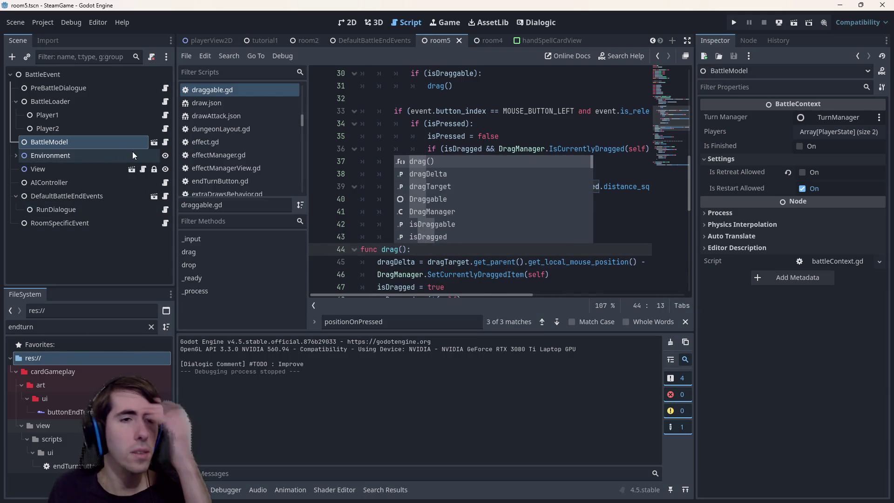
pyautogui.scroll(5, 252, 106)
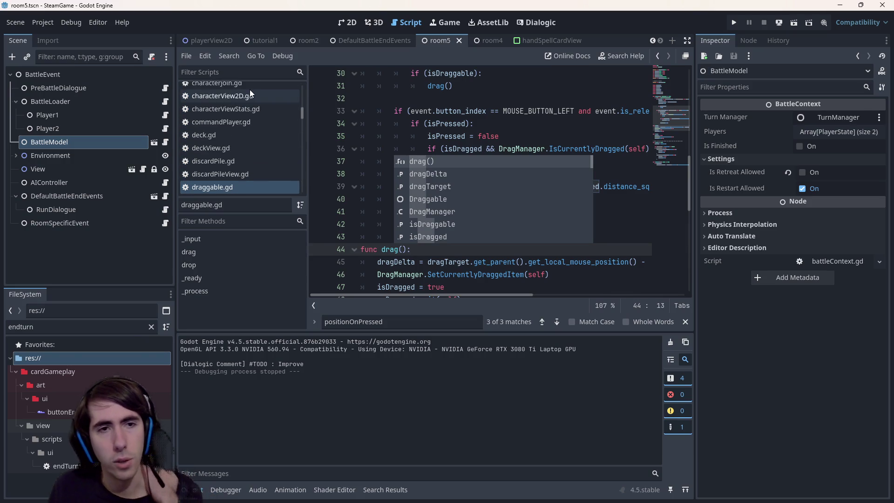
pyautogui.scroll(6, 250, 93)
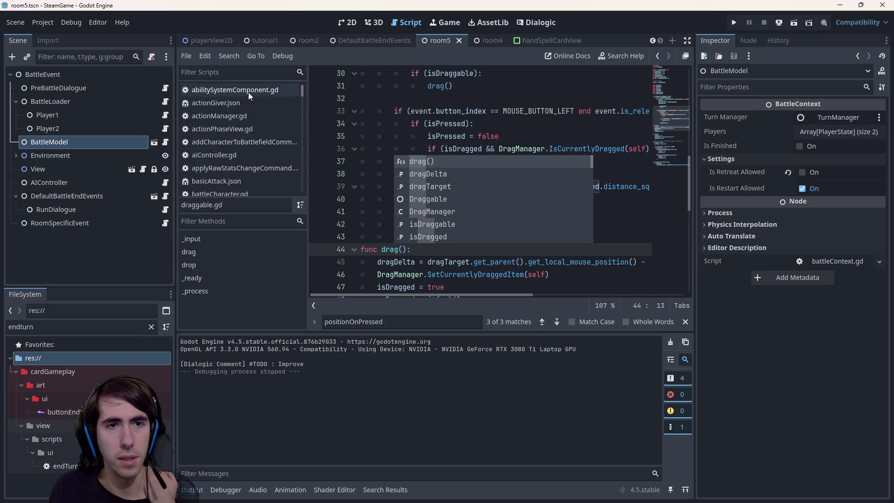
pyautogui.scroll(-6, 250, 113)
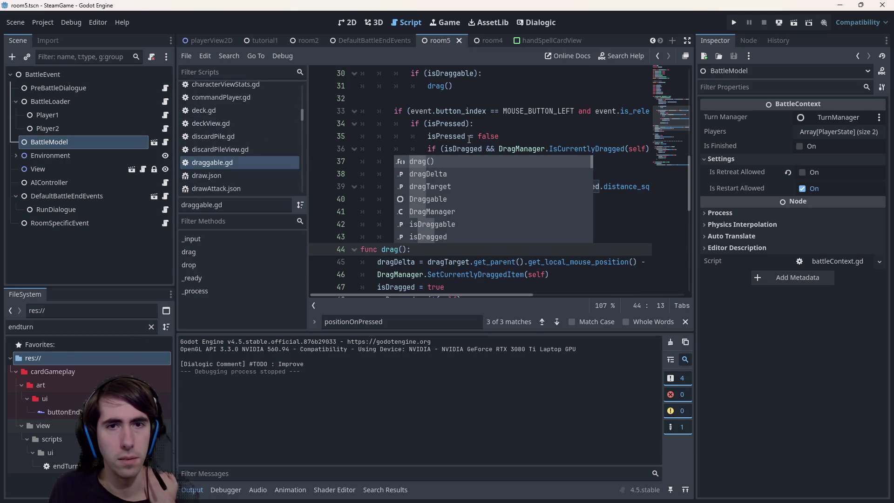
pyautogui.click(445, 135)
# Step: Search Quick Open for 'handview' and open handSpellCardView.gd
pyautogui.hotkey('shift', 'alt', 'o')
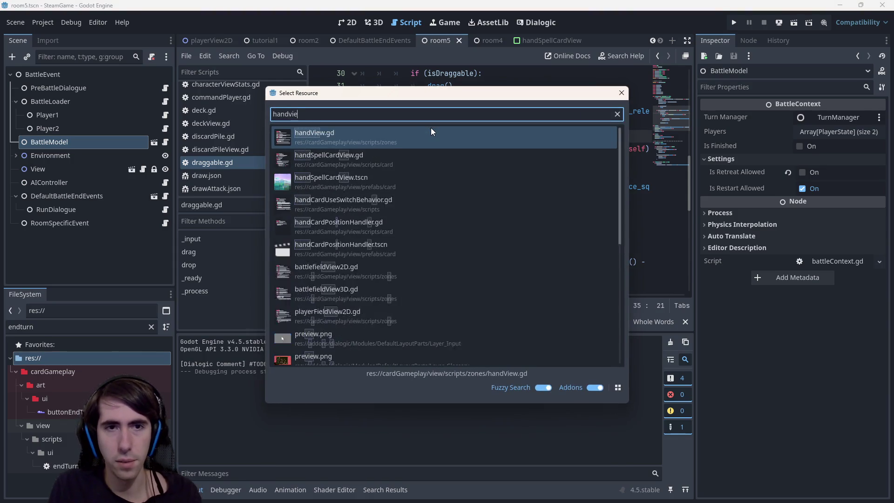
pyautogui.press('BackSpace')
pyautogui.write('handdrag')
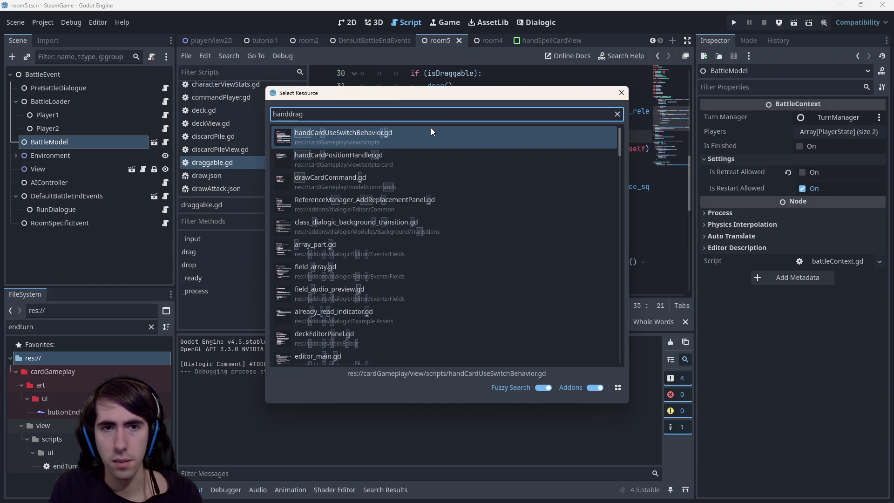
pyautogui.press('BackSpace')
pyautogui.press('BackSpace')
pyautogui.press('BackSpace')
pyautogui.press('BackSpace')
pyautogui.press('BackSpace')
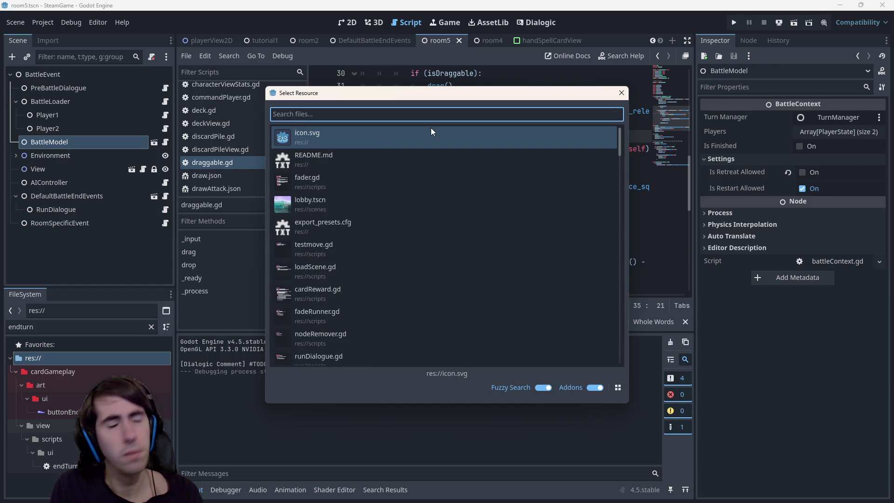
pyautogui.write('handvi')
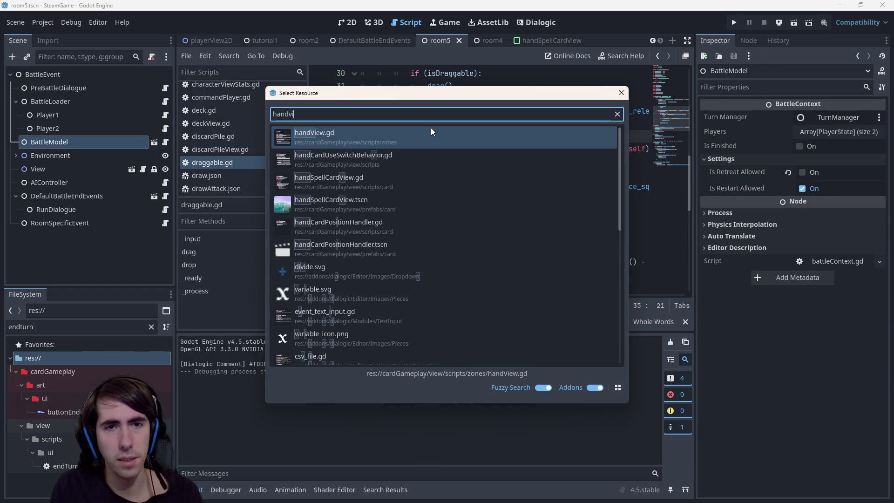
pyautogui.press('BackSpace')
pyautogui.press('BackSpace')
pyautogui.press('BackSpace')
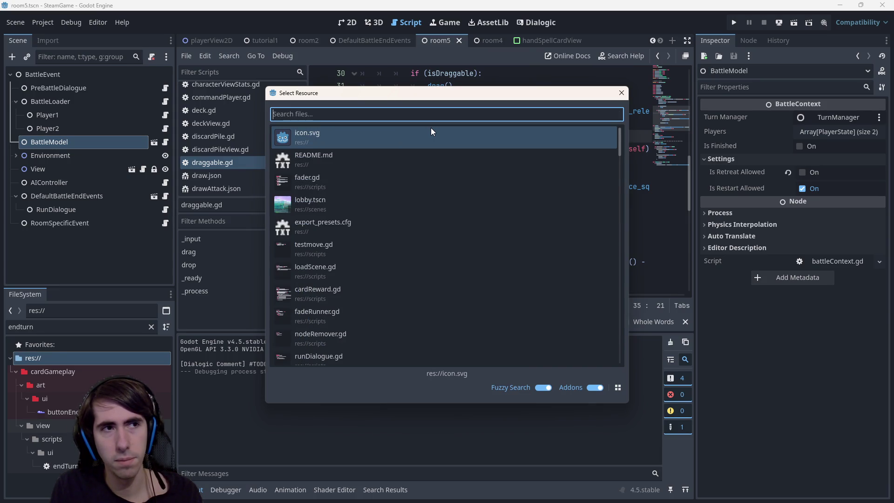
pyautogui.write('handview')
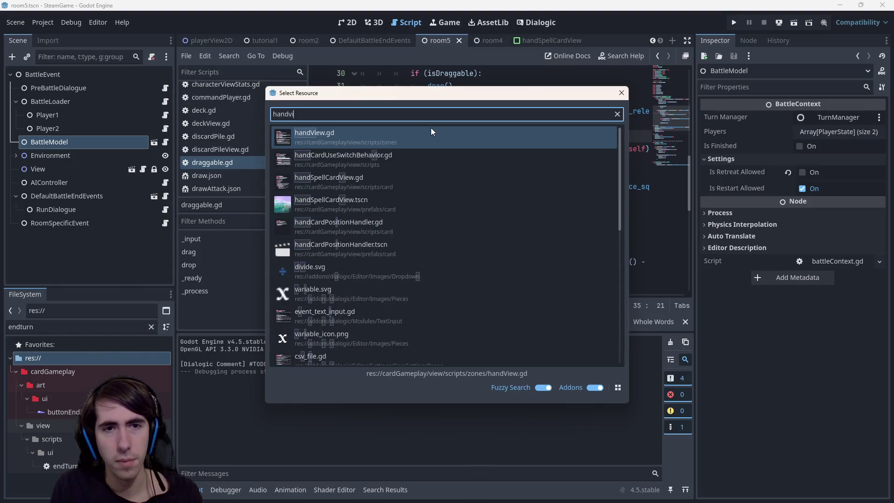
pyautogui.press('Down')
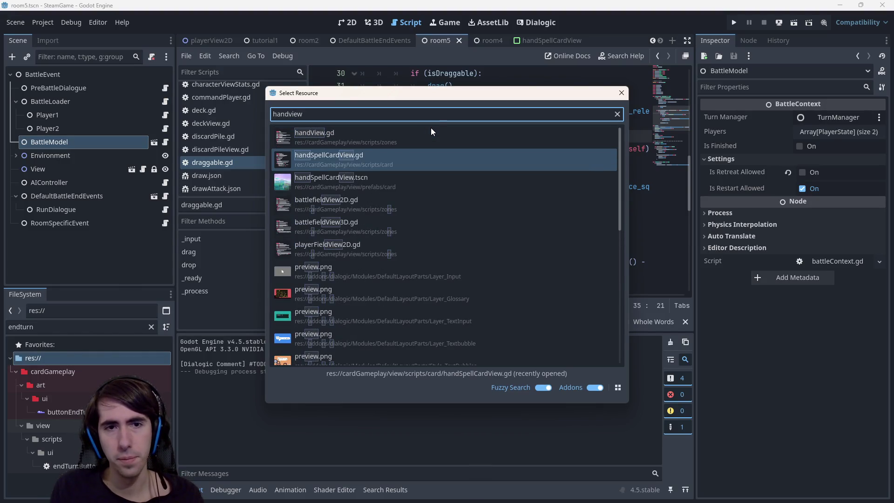
pyautogui.press('Return')
pyautogui.scroll(-2, 433, 128)
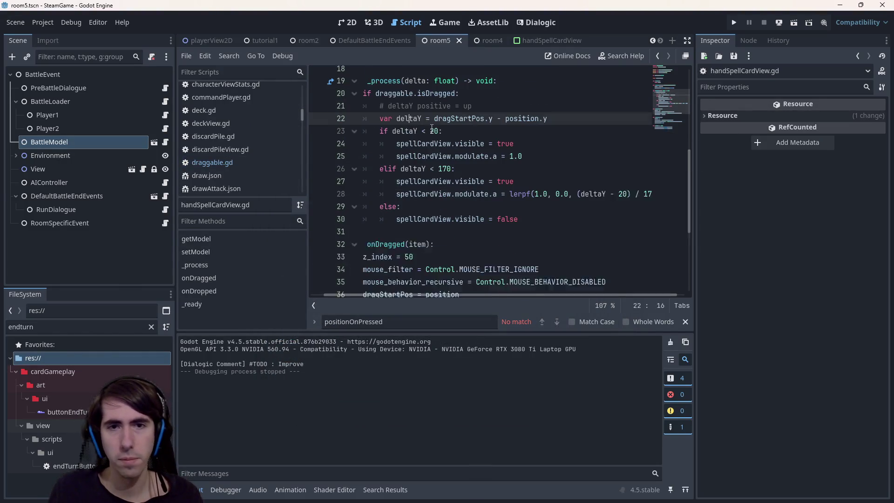
# Step: Add 'draggable.dragDelta = Vector2.ZERO' under the isDragged check, save, and run the scene
pyautogui.scroll(1, 432, 128)
pyautogui.doubleClick(392, 161)
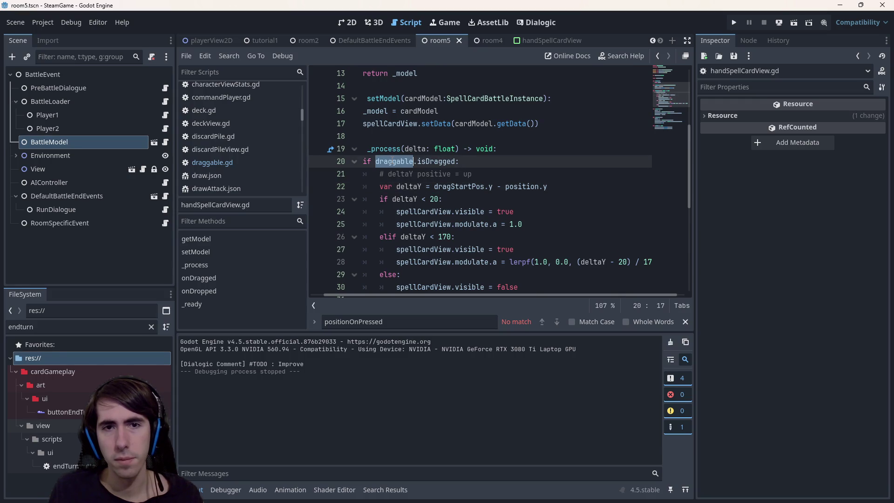
pyautogui.moveTo(419, 161)
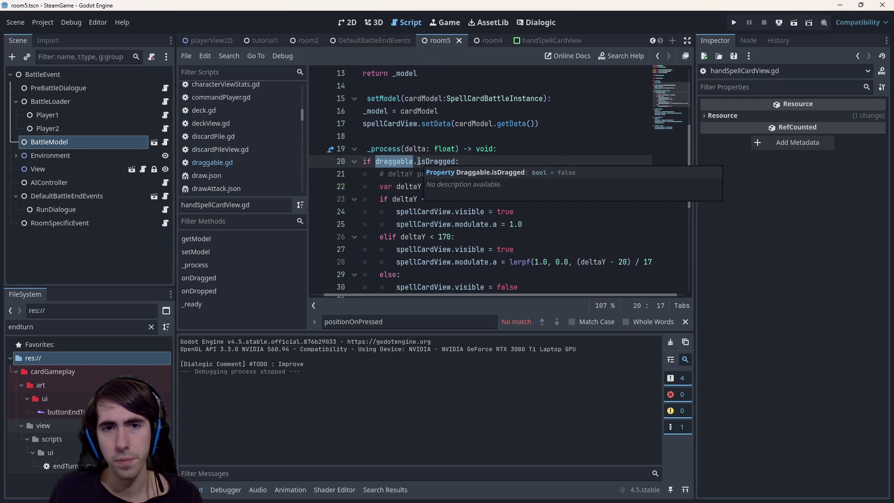
pyautogui.click(545, 214)
pyautogui.press('Up')
pyautogui.press('Up')
pyautogui.press('Up')
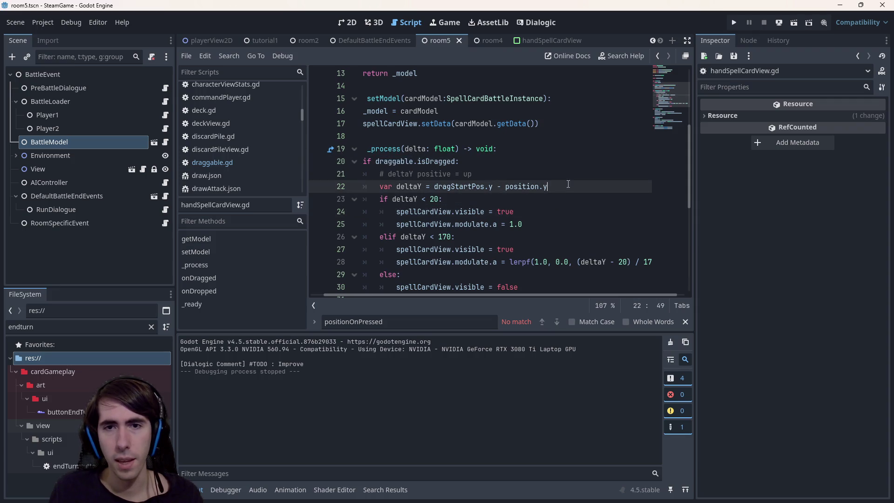
pyautogui.hotkey('ctrl', 'shift', 'Return')
pyautogui.write('draggable.')
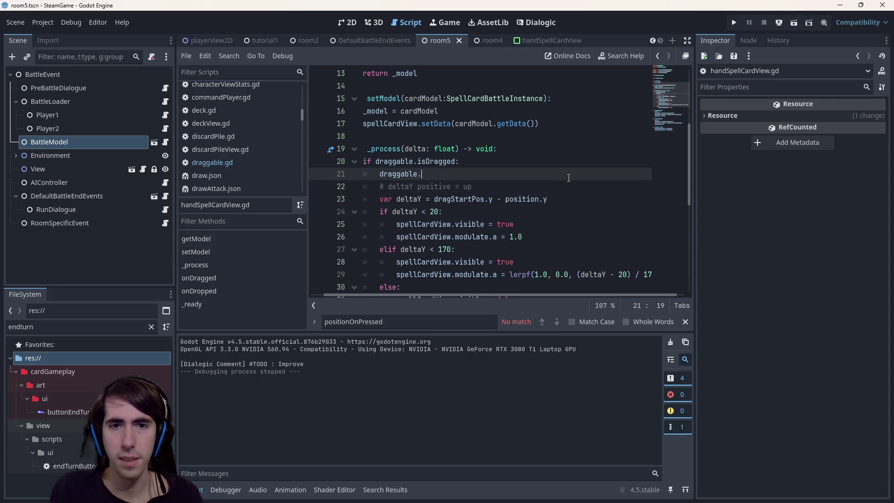
pyautogui.write('drd')
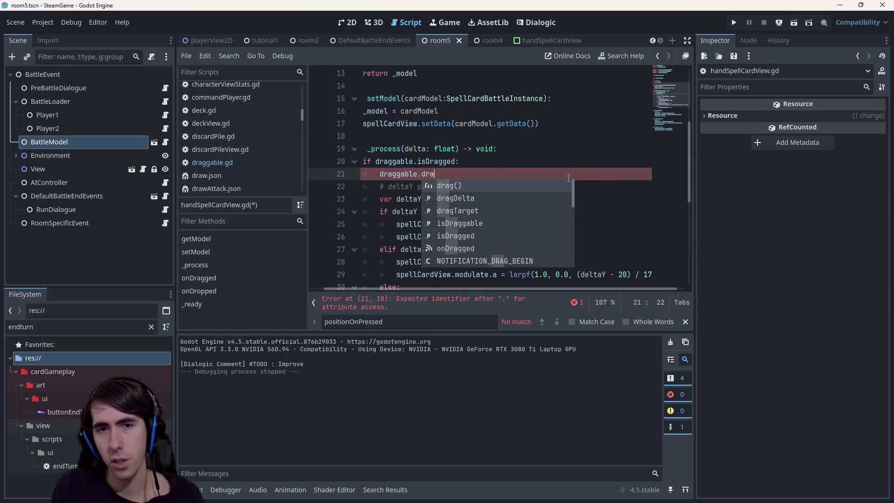
pyautogui.press('Return')
pyautogui.write('Vector2.Z')
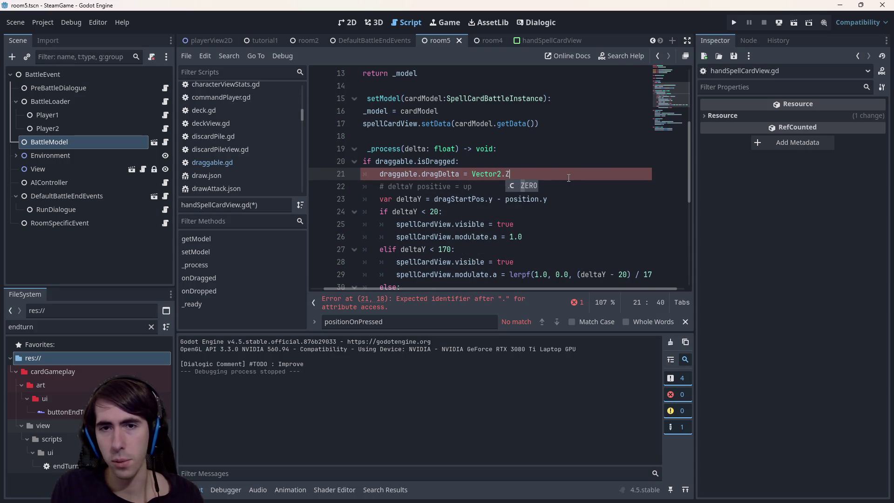
pyautogui.press('Return')
pyautogui.hotkey('ctrl', 's')
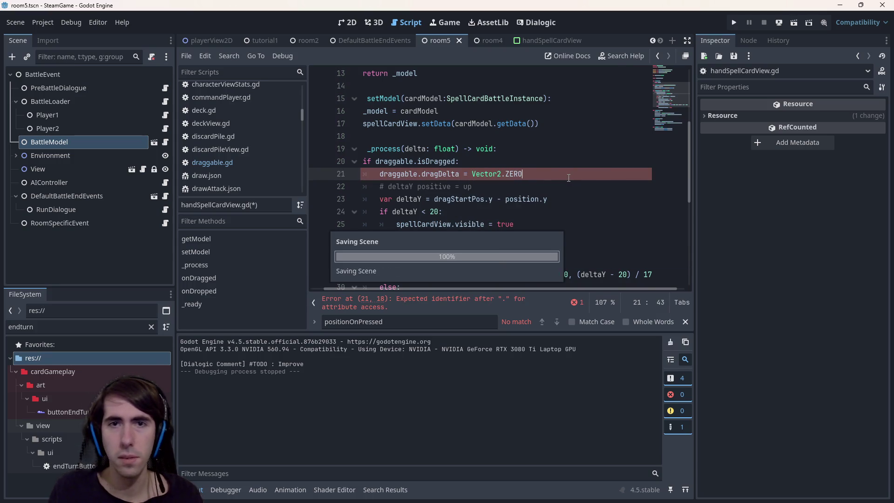
pyautogui.click(794, 23)
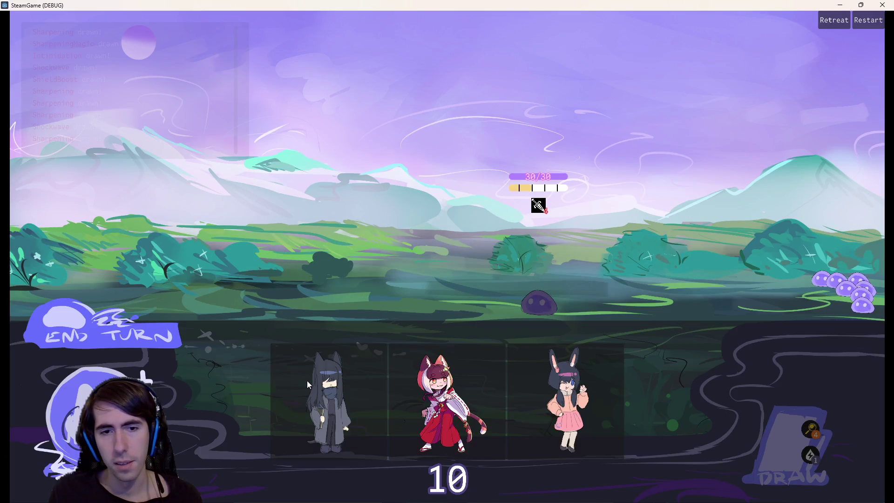
pyautogui.moveTo(306, 381)
pyautogui.mouseDown()
pyautogui.moveTo(355, 272)
pyautogui.moveTo(284, 252)
pyautogui.mouseUp()
pyautogui.moveTo(357, 401)
pyautogui.mouseDown()
pyautogui.moveTo(363, 273)
pyautogui.moveTo(295, 381)
pyautogui.mouseUp()
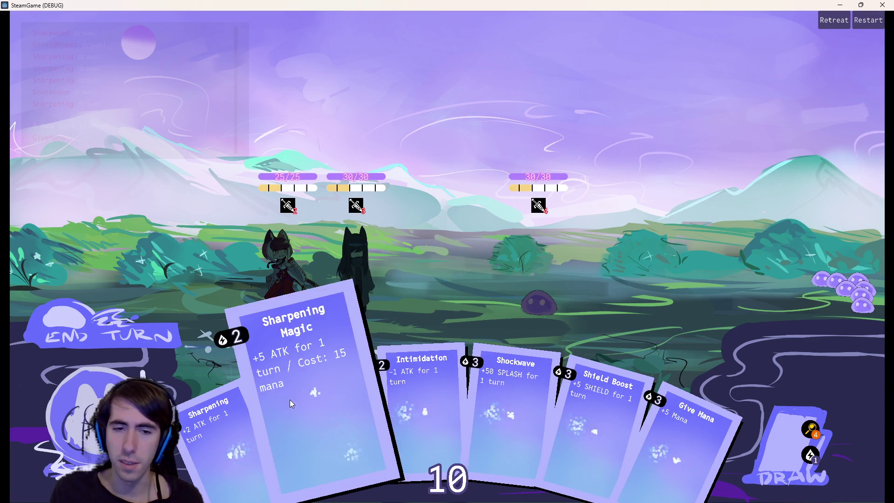
pyautogui.click(883, 5)
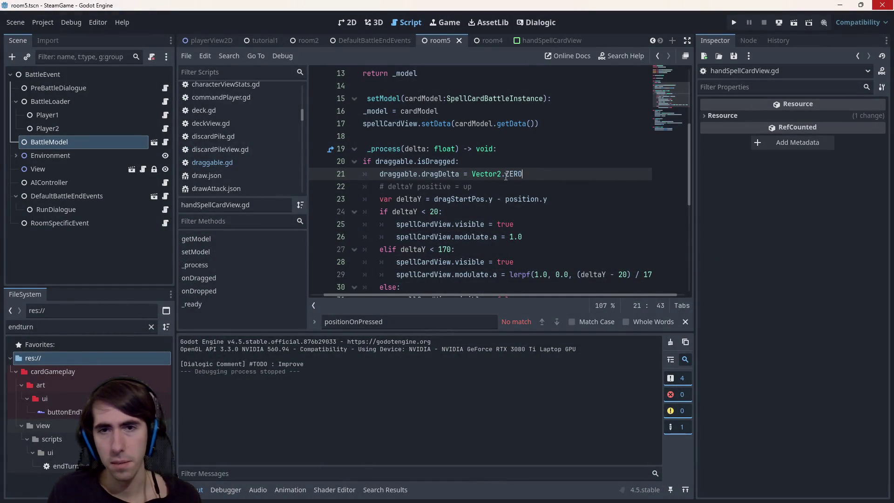
# Step: Change line 21's dragDelta from Vector2.ZERO to -size / 2.0, save, and run the scene
pyautogui.press('Return')
pyautogui.doubleClick(506, 176)
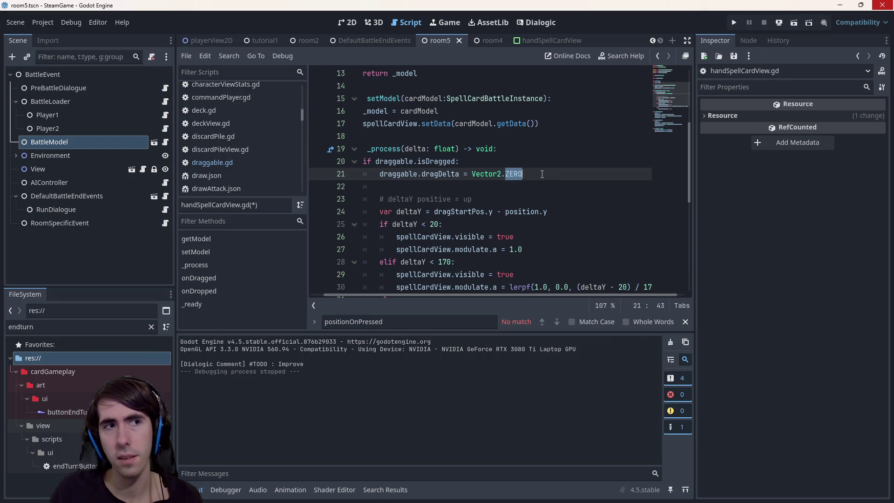
pyautogui.write('- ')
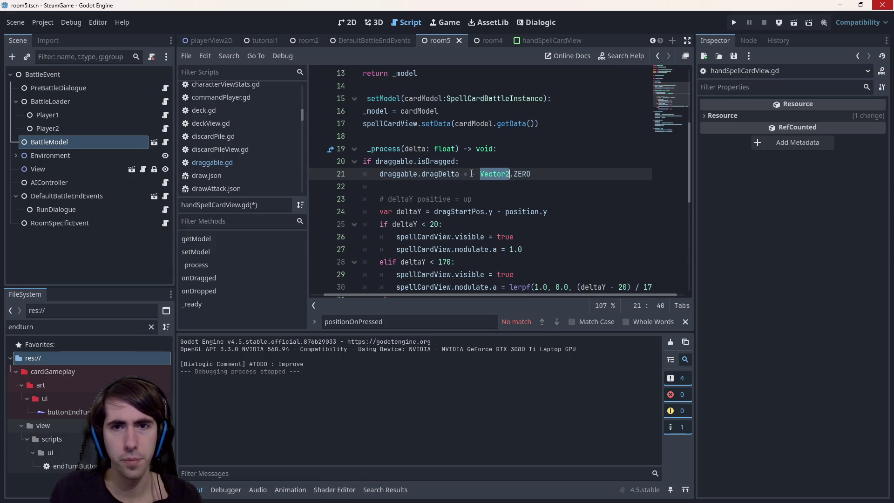
pyautogui.write('s')
pyautogui.write('d')
pyautogui.press('BackSpace')
pyautogui.write('ize')
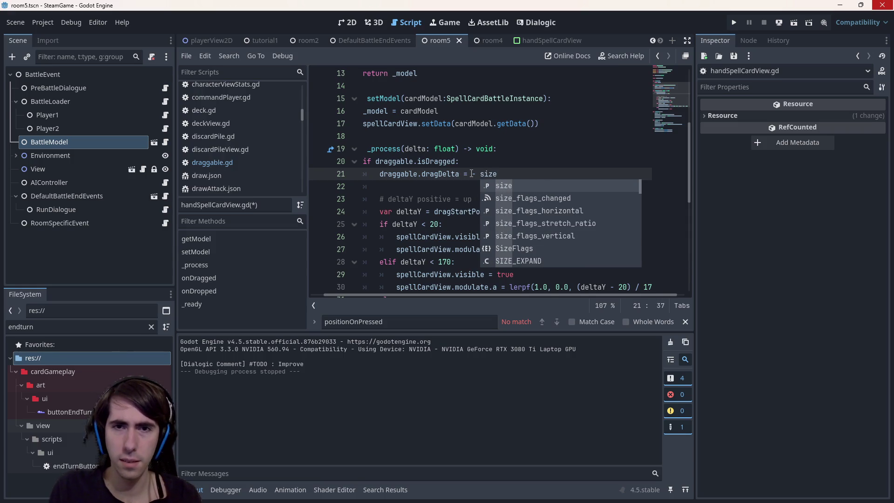
pyautogui.write(' / 2.0')
pyautogui.hotkey('ctrl', 's')
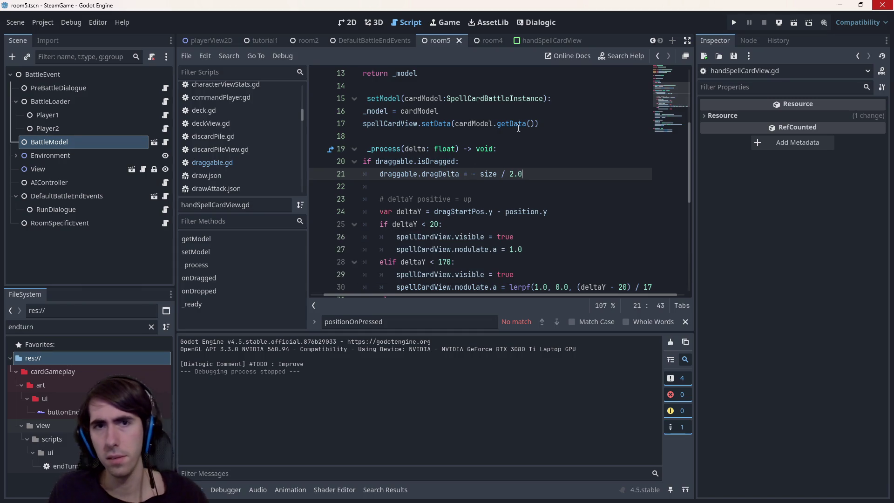
pyautogui.click(794, 23)
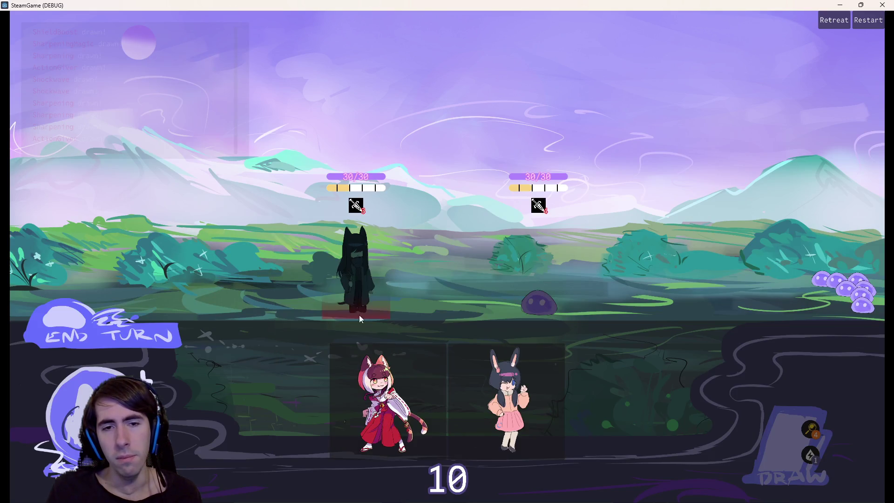
# Step: Place the fox-girl on the battlefield, then close the test game
pyautogui.click(269, 263)
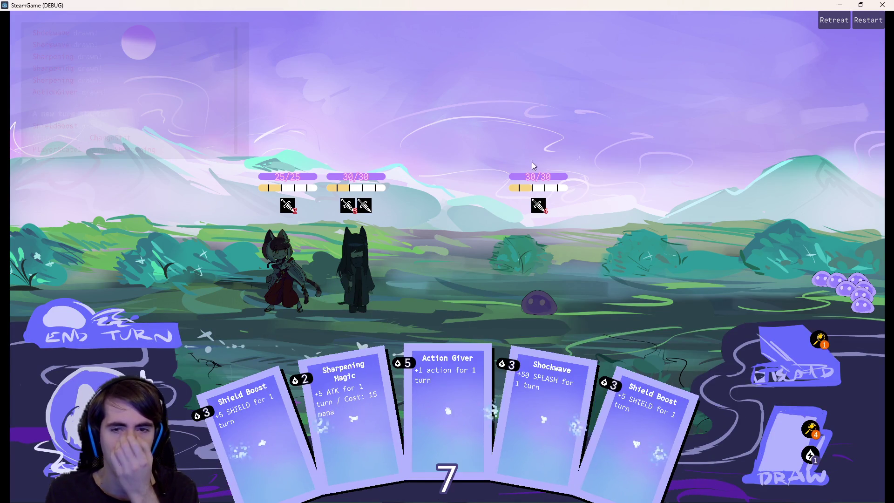
pyautogui.click(882, 5)
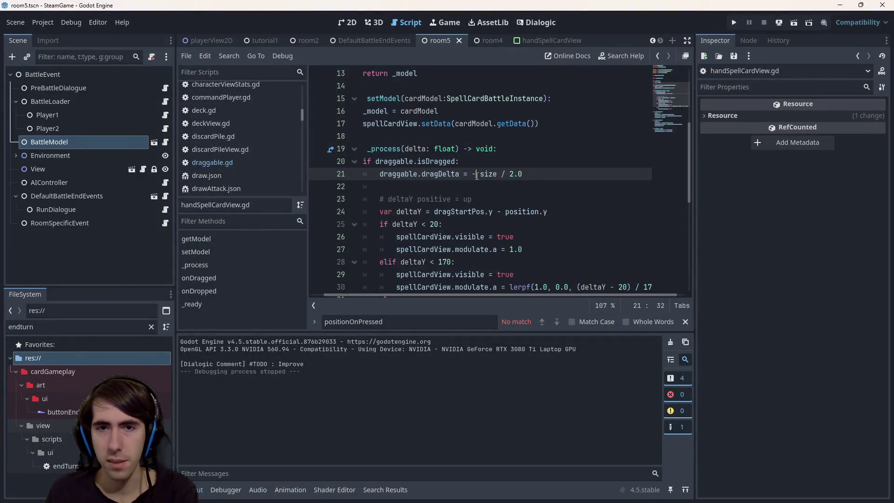
# Step: Rerun the scene, drag Action Giver onto the dark-haired character, then close the game
pyautogui.click(795, 23)
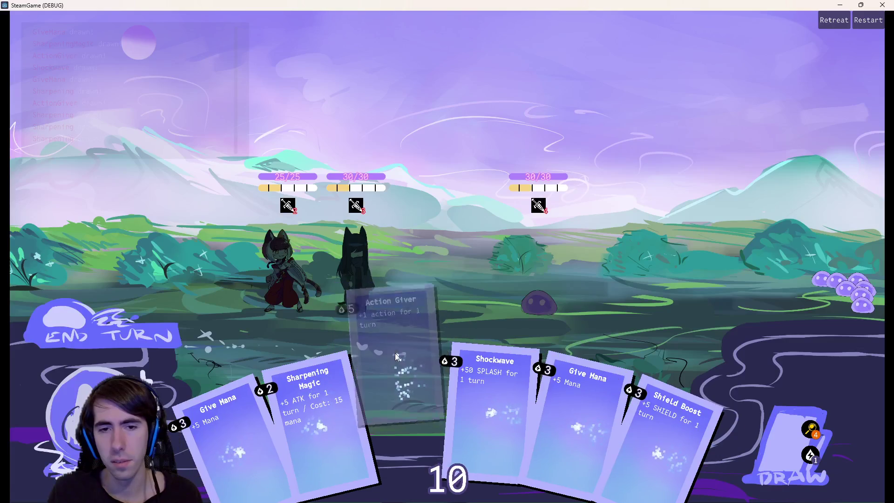
pyautogui.moveTo(397, 356); pyautogui.dragTo(389, 298)
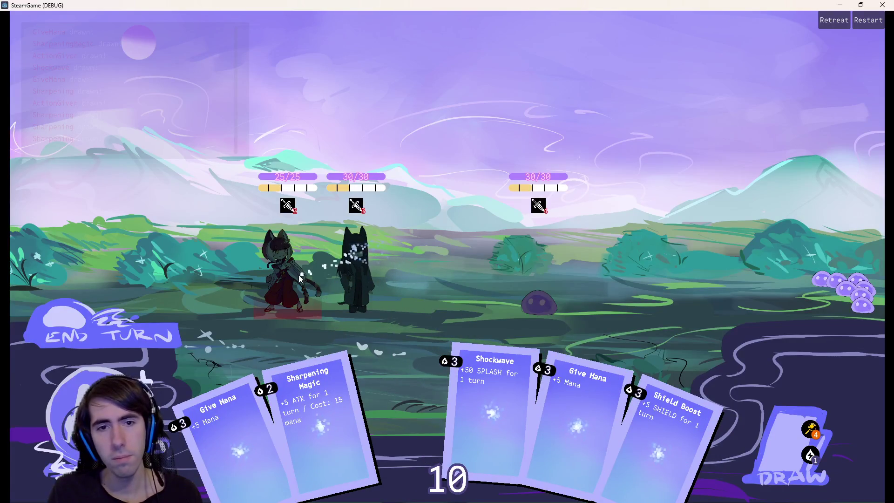
pyautogui.moveTo(419, 381)
pyautogui.mouseDown()
pyautogui.moveTo(400, 385)
pyautogui.moveTo(419, 379)
pyautogui.mouseUp()
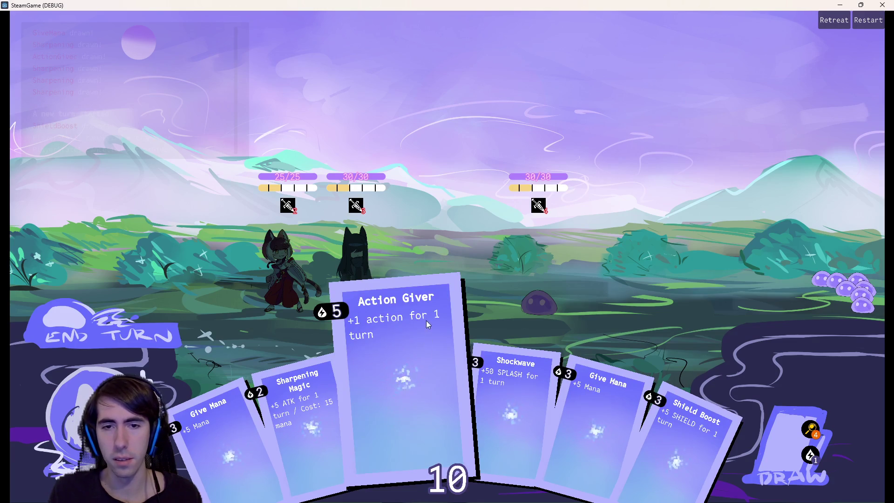
pyautogui.moveTo(427, 323); pyautogui.dragTo(439, 270)
pyautogui.moveTo(388, 335); pyautogui.dragTo(401, 422)
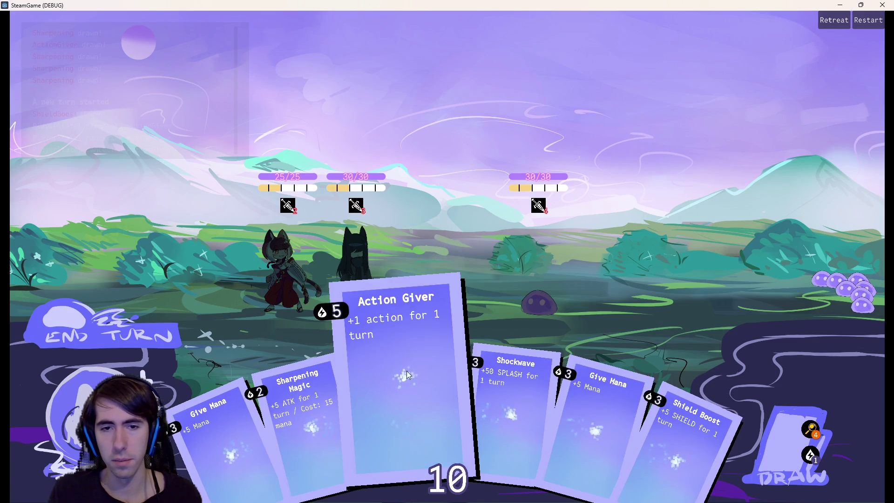
pyautogui.moveTo(408, 373)
pyautogui.mouseDown()
pyautogui.moveTo(374, 277)
pyautogui.moveTo(401, 404)
pyautogui.moveTo(387, 293)
pyautogui.moveTo(379, 403)
pyautogui.moveTo(368, 284)
pyautogui.moveTo(389, 309)
pyautogui.moveTo(395, 319)
pyautogui.moveTo(354, 293)
pyautogui.moveTo(288, 291)
pyautogui.moveTo(370, 279)
pyautogui.moveTo(349, 232)
pyautogui.moveTo(370, 287)
pyautogui.moveTo(353, 282)
pyautogui.moveTo(363, 305)
pyautogui.moveTo(363, 261)
pyautogui.moveTo(359, 303)
pyautogui.moveTo(377, 282)
pyautogui.moveTo(363, 289)
pyautogui.moveTo(526, 291)
pyautogui.moveTo(342, 272)
pyautogui.moveTo(356, 279)
pyautogui.moveTo(419, 280)
pyautogui.moveTo(347, 270)
pyautogui.moveTo(367, 266)
pyautogui.moveTo(351, 256)
pyautogui.moveTo(351, 298)
pyautogui.moveTo(358, 279)
pyautogui.moveTo(356, 298)
pyautogui.moveTo(550, 279)
pyautogui.moveTo(356, 279)
pyautogui.moveTo(140, 256)
pyautogui.moveTo(355, 270)
pyautogui.moveTo(219, 281)
pyautogui.moveTo(341, 348)
pyautogui.moveTo(390, 382)
pyautogui.moveTo(401, 407)
pyautogui.moveTo(395, 368)
pyautogui.moveTo(542, 286)
pyautogui.moveTo(357, 284)
pyautogui.moveTo(392, 416)
pyautogui.moveTo(506, 286)
pyautogui.moveTo(540, 298)
pyautogui.moveTo(416, 397)
pyautogui.moveTo(521, 303)
pyautogui.moveTo(459, 298)
pyautogui.moveTo(379, 354)
pyautogui.moveTo(509, 256)
pyautogui.moveTo(364, 278)
pyautogui.moveTo(402, 423)
pyautogui.moveTo(384, 356)
pyautogui.moveTo(388, 321)
pyautogui.moveTo(402, 400)
pyautogui.mouseUp()
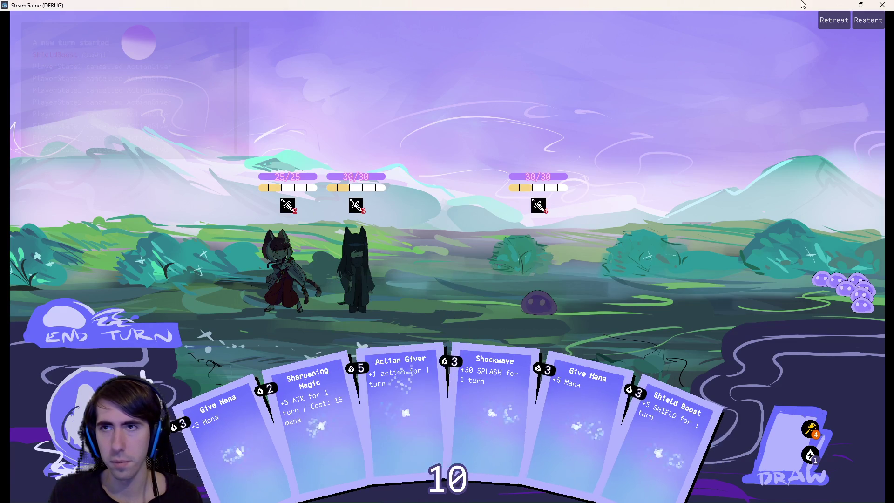
pyautogui.click(878, 3)
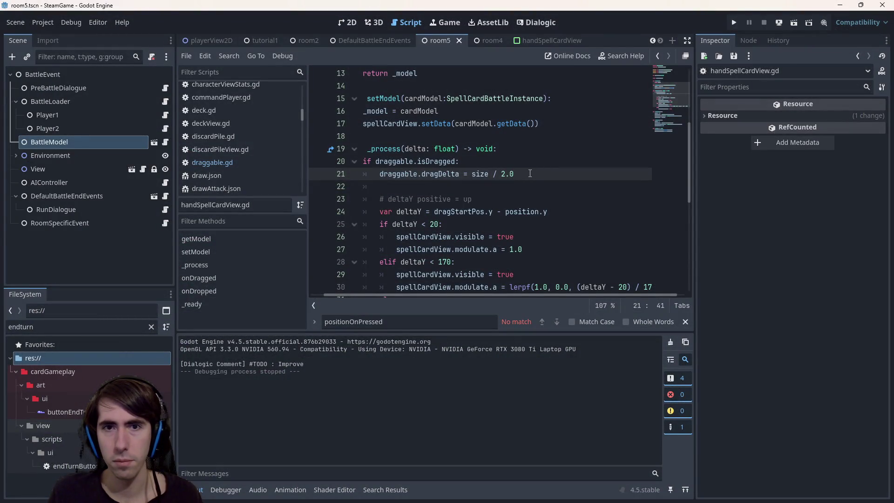
pyautogui.moveTo(530, 173); pyautogui.dragTo(401, 178)
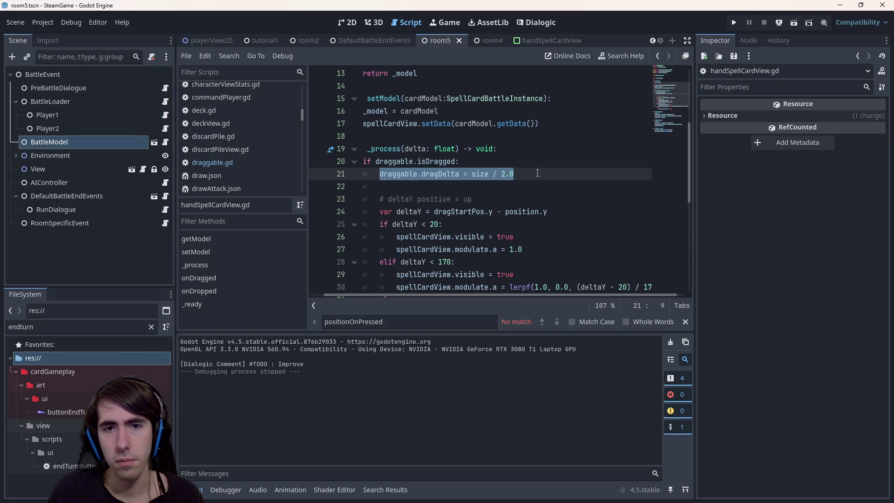
pyautogui.scroll(-2, 537, 173)
pyautogui.scroll(2, 521, 175)
pyautogui.scroll(4, 519, 176)
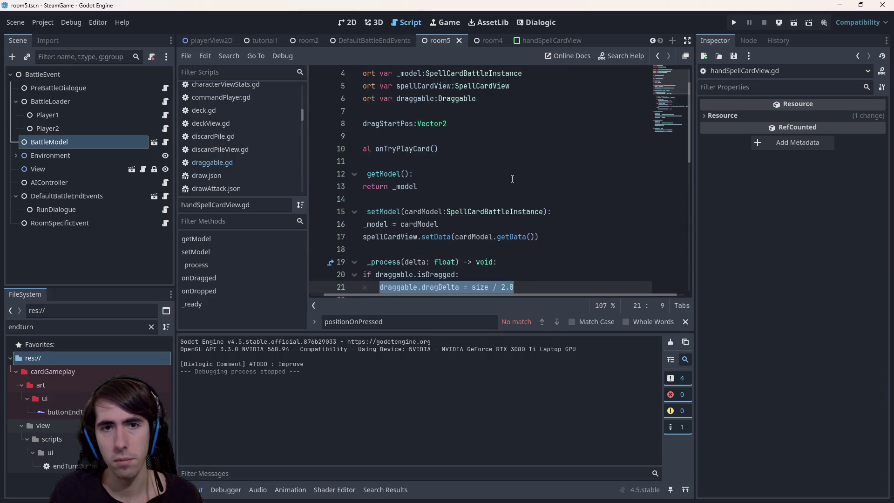
pyautogui.click(527, 104)
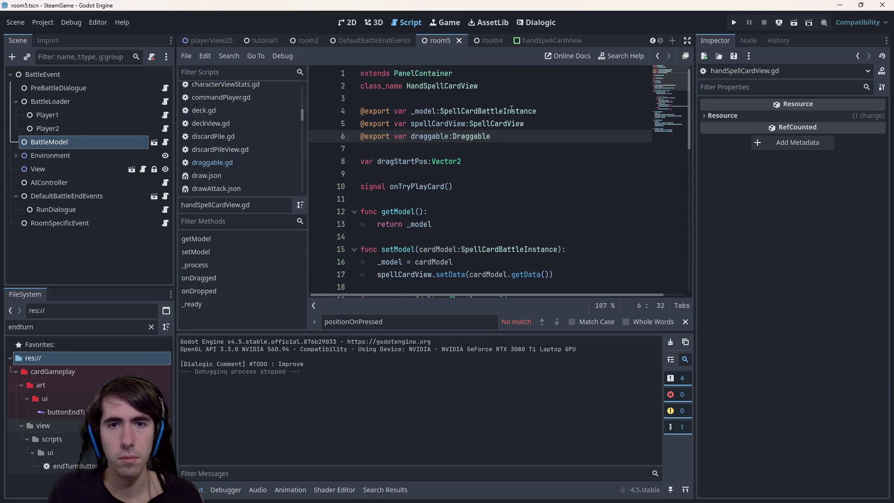
pyautogui.press('Return')
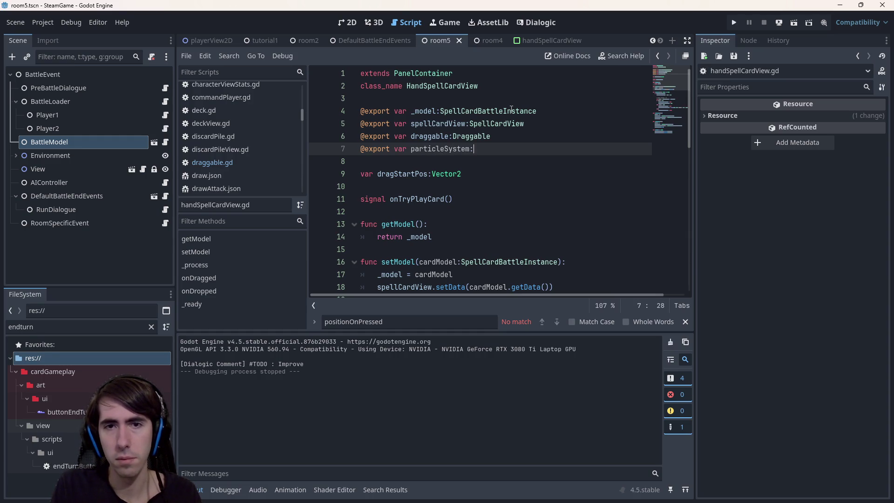
pyautogui.write('ParticleSyst')
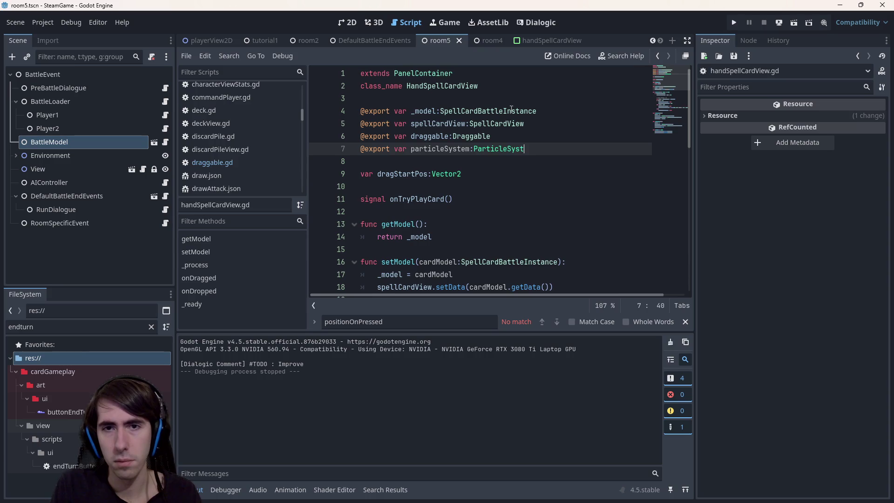
pyautogui.write('Particle')
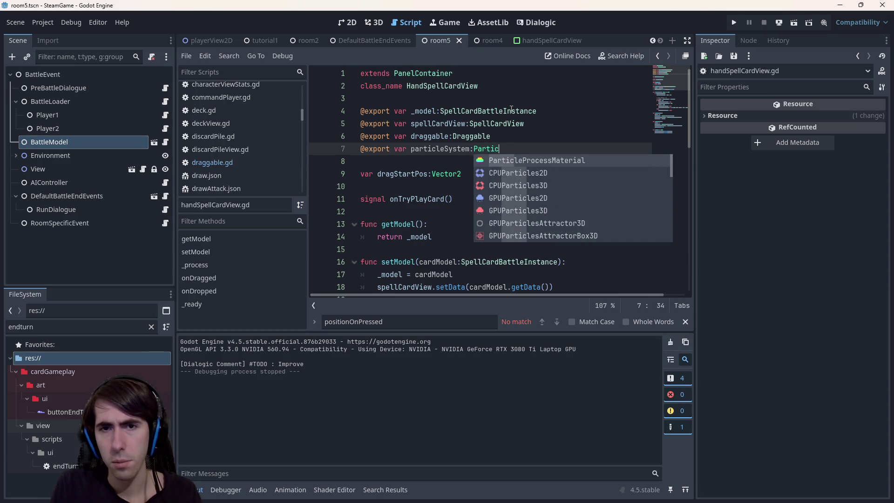
pyautogui.press('Down')
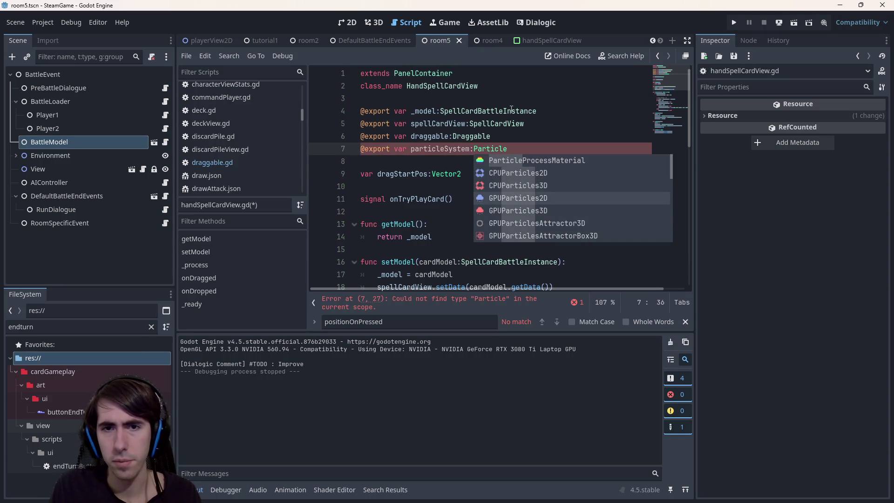
pyautogui.press('Return')
pyautogui.hotkey('ctrl', 's')
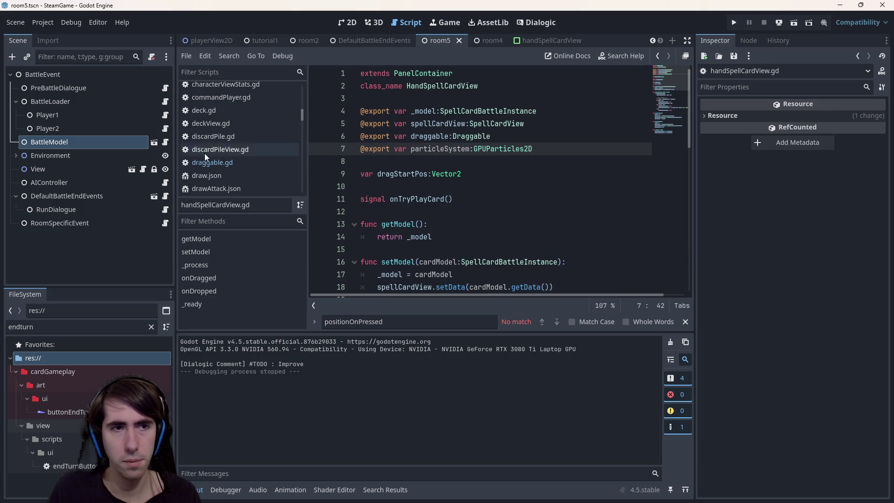
pyautogui.doubleClick(433, 148)
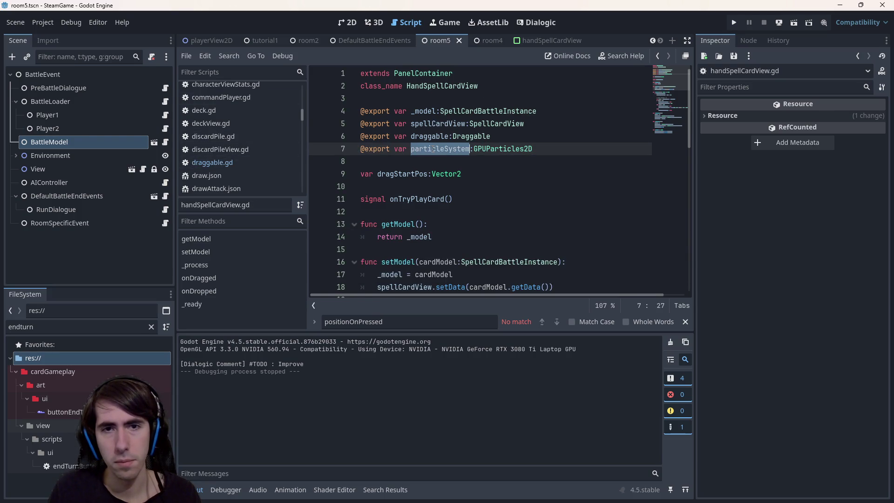
pyautogui.click(529, 41)
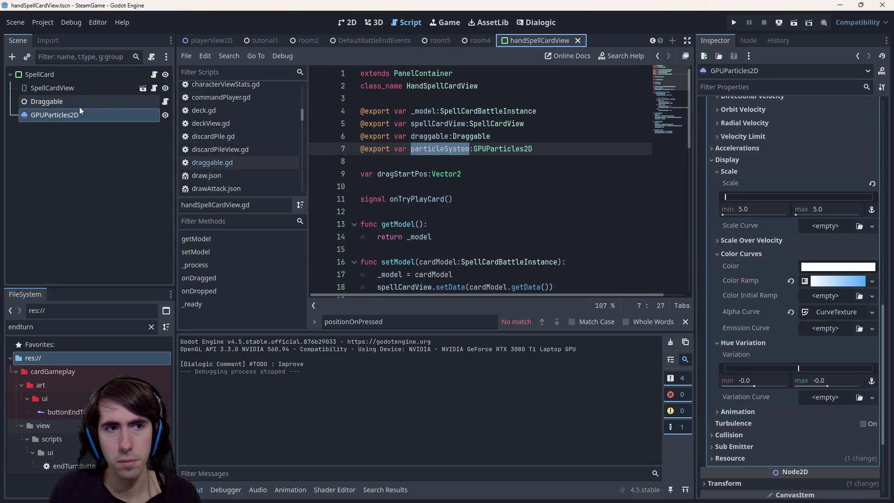
# Step: Assign the GPUParticles2D node to the SpellCard root's Particle System property
pyautogui.click(71, 75)
pyautogui.click(799, 161)
pyautogui.click(451, 172)
pyautogui.doubleClick(451, 171)
# Step: Insert 'particleSystem.visible = true' lines after line 29 and in the else branch, and save
pyautogui.doubleClick(438, 153)
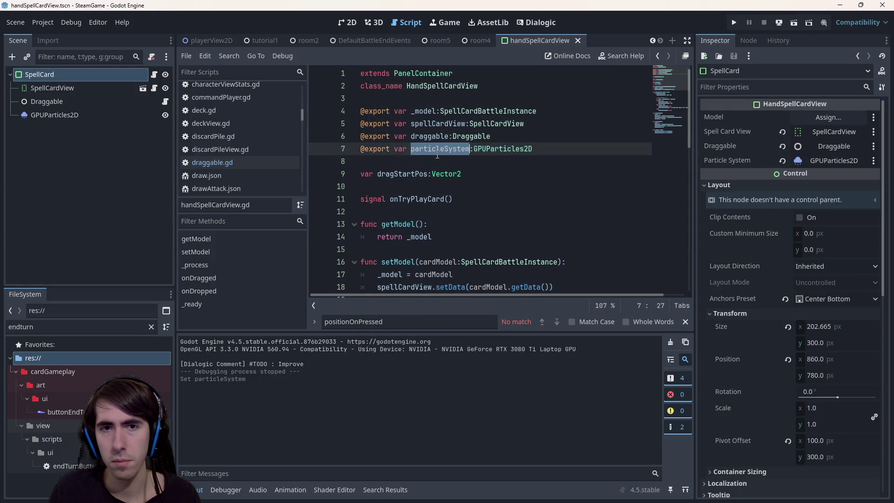
pyautogui.scroll(-6, 512, 223)
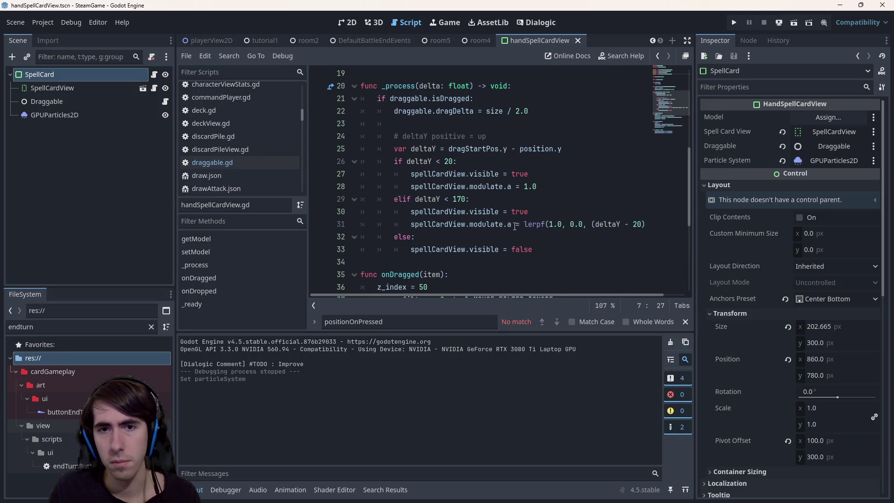
pyautogui.click(551, 249)
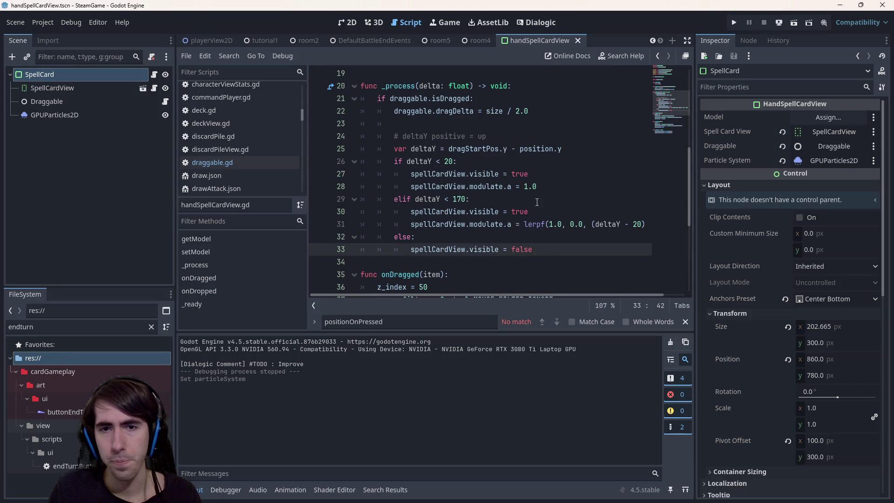
pyautogui.click(554, 199)
pyautogui.press('Return')
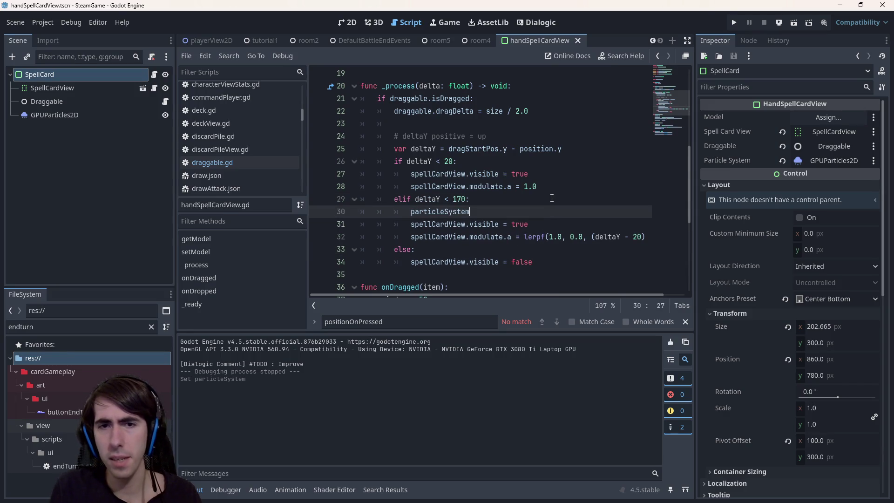
pyautogui.write('particleSystem.visible = true')
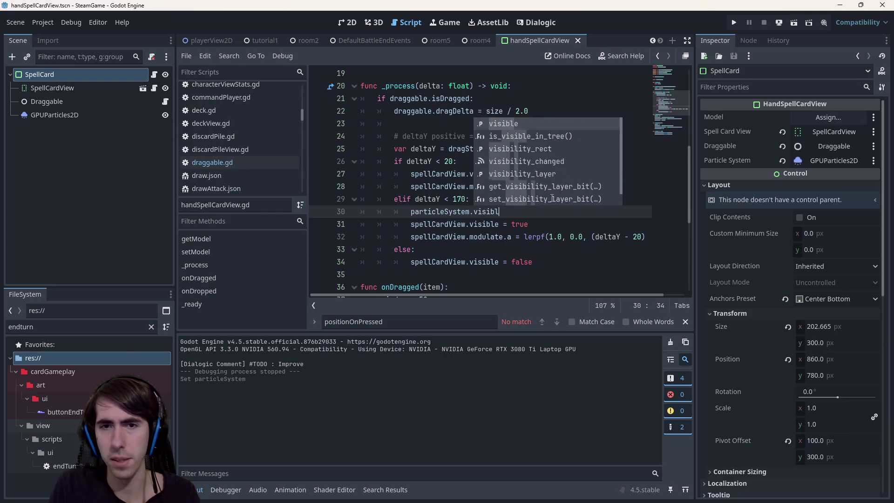
pyautogui.hotkey('ctrl', 'shift', 'Left')
pyautogui.hotkey('ctrl', 'shift', 'Left')
pyautogui.hotkey('ctrl', 'shift', 'Left')
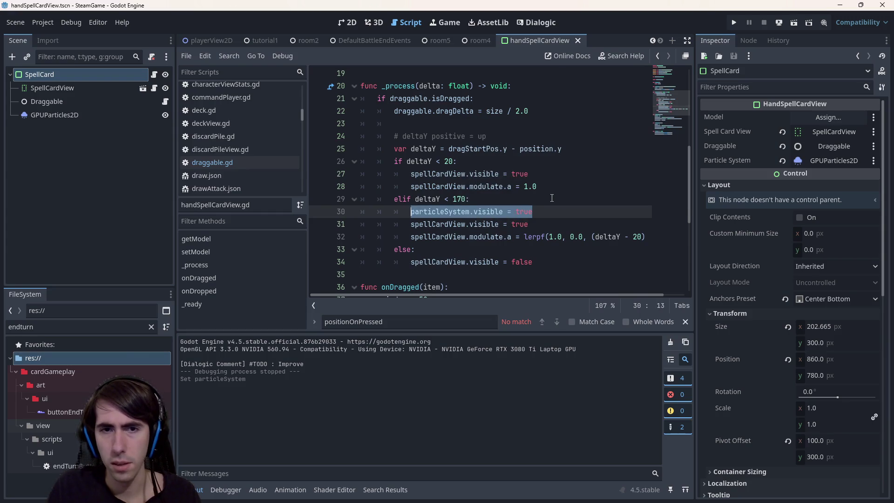
pyautogui.press('Down')
pyautogui.press('Down')
pyautogui.press('Down')
pyautogui.press('End')
pyautogui.press('Left')
pyautogui.press('Return')
pyautogui.write('particleSystem.visible = true')
pyautogui.hotkey('ctrl', 's')
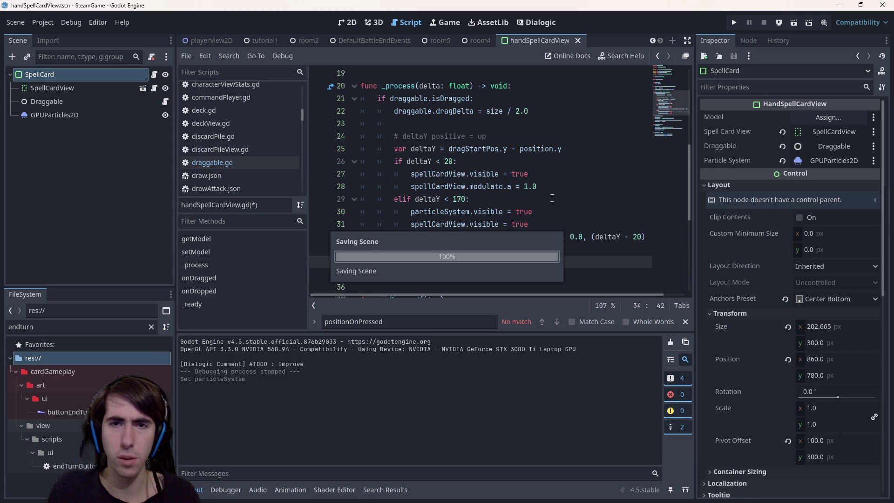
# Step: Add a 'particleSystem.visible = false' line at line 27 for small drags
pyautogui.click(512, 164)
pyautogui.press('Return')
pyautogui.write('particleSystem.visible = true')
pyautogui.doubleClick(524, 174)
pyautogui.write('false')
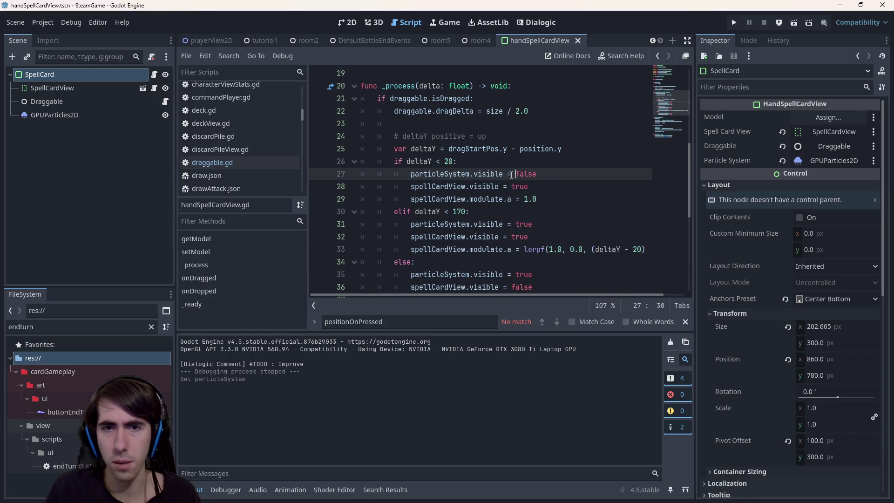
pyautogui.hotkey('ctrl', 'shift', 'Right')
pyautogui.hotkey('ctrl', 'c')
pyautogui.press('Left')
pyautogui.hotkey('ctrl', 'shift', 'Return')
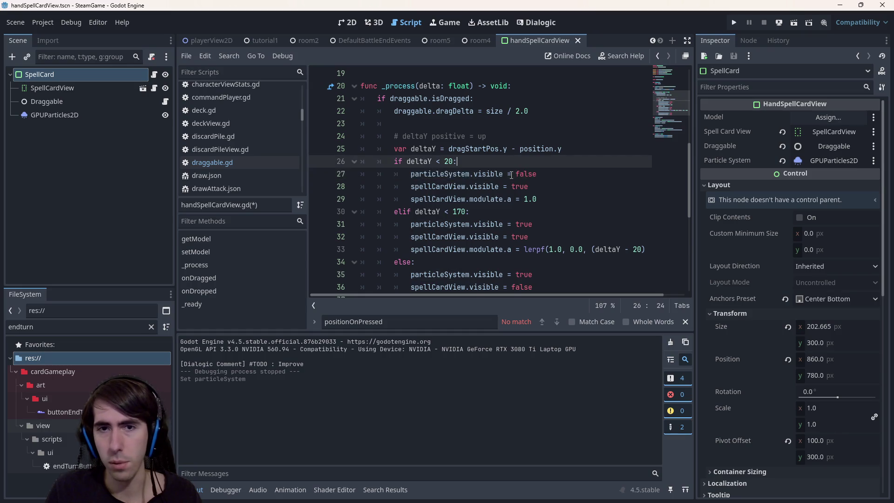
pyautogui.hotkey('ctrl', 'v')
pyautogui.write('.enab')
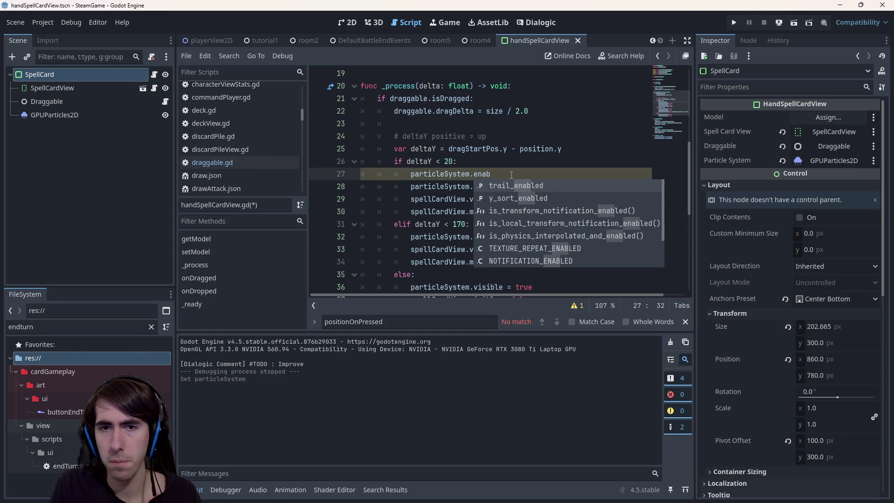
pyautogui.press('BackSpace')
pyautogui.press('BackSpace')
pyautogui.press('BackSpace')
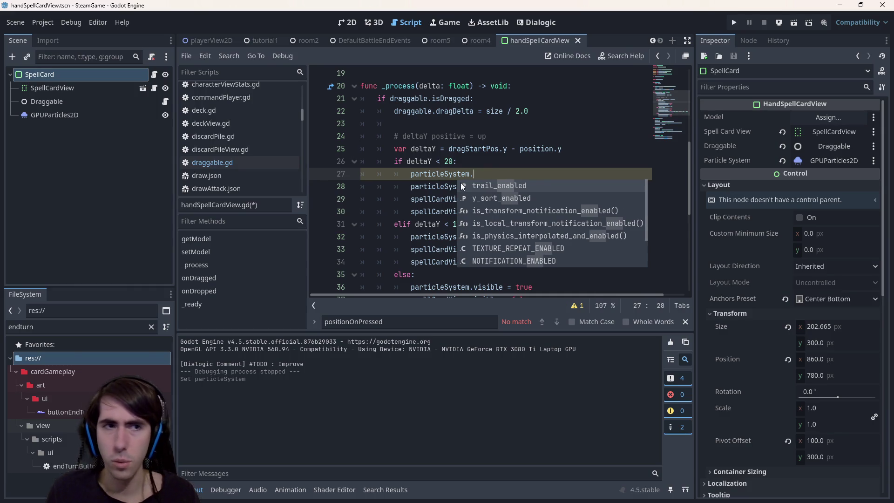
# Step: Replace line 27's visibility line with particleSystem.emitting = false and save
pyautogui.click(68, 114)
pyautogui.scroll(10, 708, 211)
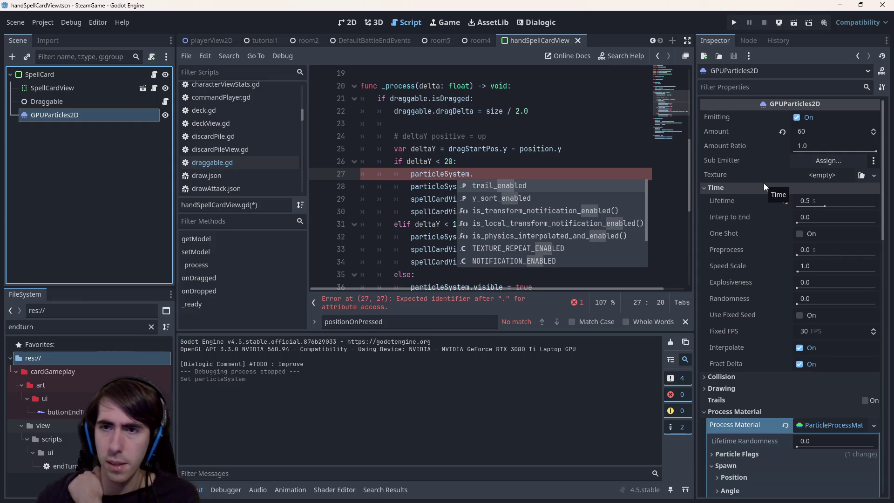
pyautogui.click(481, 174)
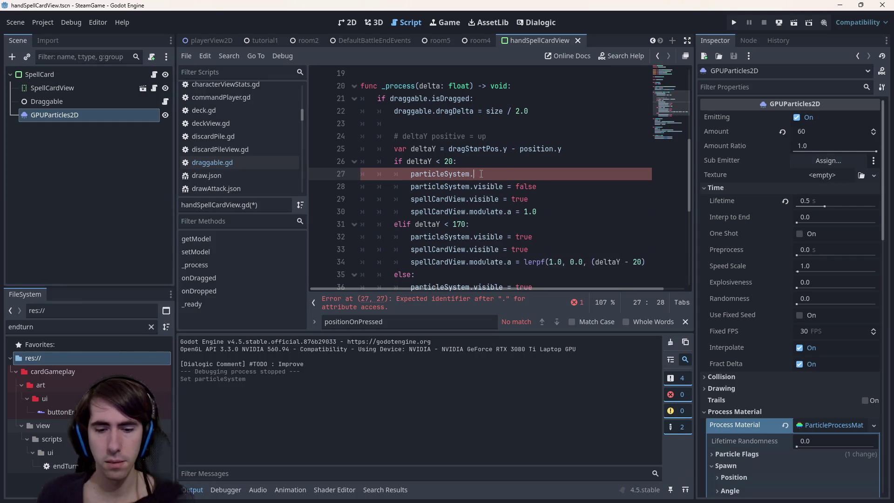
pyautogui.write('exi')
pyautogui.press('Return')
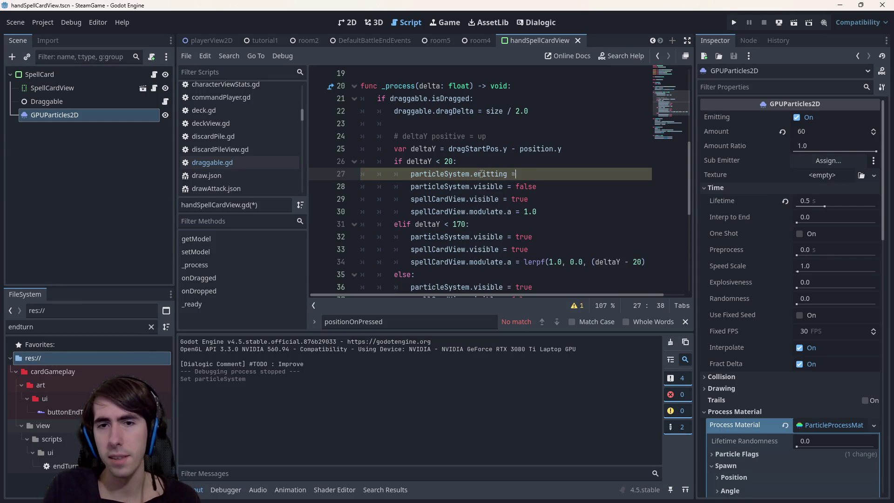
pyautogui.hotkey('shift', 'Home')
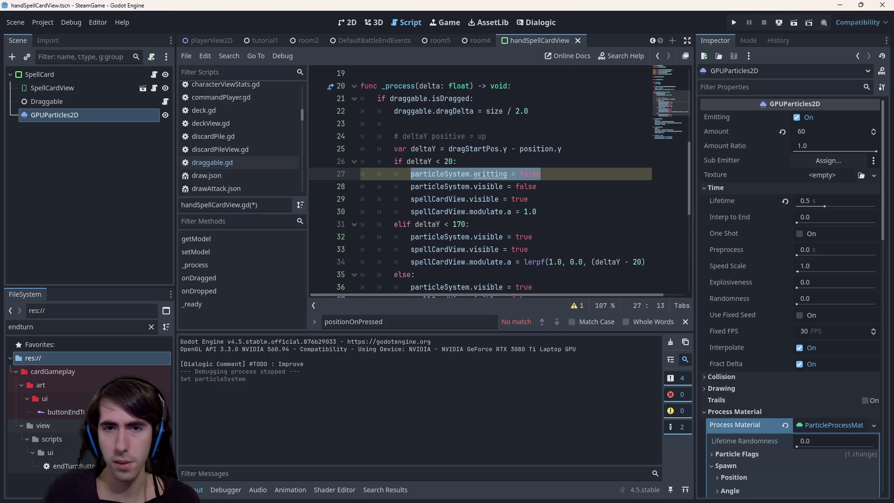
pyautogui.press('Down')
pyautogui.hotkey('shift', 'End')
pyautogui.hotkey('ctrl', 'shift', 'k')
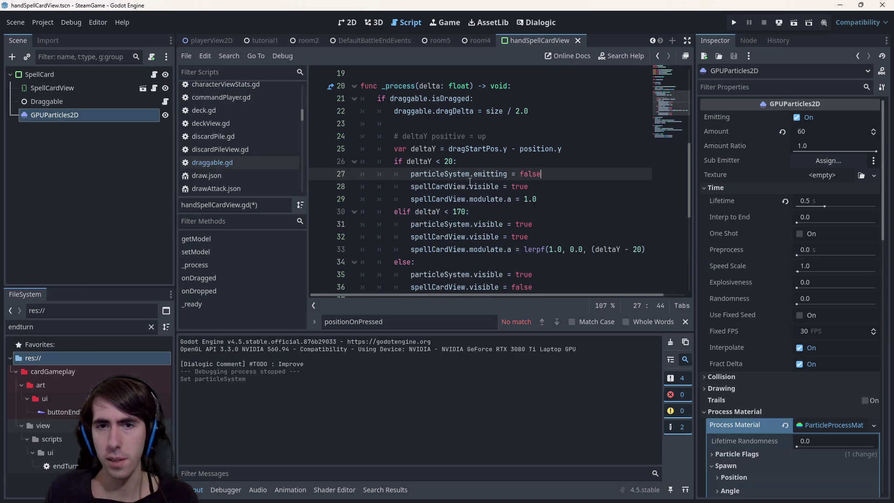
pyautogui.hotkey('ctrl', 's')
# Step: Switch the remaining particleSystem.visible line to particleSystem.emitting, save, and go to room5
pyautogui.moveTo(437, 179)
pyautogui.mouseDown()
pyautogui.moveTo(502, 185)
pyautogui.moveTo(508, 177)
pyautogui.mouseUp()
pyautogui.hotkey('ctrl', 'c')
pyautogui.moveTo(412, 225); pyautogui.dragTo(503, 224)
pyautogui.hotkey('ctrl', 'v')
pyautogui.hotkey('ctrl', 's')
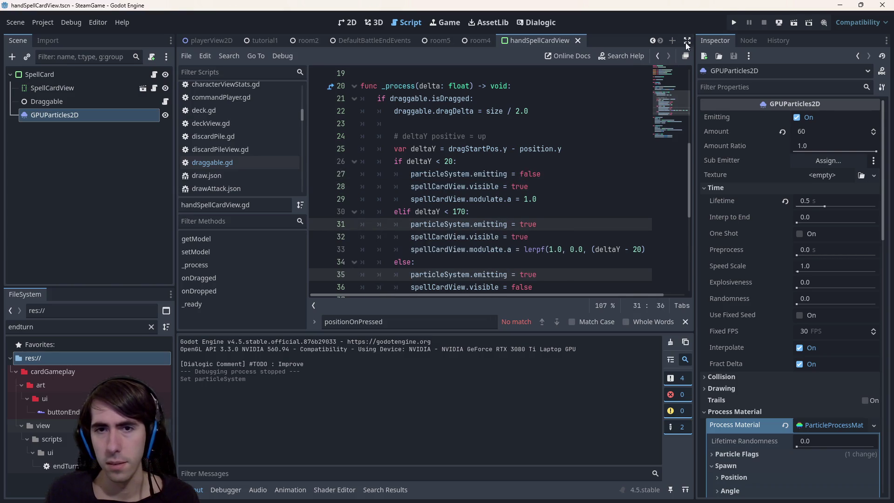
pyautogui.click(438, 40)
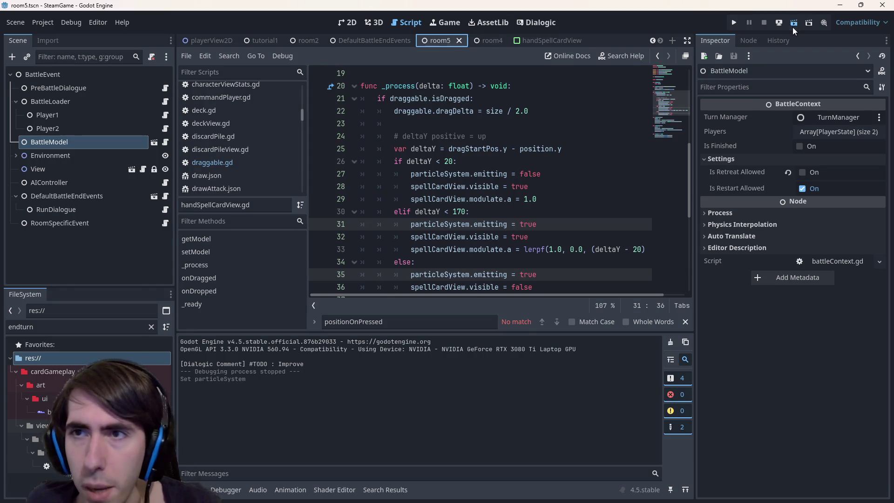
# Step: Turn off the GPUParticles2D Emitting default in the handSpellCardView scene and save
pyautogui.click(794, 24)
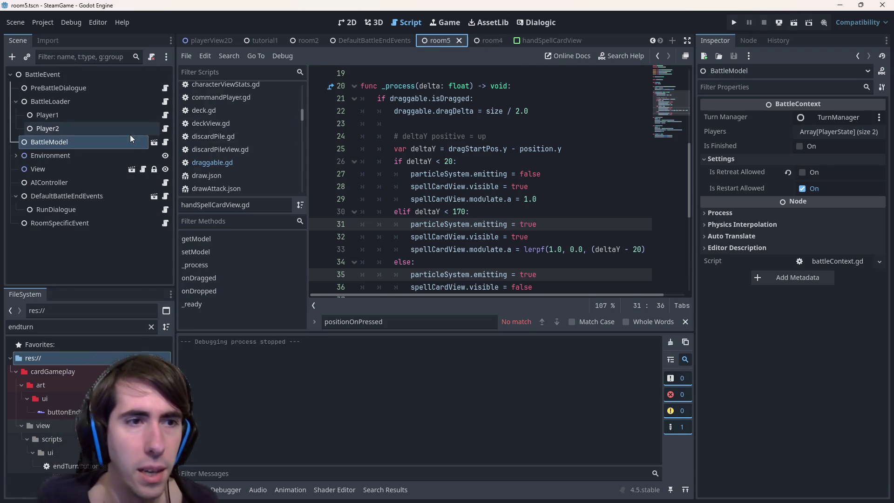
pyautogui.click(530, 41)
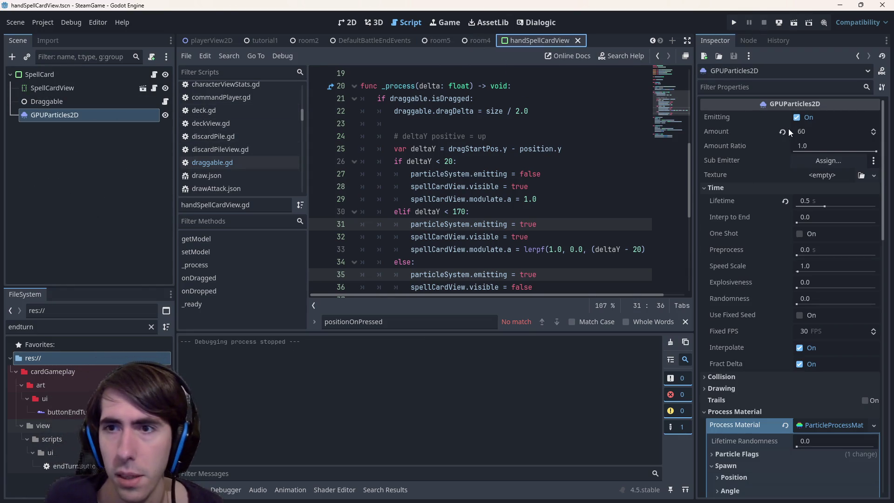
pyautogui.click(797, 117)
pyautogui.hotkey('ctrl', 's')
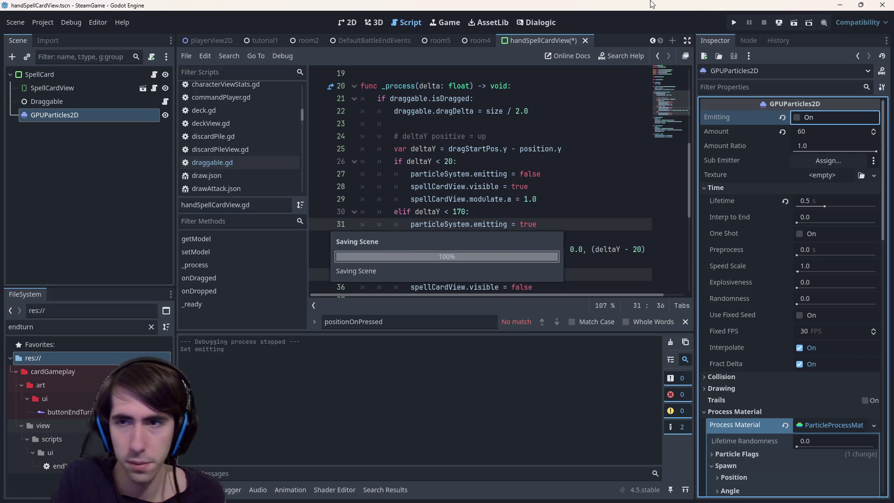
# Step: Copy the particleSystem.emitting = false line into onDropped and save
pyautogui.moveTo(558, 180)
pyautogui.mouseDown()
pyautogui.moveTo(410, 161)
pyautogui.moveTo(411, 174)
pyautogui.mouseUp()
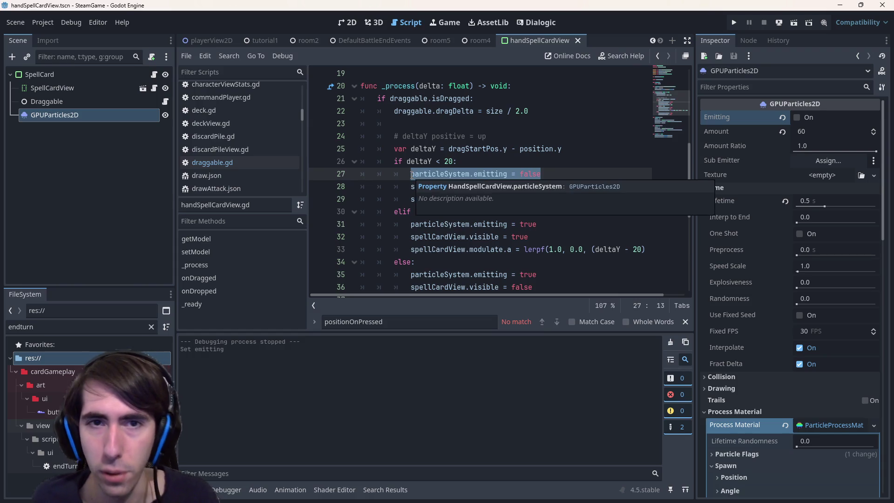
pyautogui.scroll(-4, 526, 159)
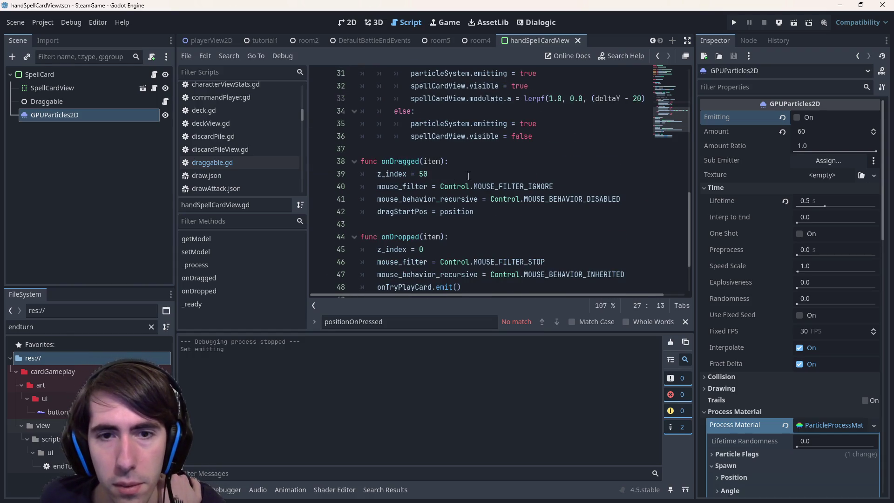
pyautogui.scroll(-1, 471, 175)
pyautogui.click(461, 202)
pyautogui.press('Return')
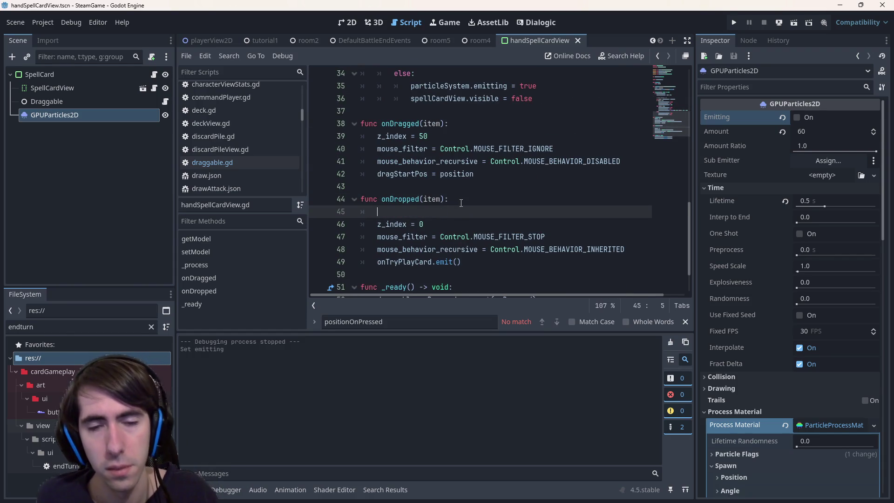
pyautogui.hotkey('ctrl', 'v')
pyautogui.hotkey('ctrl', 's')
# Step: Select the SpellCard root node and run the current scene
pyautogui.click(39, 74)
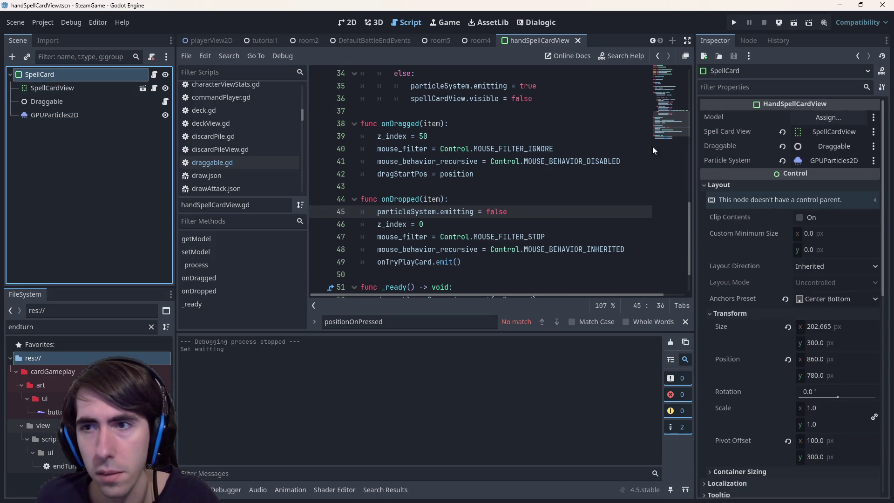
pyautogui.scroll(2, 489, 212)
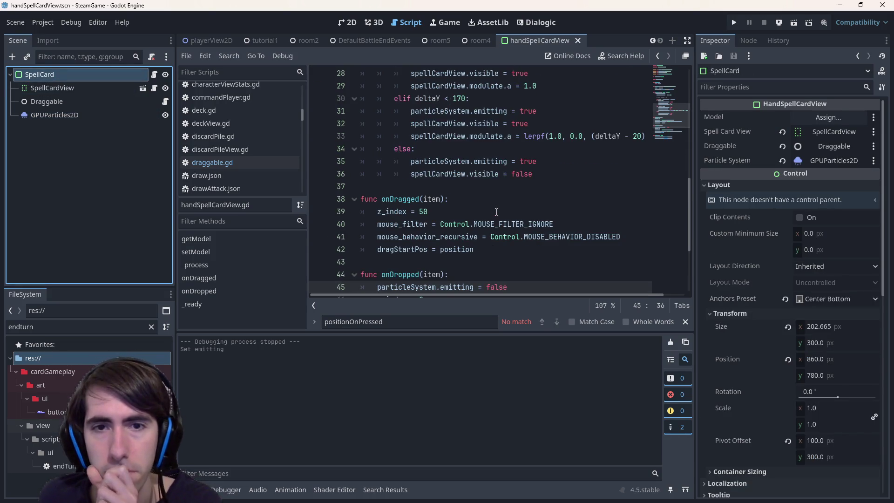
pyautogui.scroll(2, 498, 198)
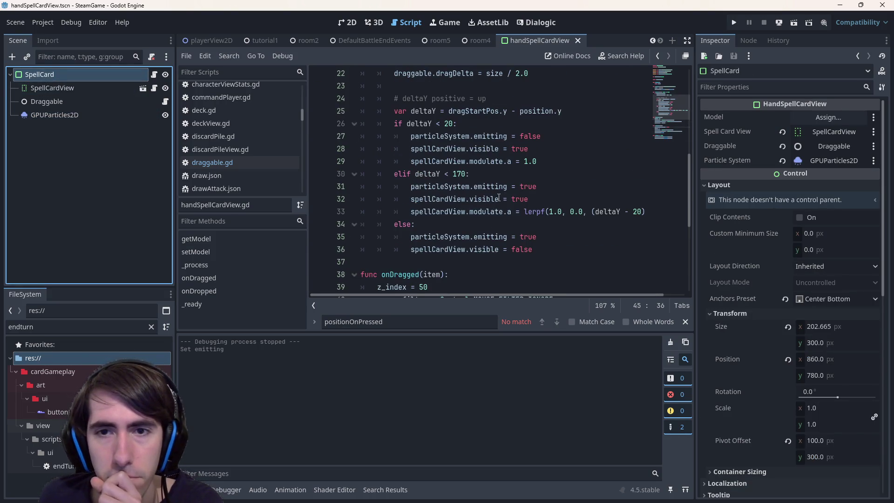
pyautogui.click(795, 23)
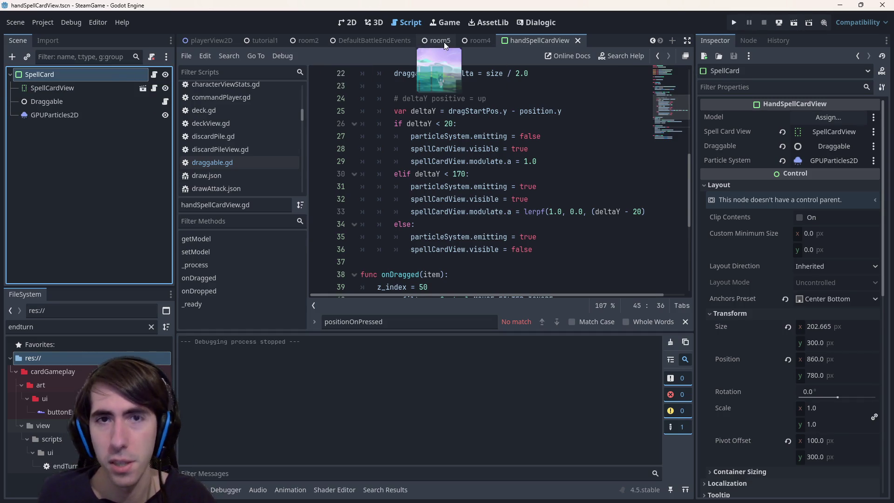
# Step: Run the room5 battle scene with F6 and click through the opening dialogue
pyautogui.click(444, 42)
pyautogui.press('F6')
pyautogui.scroll(-4, 460, 240)
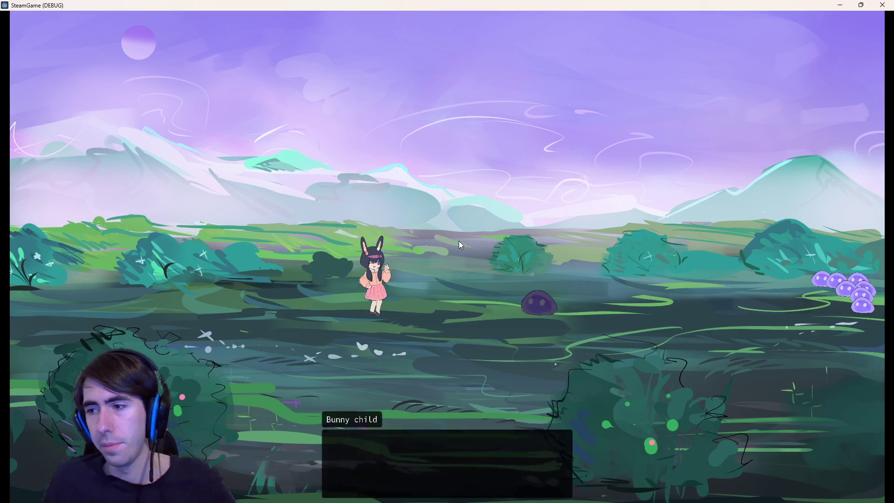
pyautogui.click(418, 262)
pyautogui.click(417, 262)
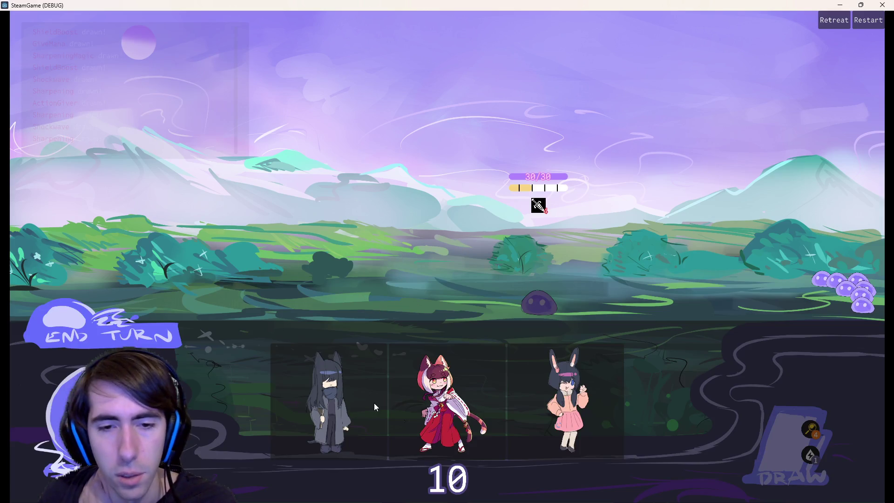
# Step: Place the fox, bunny and grey cat into battle slots, then close the game
pyautogui.moveTo(438, 400)
pyautogui.mouseDown()
pyautogui.moveTo(408, 303)
pyautogui.moveTo(558, 400)
pyautogui.mouseUp()
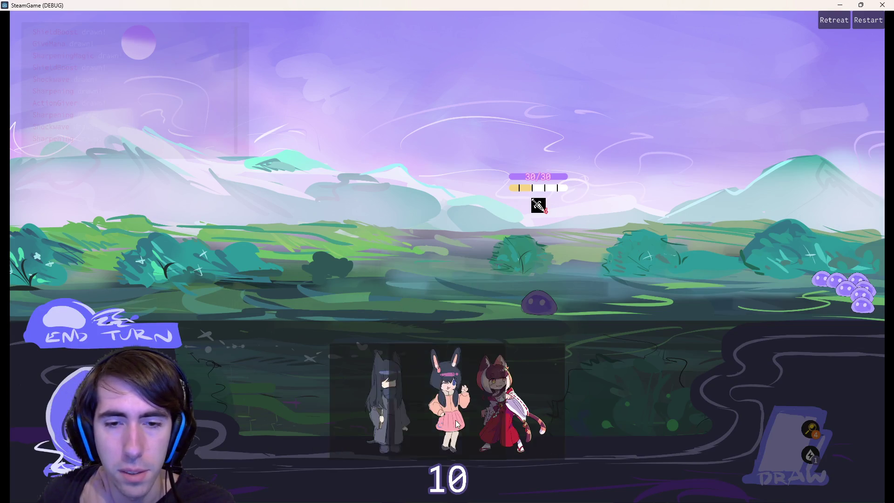
pyautogui.moveTo(455, 420); pyautogui.dragTo(384, 285)
pyautogui.moveTo(514, 391)
pyautogui.mouseDown()
pyautogui.moveTo(378, 349)
pyautogui.moveTo(278, 268)
pyautogui.mouseUp()
pyautogui.moveTo(446, 409)
pyautogui.mouseDown()
pyautogui.moveTo(198, 252)
pyautogui.moveTo(209, 261)
pyautogui.mouseUp()
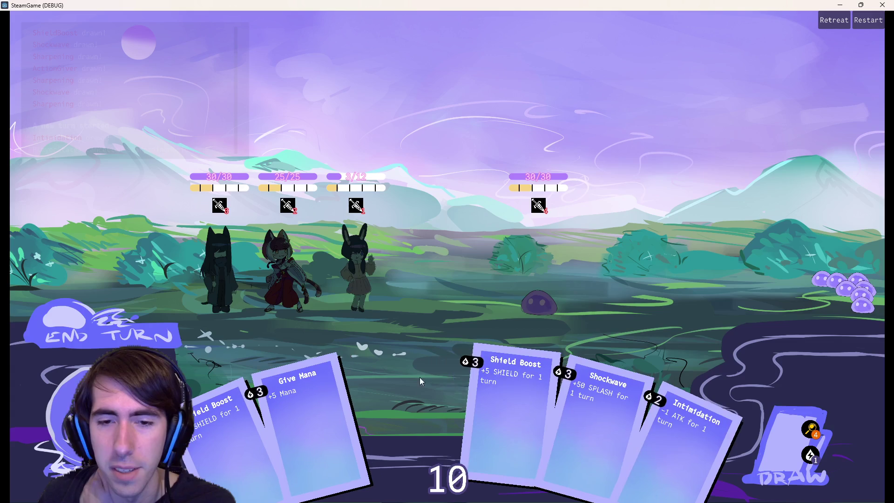
pyautogui.click(876, 4)
pyautogui.scroll(5, 560, 201)
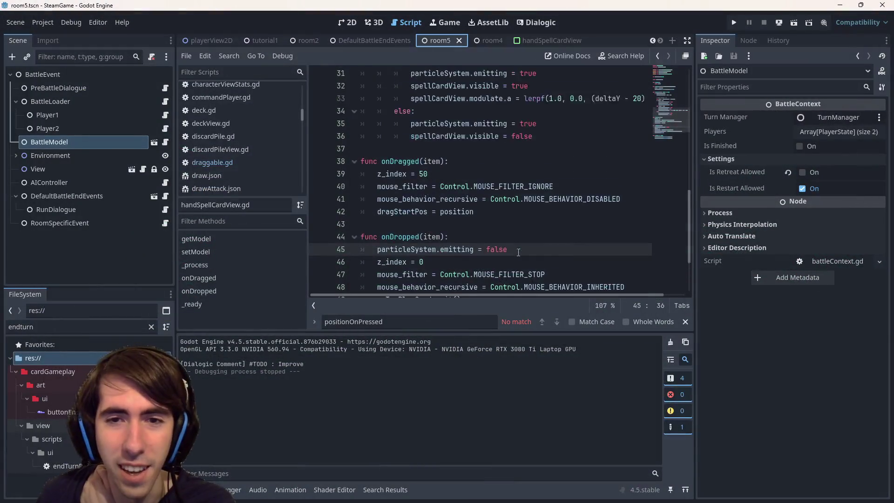
# Step: Start a new line in onDropped and select the modulate reset on line 29
pyautogui.moveTo(565, 211); pyautogui.dragTo(410, 212)
pyautogui.scroll(-2, 489, 233)
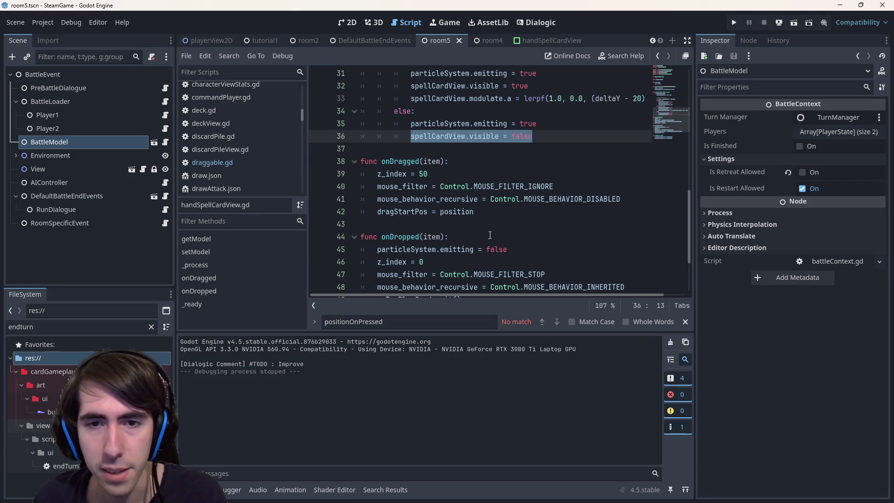
pyautogui.click(489, 235)
pyautogui.press('Return')
pyautogui.write('ellCardView.visible = true')
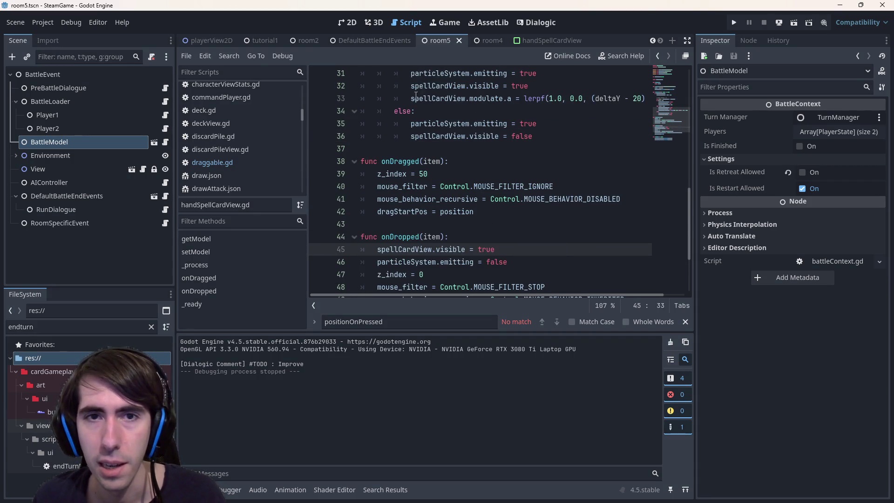
pyautogui.scroll(3, 416, 95)
pyautogui.scroll(-2, 416, 95)
pyautogui.click(412, 86)
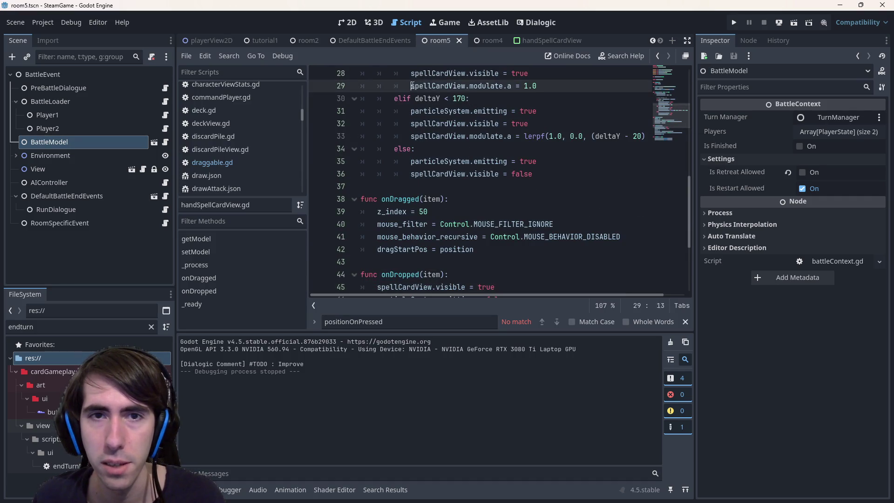
pyautogui.moveTo(411, 86); pyautogui.dragTo(553, 88)
# Step: Insert an empty line at the top of onDropped, save, and run the current scene
pyautogui.click(506, 278)
pyautogui.press('Return')
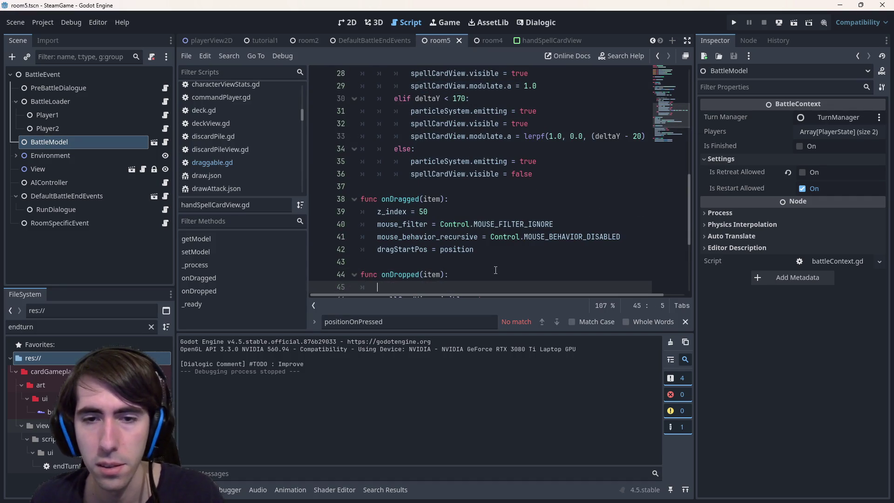
pyautogui.write('spellCardView.modulate.a = 1.0')
pyautogui.hotkey('ctrl', 's')
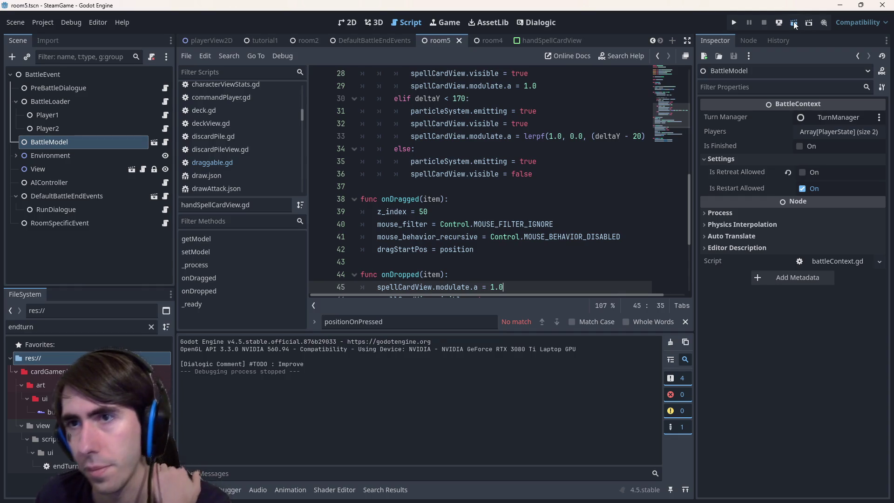
pyautogui.click(794, 23)
pyautogui.scroll(-1, 459, 213)
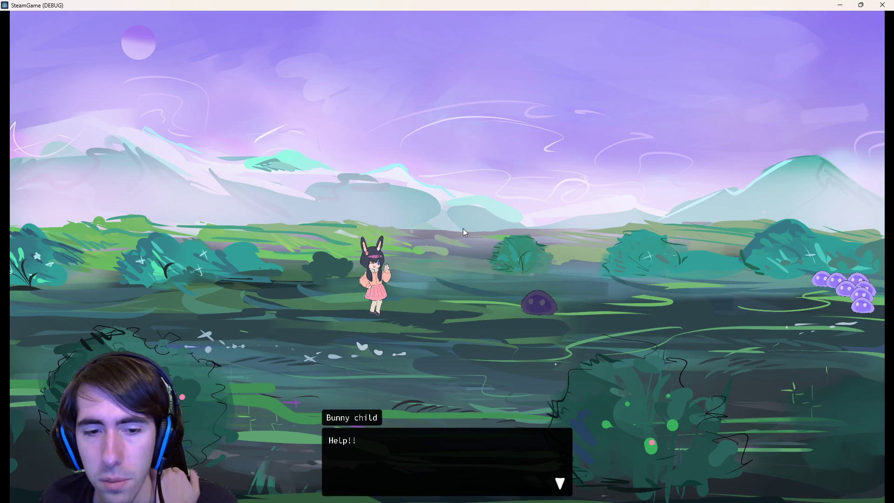
# Step: Skip the dialogue and move the hooded character, fox and bunny onto the battlefield
pyautogui.click(462, 228)
pyautogui.click(282, 281)
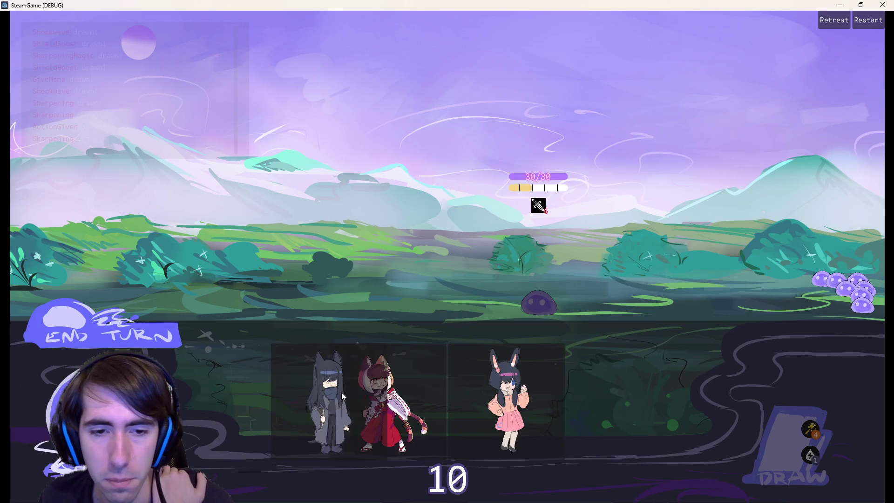
pyautogui.moveTo(334, 398); pyautogui.dragTo(351, 268)
pyautogui.moveTo(378, 396); pyautogui.dragTo(286, 267)
pyautogui.moveTo(449, 382)
pyautogui.mouseDown()
pyautogui.moveTo(235, 280)
pyautogui.moveTo(441, 369)
pyautogui.moveTo(183, 233)
pyautogui.mouseUp()
pyautogui.moveTo(415, 384)
pyautogui.mouseDown()
pyautogui.moveTo(406, 374)
pyautogui.moveTo(405, 284)
pyautogui.moveTo(457, 106)
pyautogui.mouseUp()
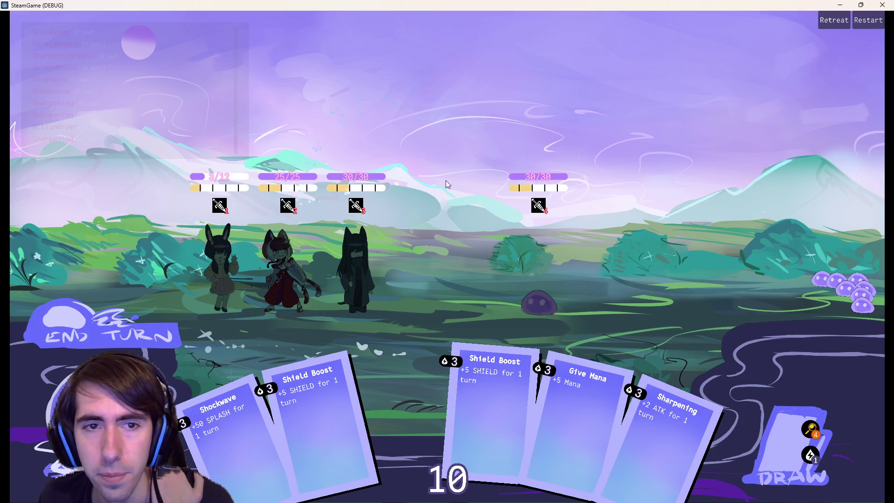
# Step: Drag Sharpening Magic repeatedly to watch its particle trail and fade, then close the game
pyautogui.moveTo(652, 66); pyautogui.dragTo(508, 275)
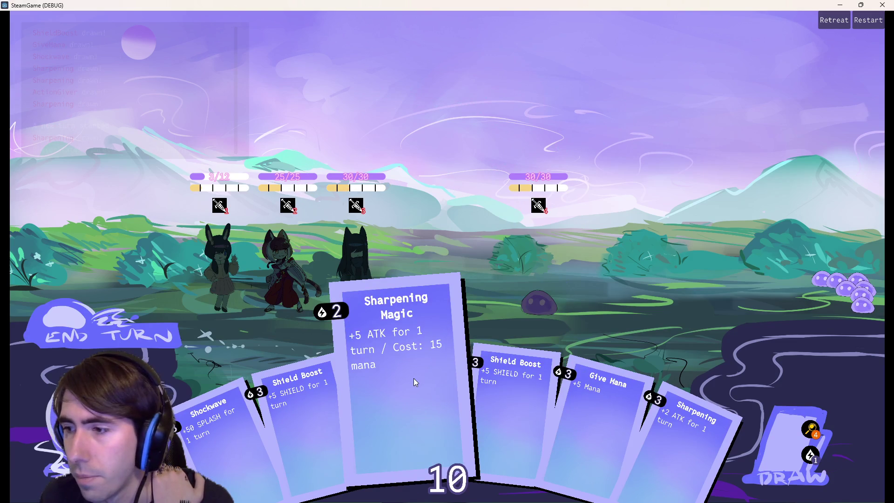
pyautogui.moveTo(413, 378); pyautogui.dragTo(669, 184)
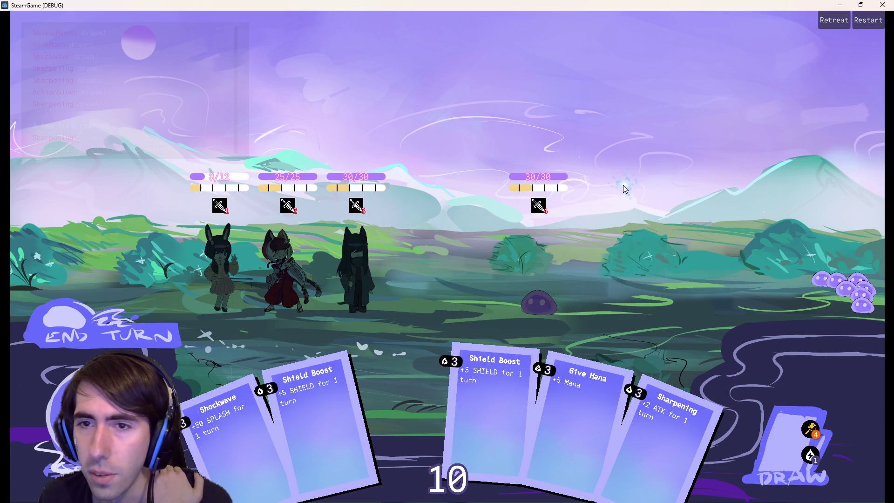
pyautogui.moveTo(830, 293); pyautogui.dragTo(825, 337)
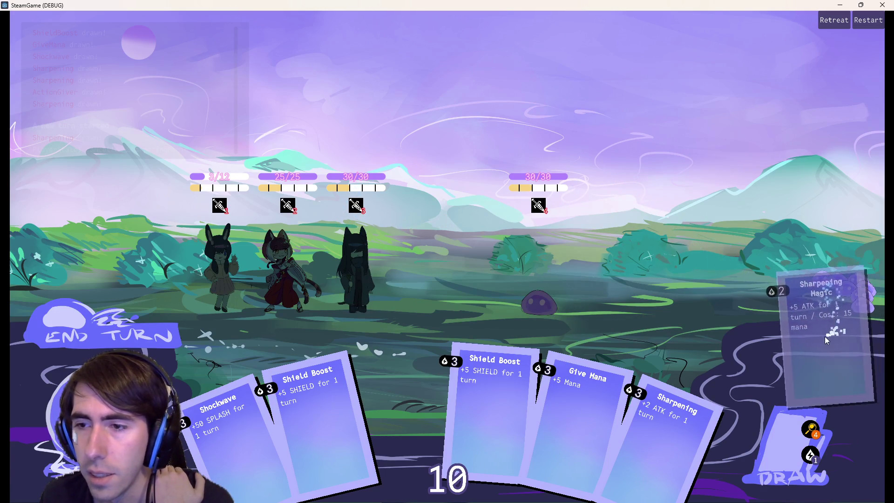
pyautogui.moveTo(395, 406)
pyautogui.mouseDown()
pyautogui.moveTo(700, 358)
pyautogui.moveTo(703, 288)
pyautogui.mouseUp()
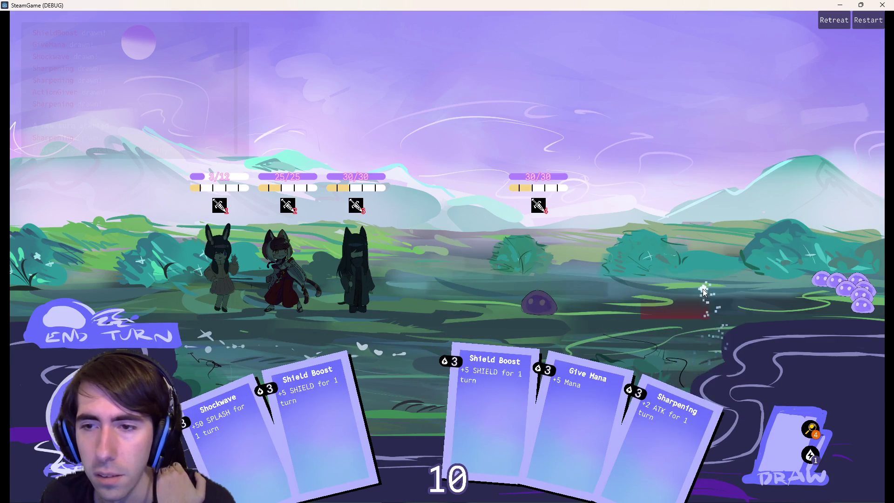
pyautogui.moveTo(569, 399)
pyautogui.mouseDown()
pyautogui.moveTo(687, 369)
pyautogui.moveTo(681, 270)
pyautogui.moveTo(529, 360)
pyautogui.mouseUp()
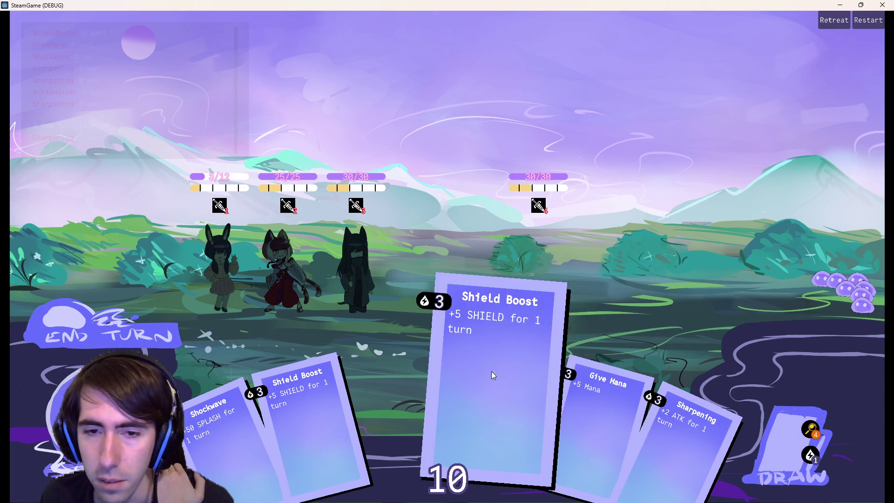
pyautogui.moveTo(430, 257); pyautogui.dragTo(491, 350)
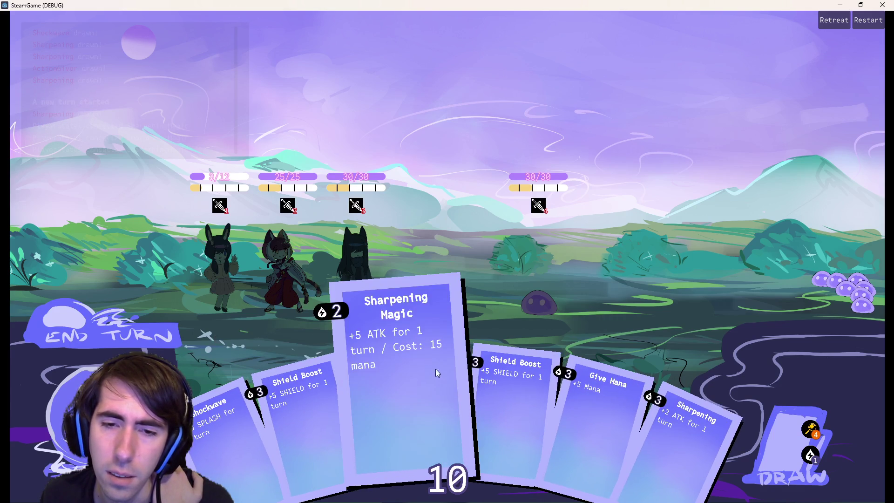
pyautogui.moveTo(406, 406); pyautogui.dragTo(406, 338)
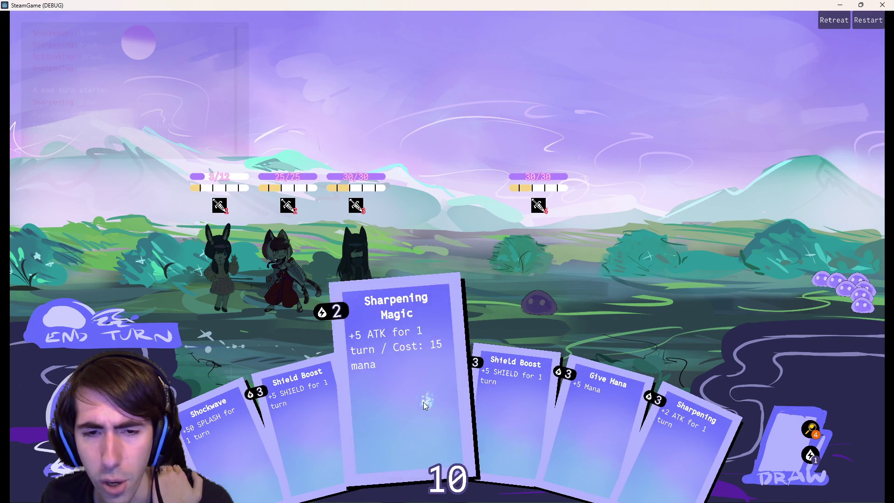
pyautogui.click(878, 5)
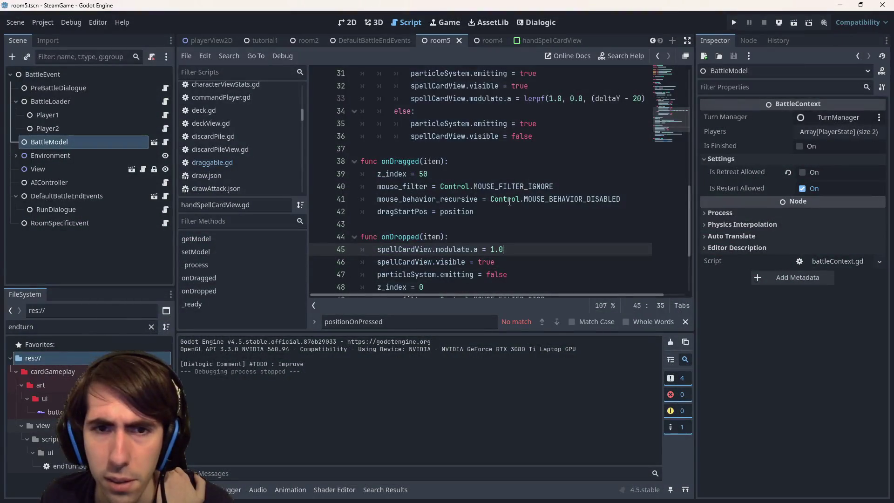
# Step: Select the z_index = 50 assignment in onDragged to copy it
pyautogui.doubleClick(388, 173)
pyautogui.moveTo(440, 179); pyautogui.dragTo(403, 174)
pyautogui.scroll(4, 419, 203)
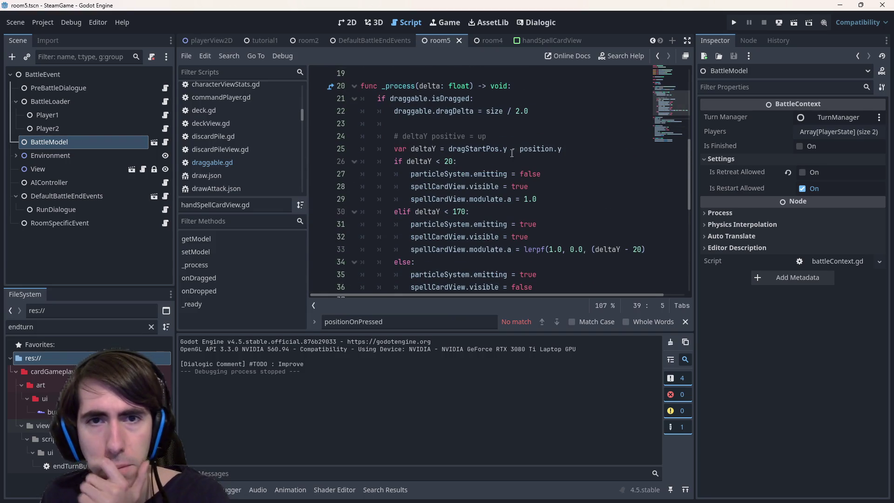
pyautogui.click(544, 164)
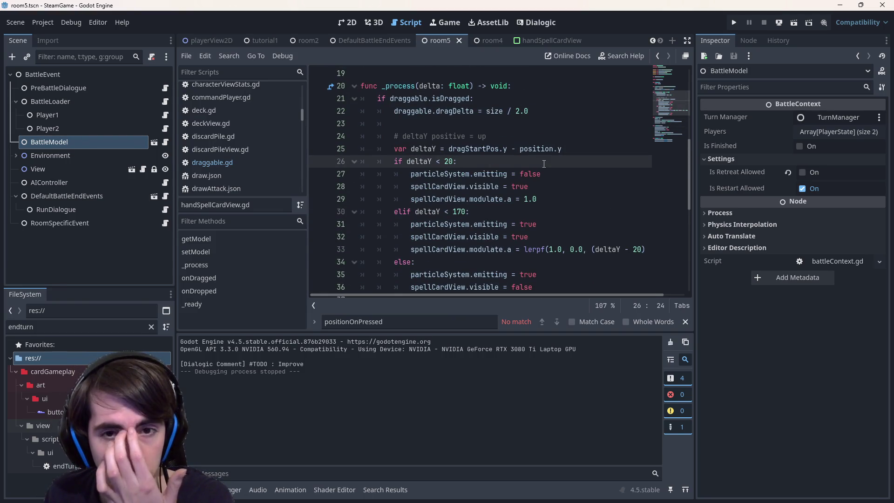
pyautogui.scroll(-4, 541, 165)
pyautogui.moveTo(427, 174); pyautogui.dragTo(389, 174)
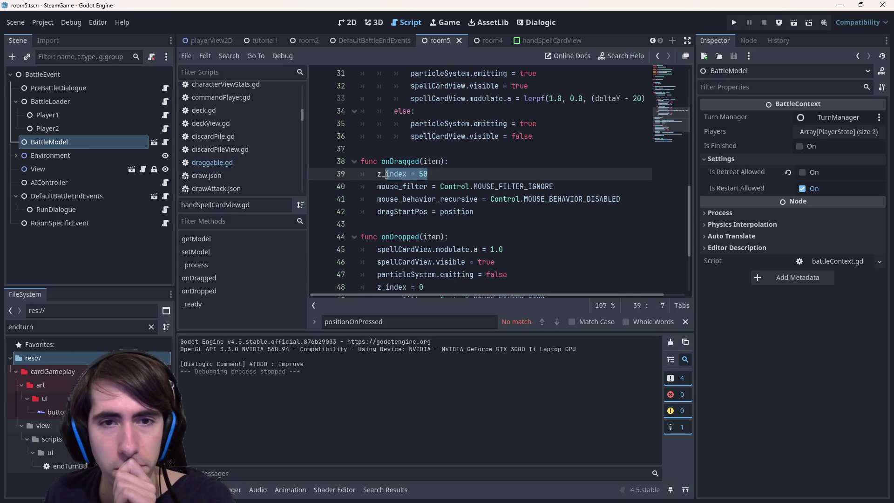
pyautogui.scroll(-1, 400, 176)
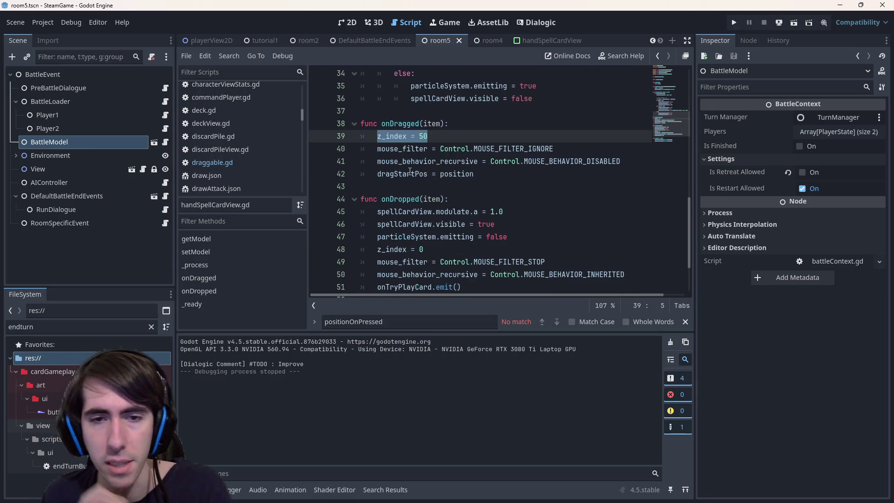
pyautogui.scroll(6, 410, 171)
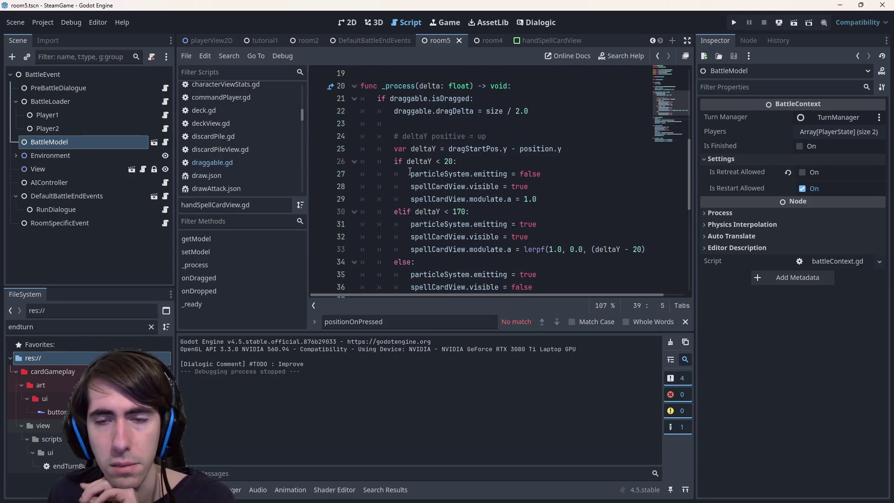
pyautogui.scroll(-2, 410, 172)
# Step: Try new lines in the deltaY < 20 and elif branches of _process, then undo them
pyautogui.click(475, 124)
pyautogui.press('Return')
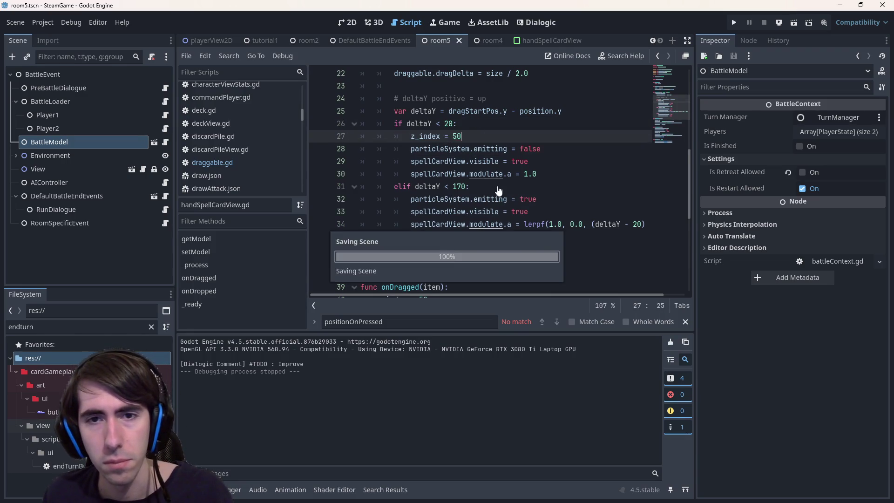
pyautogui.click(498, 187)
pyautogui.press('Return')
pyautogui.click(398, 249)
pyautogui.press('Return')
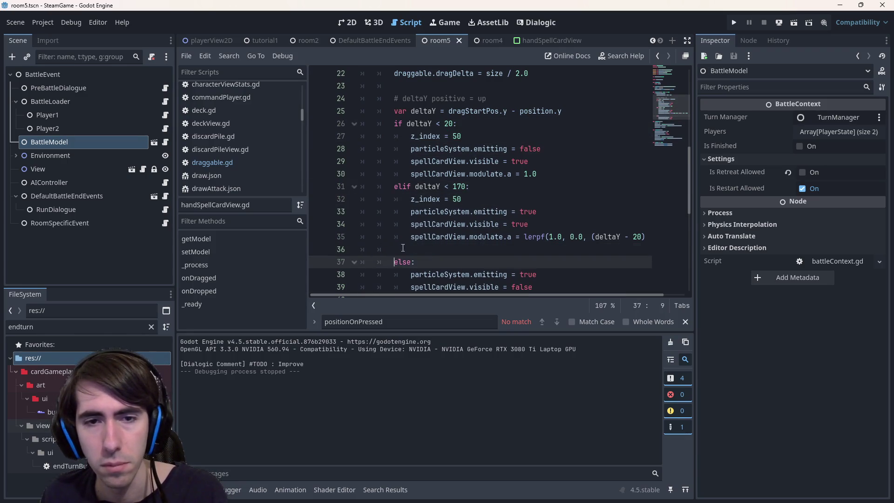
pyautogui.click(429, 249)
pyautogui.hotkey('ctrl', 's')
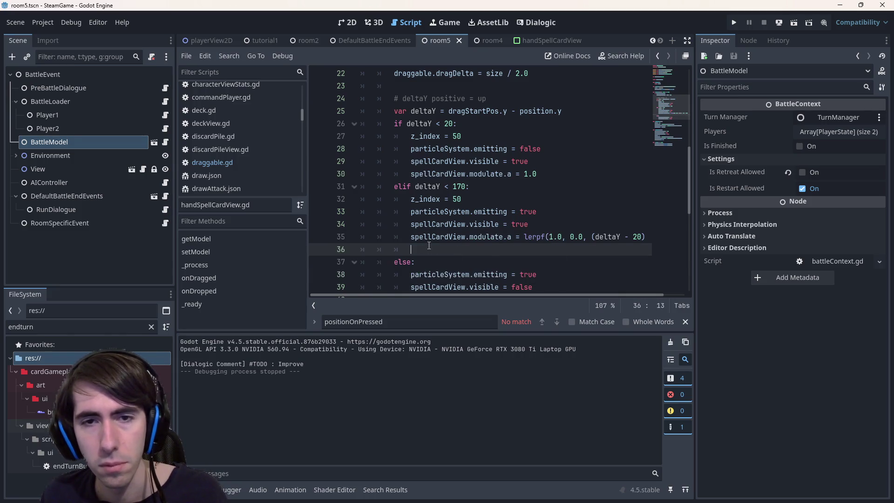
pyautogui.hotkey('ctrl', 'z')
pyautogui.hotkey('ctrl', 'z')
pyautogui.hotkey('ctrl', 'z')
pyautogui.hotkey('ctrl', 'z')
pyautogui.hotkey('ctrl', 's')
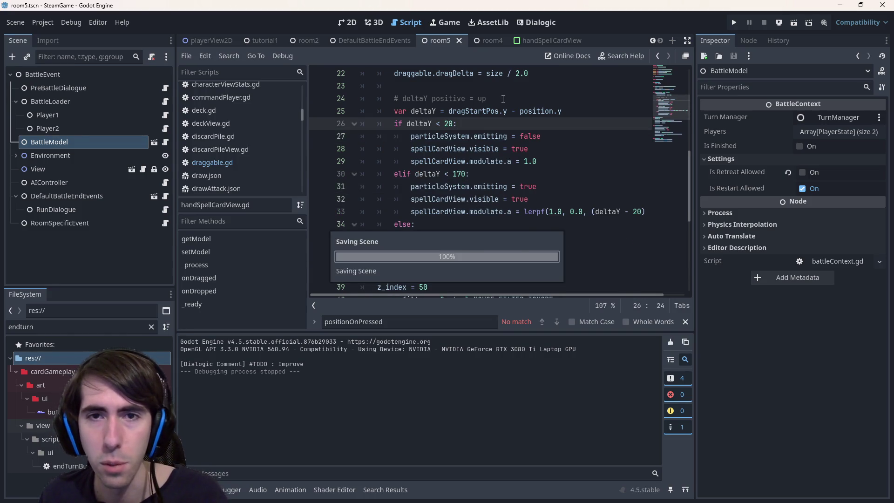
# Step: Add z_index = 50 after the deltaY comment and launch the scene with F6
pyautogui.click(493, 98)
pyautogui.press('Return')
pyautogui.write('z_index = 50')
pyautogui.press('F6')
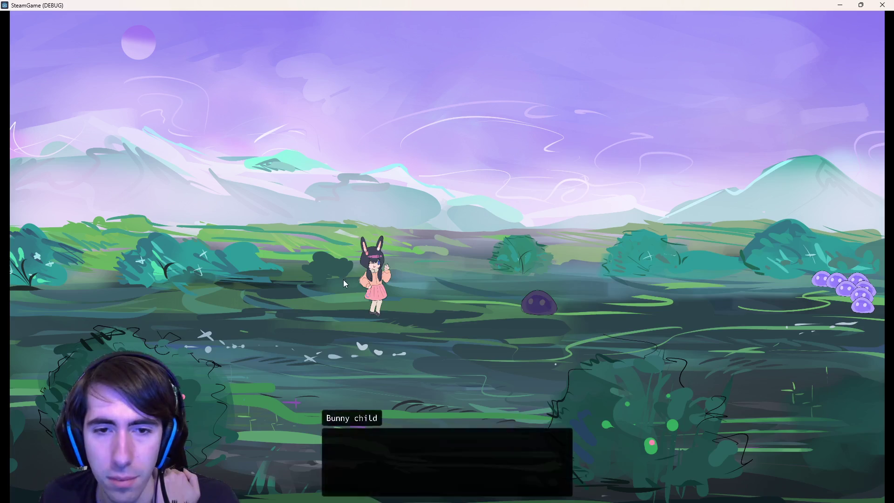
# Step: Skip the dialogue and place the cat girl and hooded character on the battlefield
pyautogui.click(314, 279)
pyautogui.click(314, 278)
pyautogui.click(317, 260)
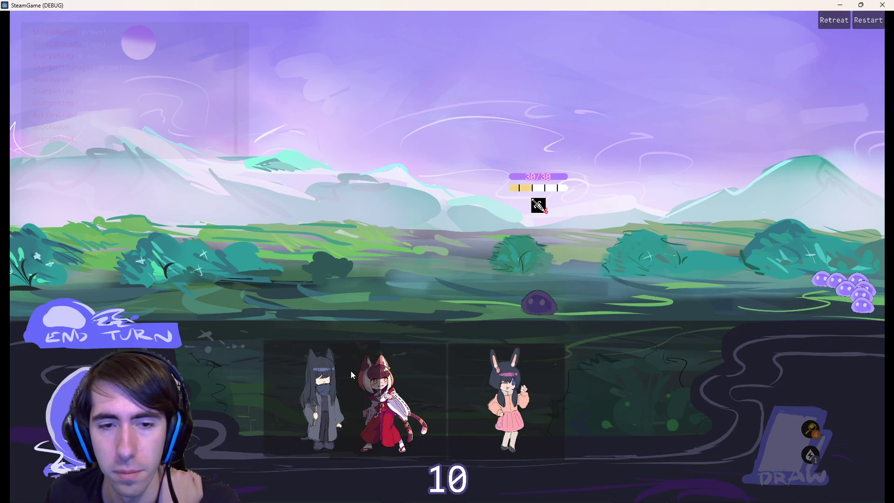
pyautogui.moveTo(387, 369)
pyautogui.mouseDown()
pyautogui.moveTo(387, 308)
pyautogui.moveTo(416, 228)
pyautogui.mouseUp()
pyautogui.moveTo(566, 400)
pyautogui.mouseDown()
pyautogui.moveTo(285, 256)
pyautogui.moveTo(320, 237)
pyautogui.moveTo(282, 240)
pyautogui.mouseUp()
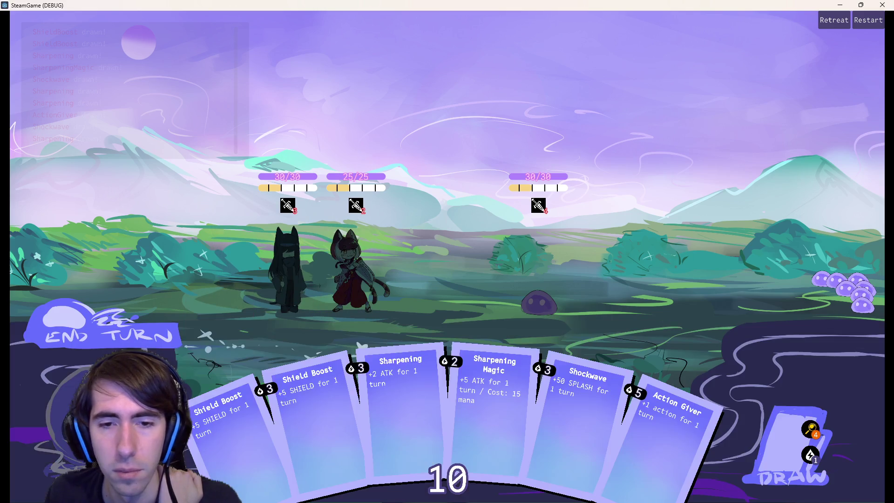
# Step: Drag Sharpening Magic over the characters and pull the Shockwave card out of the hand
pyautogui.moveTo(413, 391)
pyautogui.mouseDown()
pyautogui.moveTo(381, 298)
pyautogui.moveTo(410, 381)
pyautogui.moveTo(404, 393)
pyautogui.moveTo(444, 397)
pyautogui.moveTo(361, 401)
pyautogui.moveTo(484, 396)
pyautogui.mouseUp()
pyautogui.moveTo(419, 401)
pyautogui.mouseDown()
pyautogui.moveTo(325, 398)
pyautogui.moveTo(228, 411)
pyautogui.moveTo(410, 395)
pyautogui.moveTo(322, 396)
pyautogui.moveTo(428, 400)
pyautogui.moveTo(400, 397)
pyautogui.moveTo(405, 301)
pyautogui.moveTo(403, 440)
pyautogui.moveTo(381, 345)
pyautogui.moveTo(347, 272)
pyautogui.moveTo(396, 410)
pyautogui.moveTo(371, 325)
pyautogui.moveTo(347, 289)
pyautogui.moveTo(421, 275)
pyautogui.moveTo(526, 278)
pyautogui.moveTo(342, 289)
pyautogui.moveTo(415, 389)
pyautogui.moveTo(401, 354)
pyautogui.moveTo(354, 298)
pyautogui.moveTo(300, 289)
pyautogui.moveTo(298, 275)
pyautogui.moveTo(341, 272)
pyautogui.mouseUp()
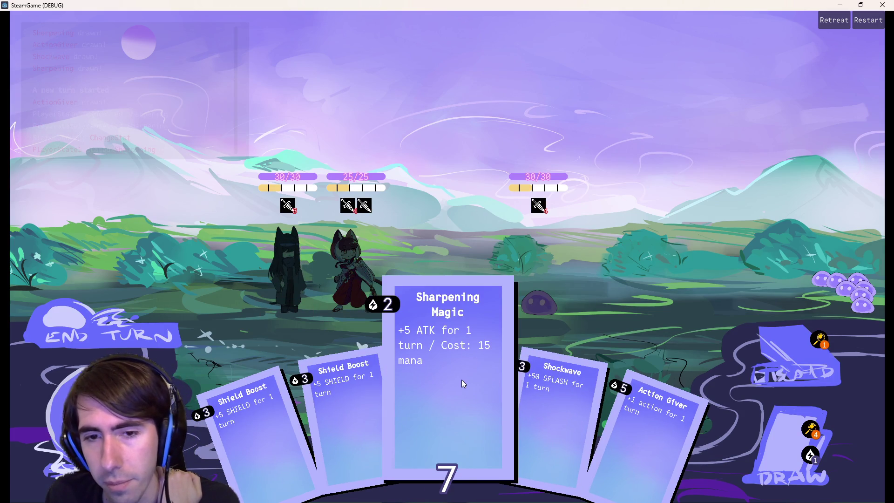
pyautogui.moveTo(450, 380)
pyautogui.mouseDown()
pyautogui.moveTo(340, 275)
pyautogui.moveTo(431, 381)
pyautogui.mouseUp()
pyautogui.moveTo(557, 420)
pyautogui.mouseDown()
pyautogui.moveTo(368, 303)
pyautogui.moveTo(482, 410)
pyautogui.mouseUp()
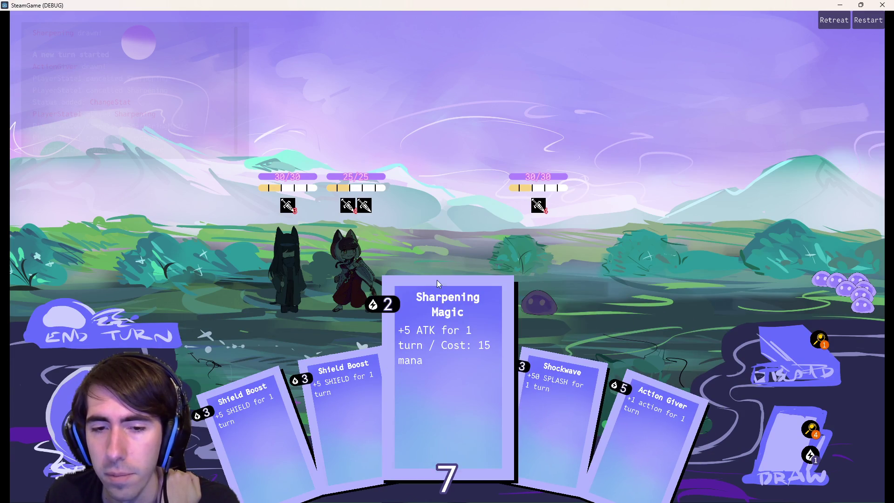
# Step: Draw from the pile, drag Shockwave and Sharpening across the field, then close the game
pyautogui.click(782, 423)
pyautogui.click(782, 424)
pyautogui.click(782, 423)
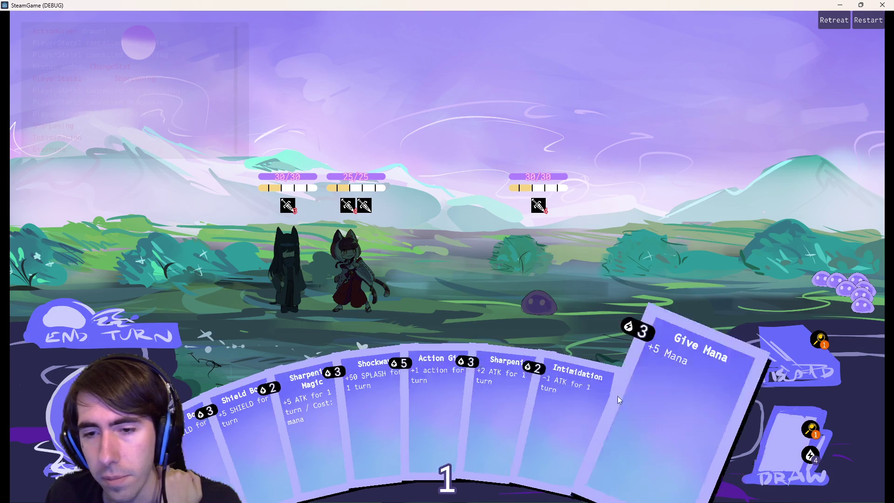
pyautogui.moveTo(468, 398); pyautogui.dragTo(411, 278)
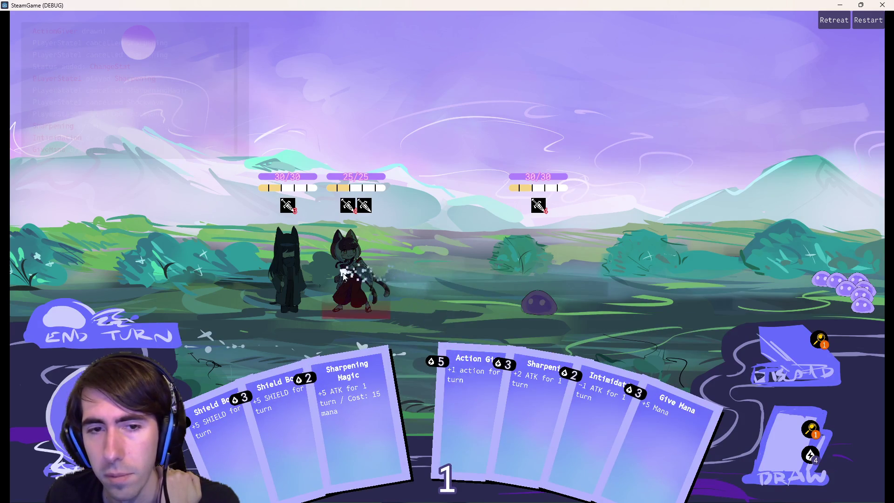
pyautogui.moveTo(344, 276); pyautogui.dragTo(344, 277)
pyautogui.moveTo(387, 253)
pyautogui.mouseDown()
pyautogui.moveTo(559, 389)
pyautogui.moveTo(372, 303)
pyautogui.moveTo(510, 398)
pyautogui.moveTo(321, 289)
pyautogui.moveTo(510, 384)
pyautogui.moveTo(549, 420)
pyautogui.moveTo(563, 418)
pyautogui.moveTo(443, 390)
pyautogui.moveTo(384, 389)
pyautogui.moveTo(322, 294)
pyautogui.moveTo(577, 395)
pyautogui.moveTo(370, 291)
pyautogui.moveTo(509, 364)
pyautogui.moveTo(447, 335)
pyautogui.moveTo(366, 336)
pyautogui.moveTo(401, 345)
pyautogui.moveTo(398, 359)
pyautogui.moveTo(367, 303)
pyautogui.moveTo(368, 338)
pyautogui.mouseUp()
pyautogui.moveTo(368, 343)
pyautogui.mouseDown()
pyautogui.moveTo(367, 309)
pyautogui.moveTo(378, 360)
pyautogui.moveTo(356, 324)
pyautogui.moveTo(362, 317)
pyautogui.moveTo(441, 376)
pyautogui.moveTo(521, 417)
pyautogui.moveTo(534, 421)
pyautogui.moveTo(501, 383)
pyautogui.moveTo(552, 403)
pyautogui.moveTo(513, 398)
pyautogui.moveTo(552, 400)
pyautogui.mouseUp()
pyautogui.click(879, 5)
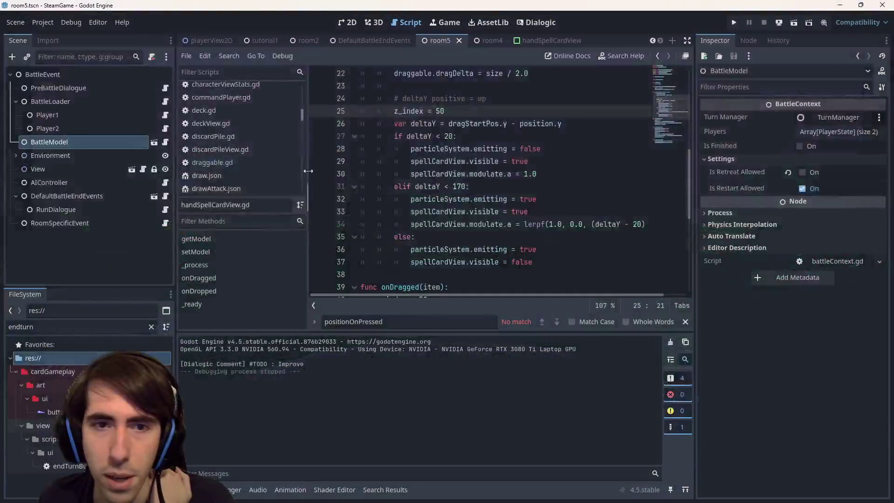
# Step: Add scale = 2.0 * Vector2.ONE below z_index = 50 in _process, save, and run the game
pyautogui.scroll(3, 457, 150)
pyautogui.scroll(-2, 457, 147)
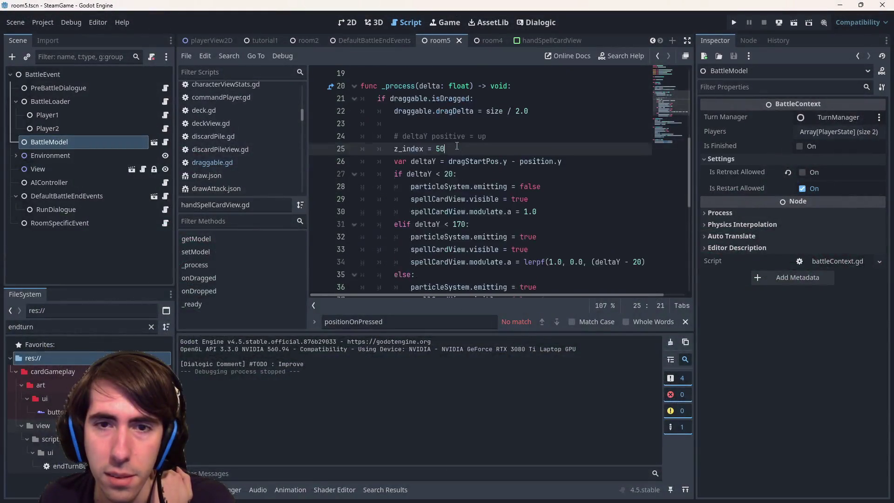
pyautogui.click(411, 112)
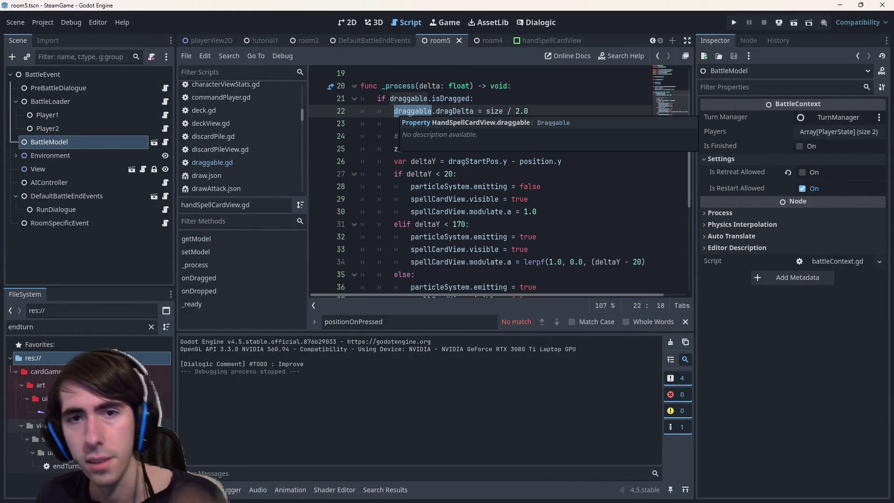
pyautogui.click(469, 147)
pyautogui.press('Return')
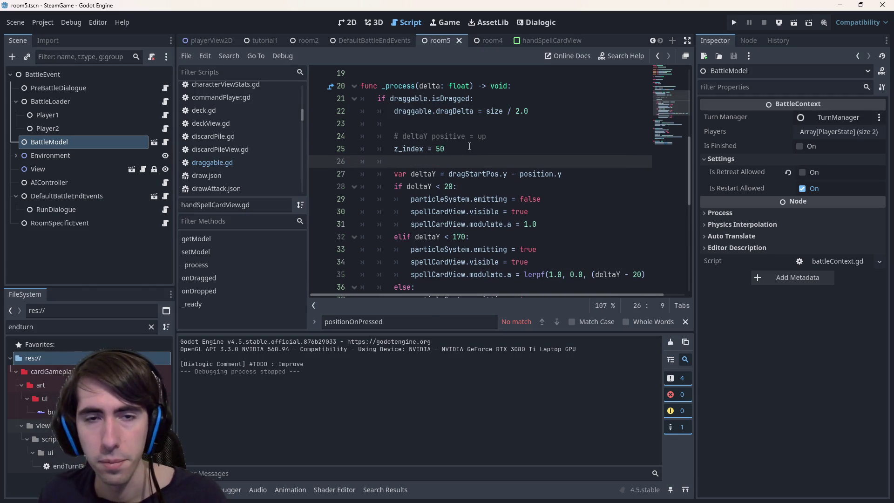
pyautogui.write('draggable.scale')
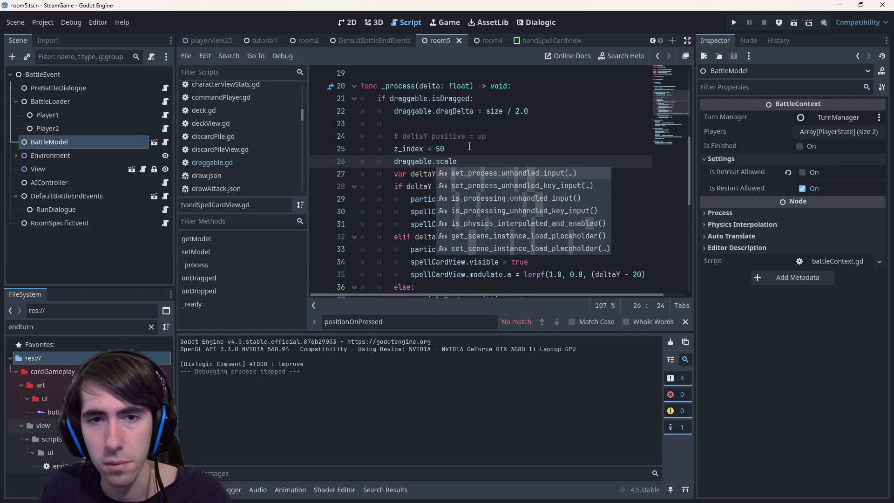
pyautogui.hotkey('ctrl', 'BackSpace')
pyautogui.hotkey('ctrl', 'BackSpace')
pyautogui.hotkey('ctrl', 'BackSpace')
pyautogui.write('scale')
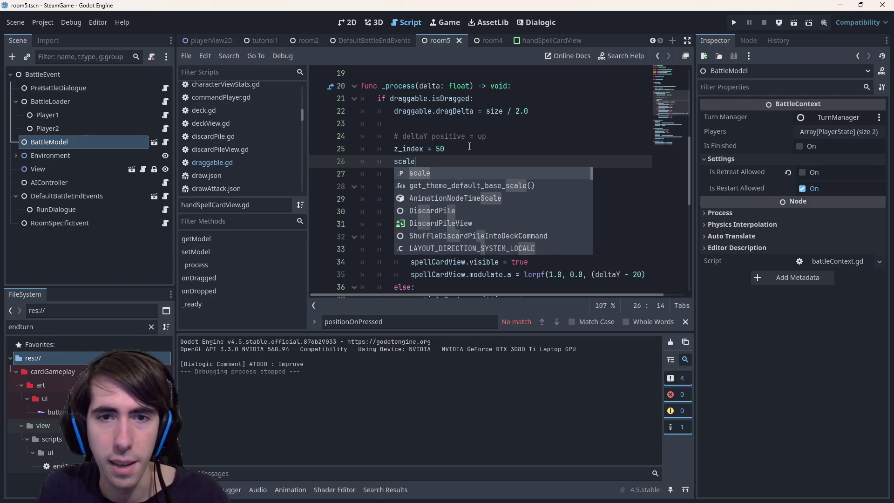
pyautogui.write(' = Vector2.on')
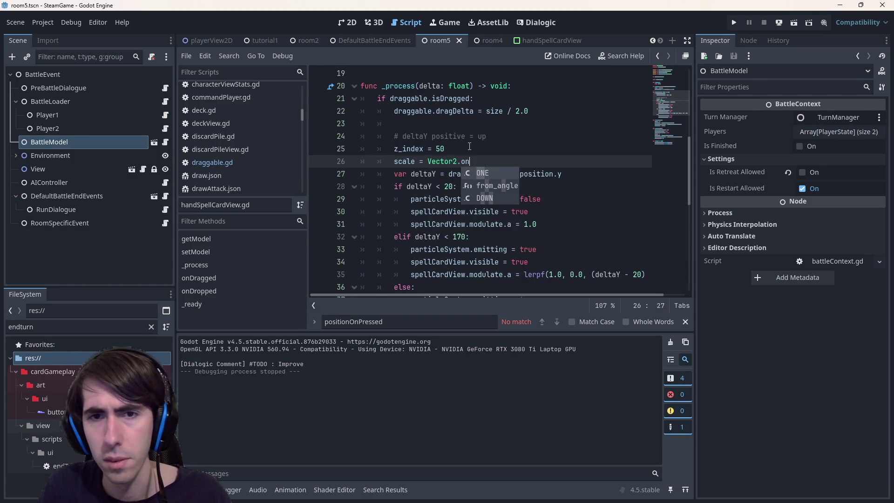
pyautogui.write('tw')
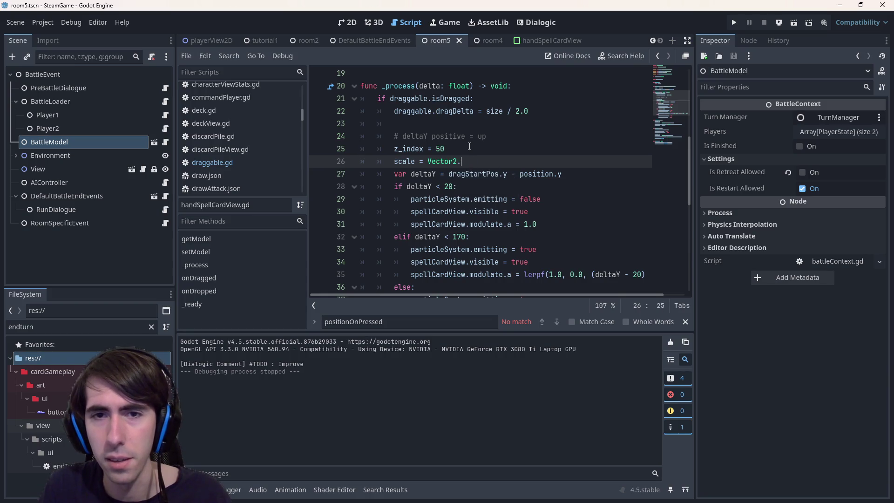
pyautogui.write('e')
pyautogui.press('Return')
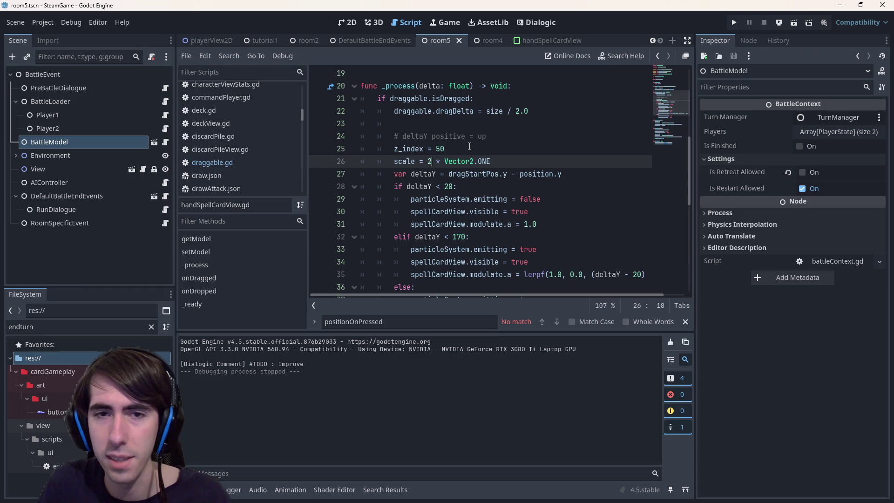
pyautogui.hotkey('ctrl', 's')
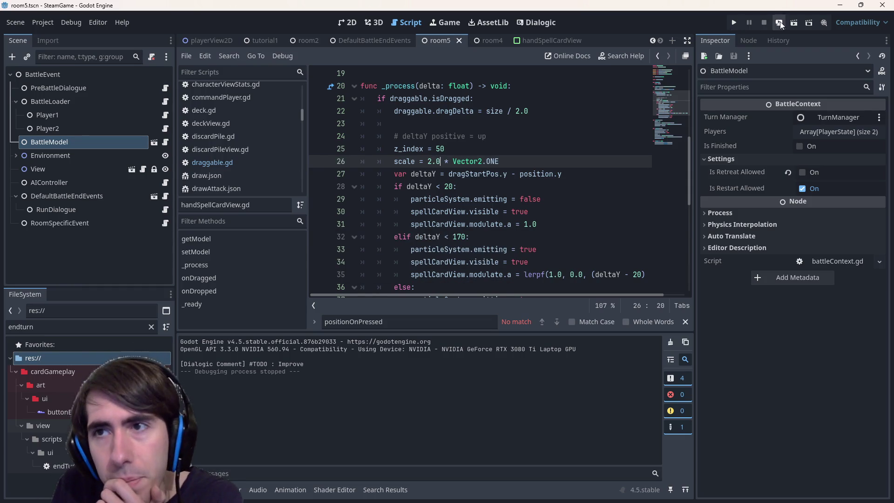
pyautogui.click(794, 23)
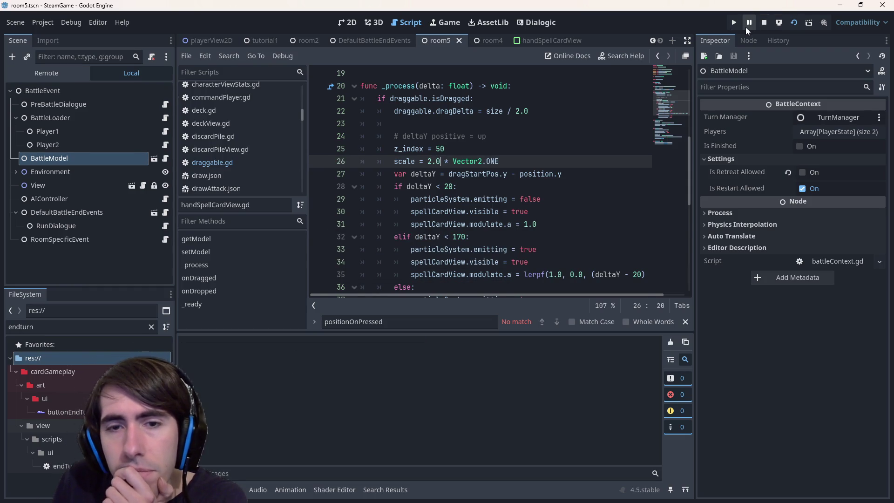
# Step: Drag the Shockwave card up from the hand to check its doubled size, then close the game
pyautogui.scroll(-1, 560, 164)
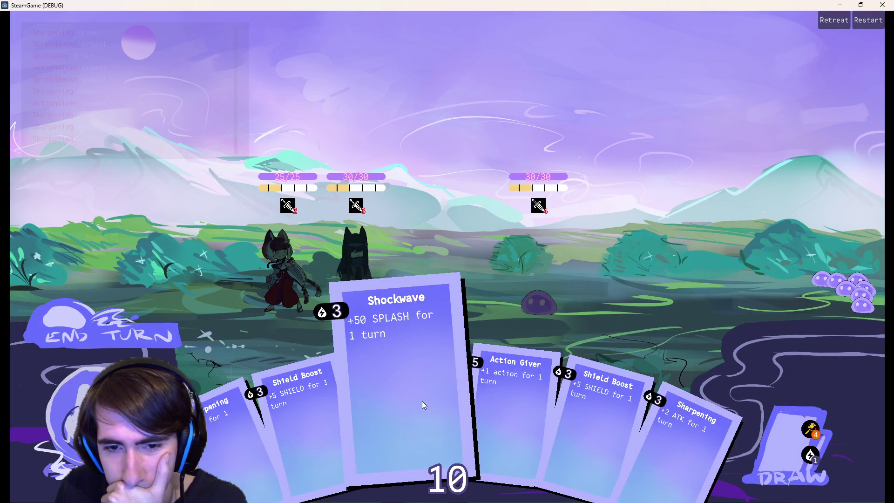
pyautogui.moveTo(423, 401)
pyautogui.mouseDown()
pyautogui.moveTo(406, 355)
pyautogui.moveTo(407, 402)
pyautogui.moveTo(364, 320)
pyautogui.moveTo(379, 358)
pyautogui.moveTo(349, 316)
pyautogui.mouseUp()
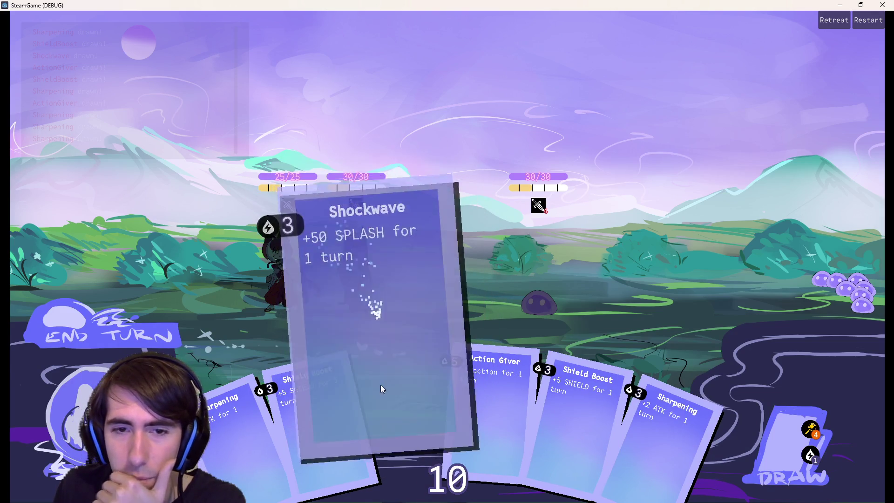
pyautogui.click(883, 5)
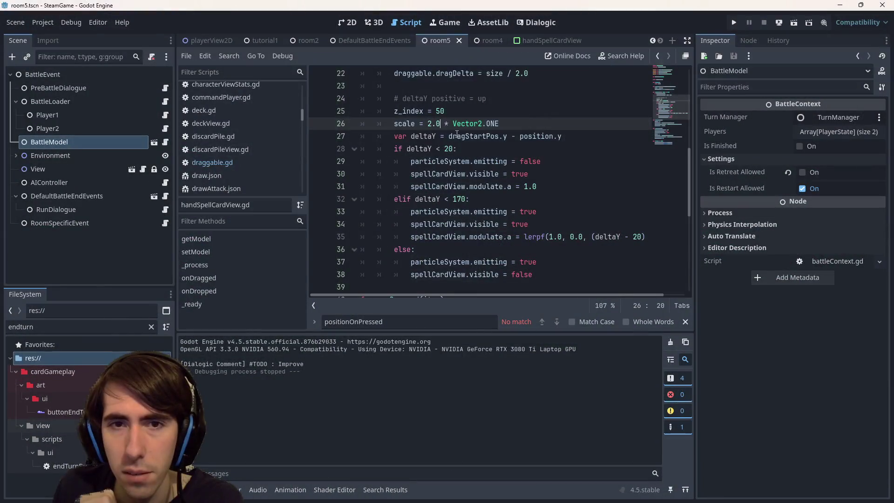
# Step: Change the drag scale to 1.5, make dragDelta scale * size / 2.0, and rerun the game
pyautogui.write('1')
pyautogui.hotkey('ctrl', 's')
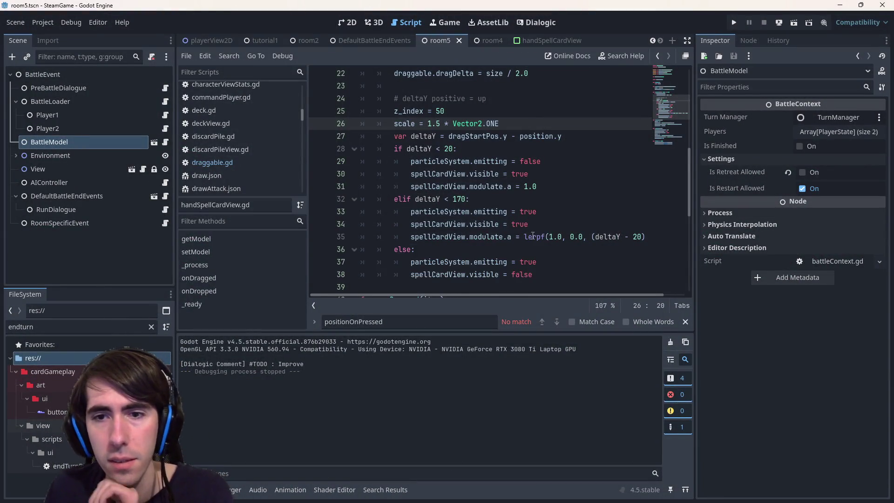
pyautogui.scroll(1, 534, 255)
pyautogui.scroll(1, 534, 255)
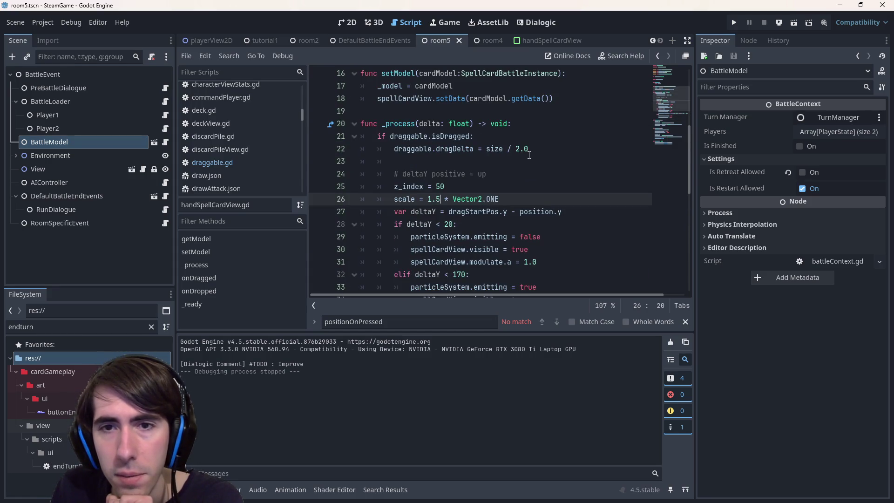
pyautogui.click(545, 153)
pyautogui.click(520, 199)
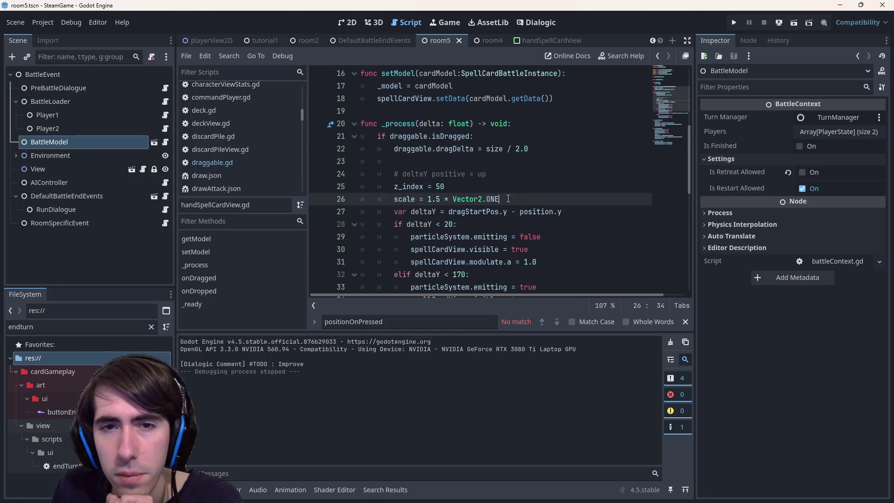
pyautogui.doubleClick(455, 149)
pyautogui.click(495, 148)
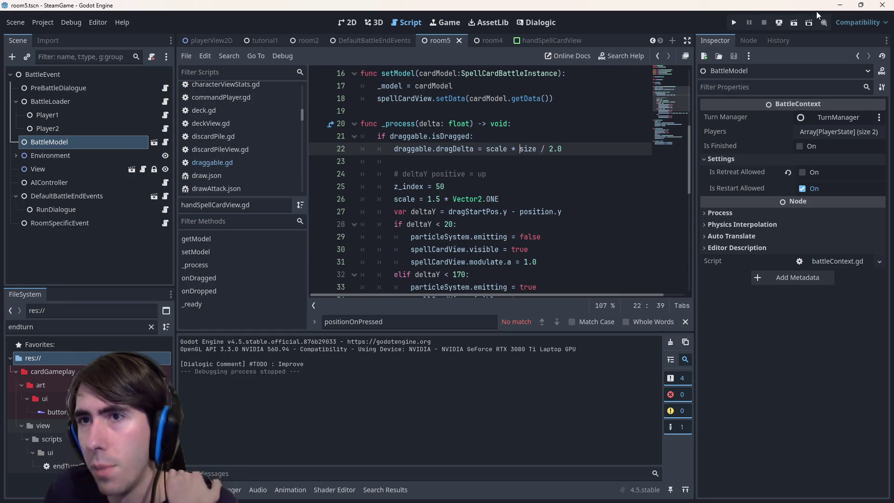
pyautogui.click(794, 24)
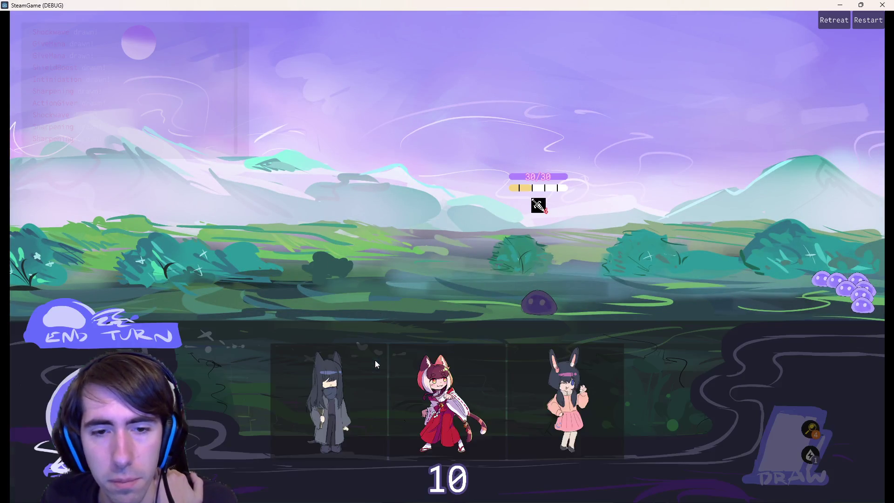
# Step: Drag the Give Mana and Intimidation cards at 1.5 scale, close the game, and select 'scale * size / 2.0'
pyautogui.moveTo(375, 359)
pyautogui.mouseDown()
pyautogui.moveTo(354, 252)
pyautogui.moveTo(285, 254)
pyautogui.mouseUp()
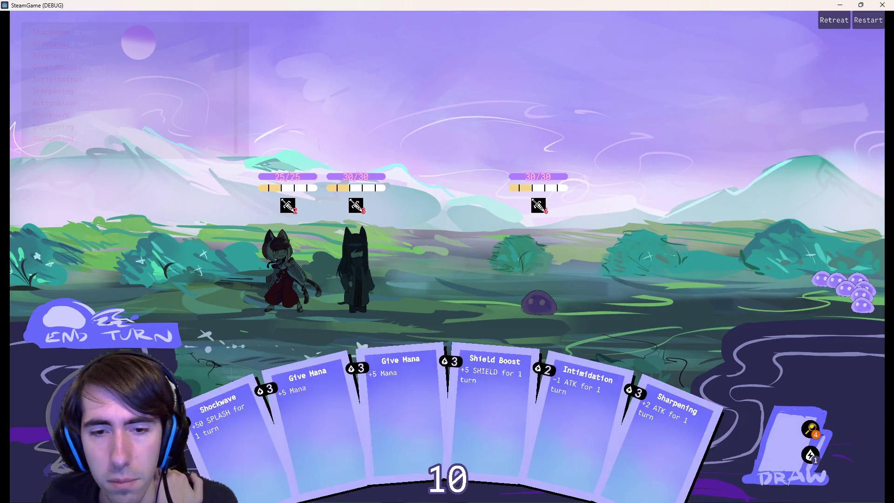
pyautogui.moveTo(424, 400)
pyautogui.mouseDown()
pyautogui.moveTo(407, 360)
pyautogui.moveTo(408, 412)
pyautogui.moveTo(410, 400)
pyautogui.mouseUp()
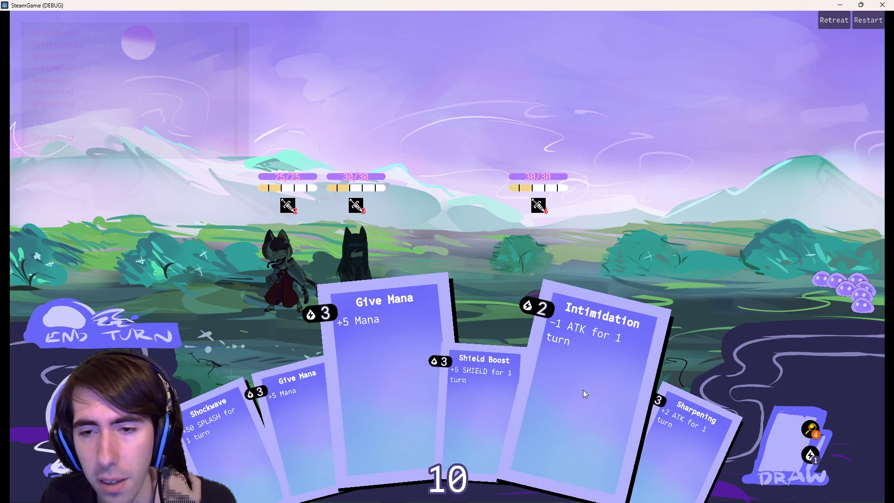
pyautogui.moveTo(563, 422); pyautogui.dragTo(569, 390)
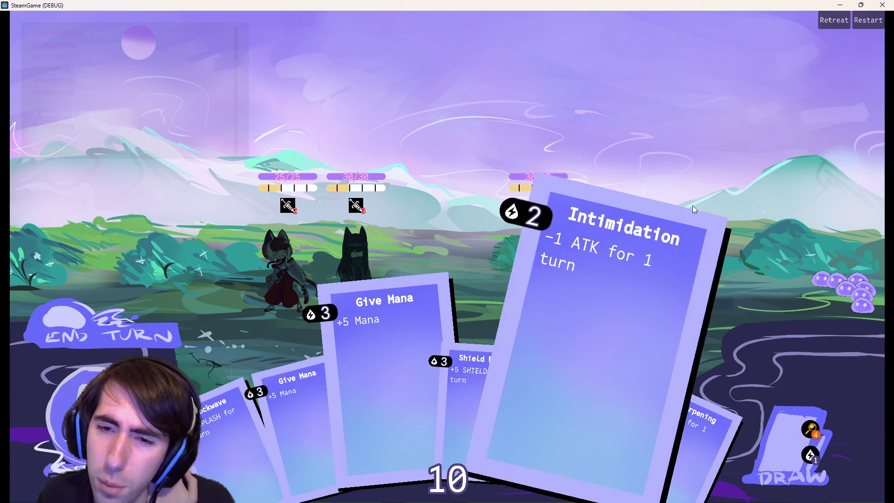
pyautogui.click(880, 4)
pyautogui.click(485, 149)
pyautogui.moveTo(486, 149); pyautogui.dragTo(571, 148)
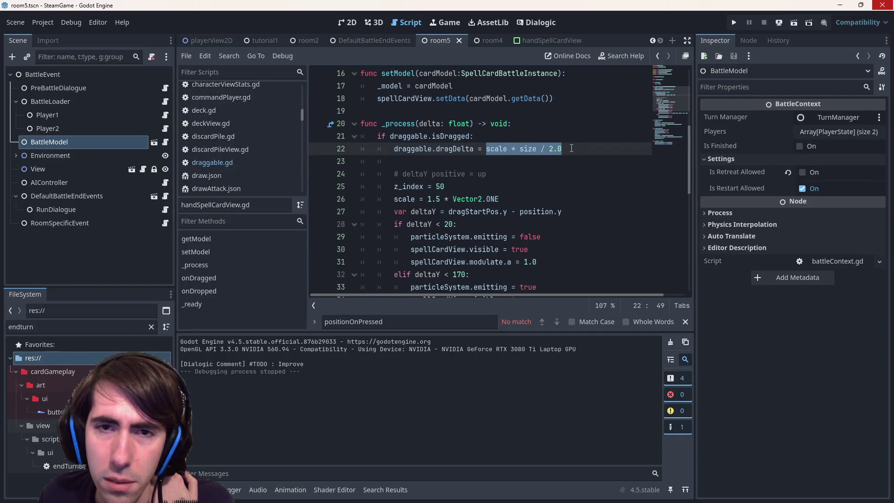
# Step: Relaunch the game with F6 and try the Shield Boost and Sharpening Magic cards without playing them
pyautogui.scroll(-1, 494, 157)
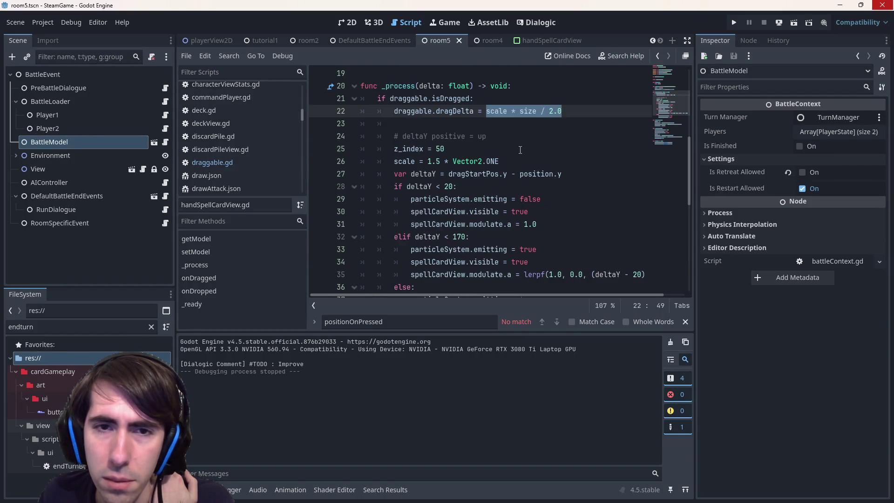
pyautogui.press('F6')
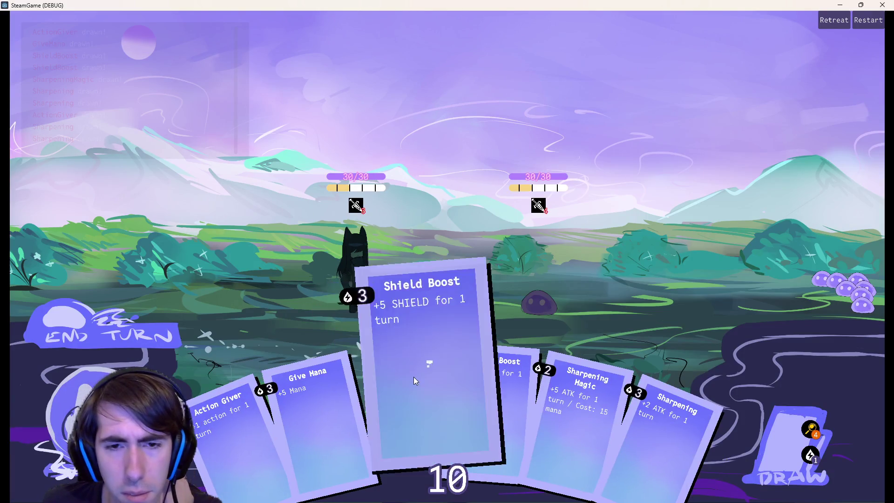
pyautogui.click(395, 394)
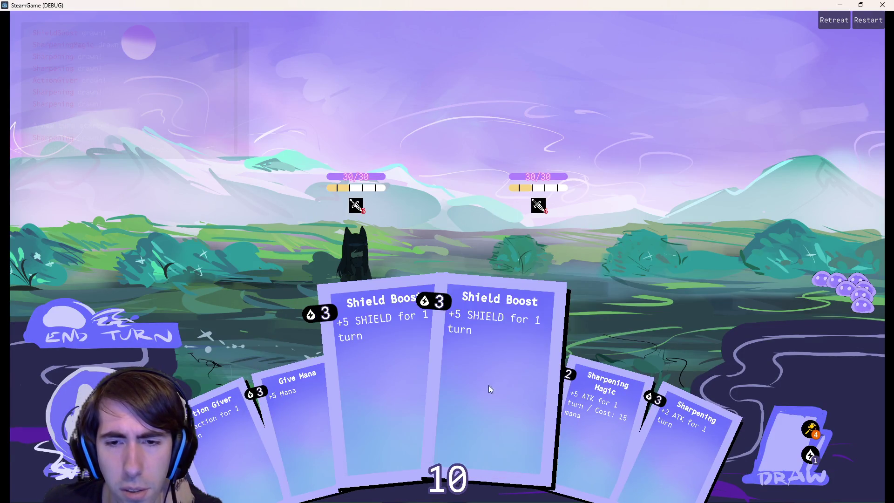
pyautogui.moveTo(573, 457); pyautogui.dragTo(529, 315)
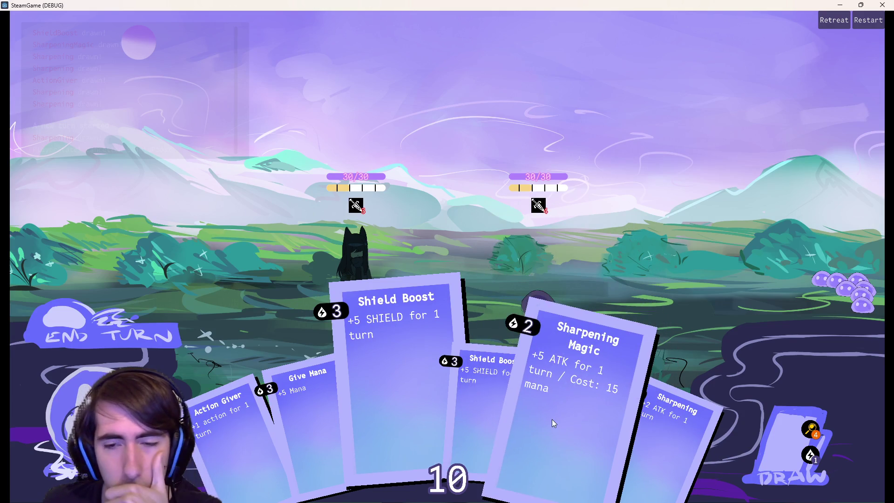
pyautogui.click(552, 419)
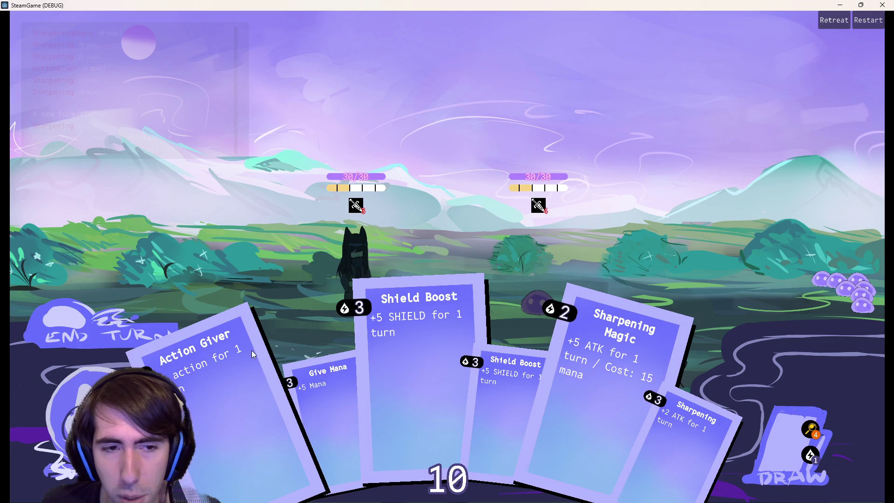
# Step: Play the Action Giver, Give Mana and Sharpening cards, then close the game
pyautogui.click(239, 326)
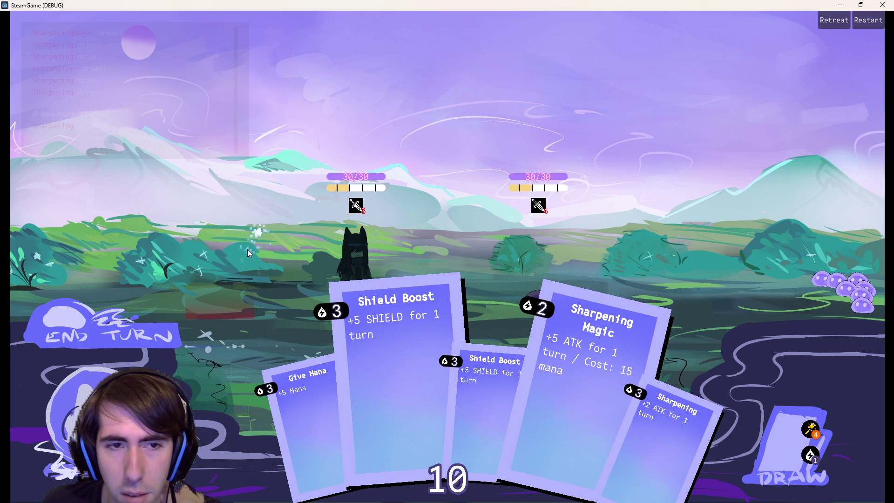
pyautogui.moveTo(226, 424); pyautogui.dragTo(226, 309)
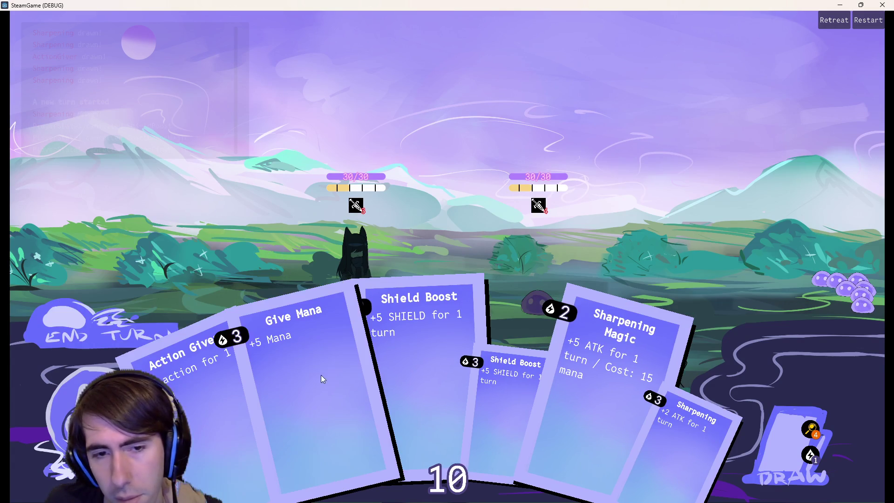
pyautogui.moveTo(296, 361); pyautogui.dragTo(275, 271)
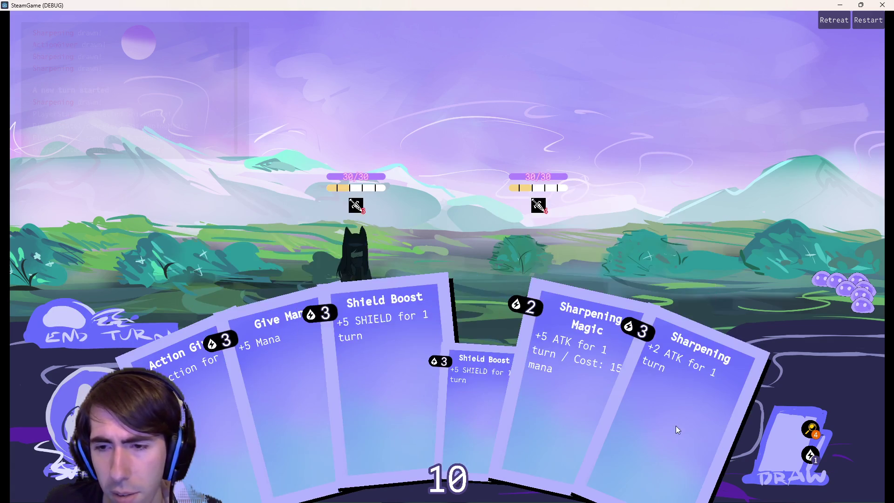
pyautogui.moveTo(703, 461); pyautogui.dragTo(638, 299)
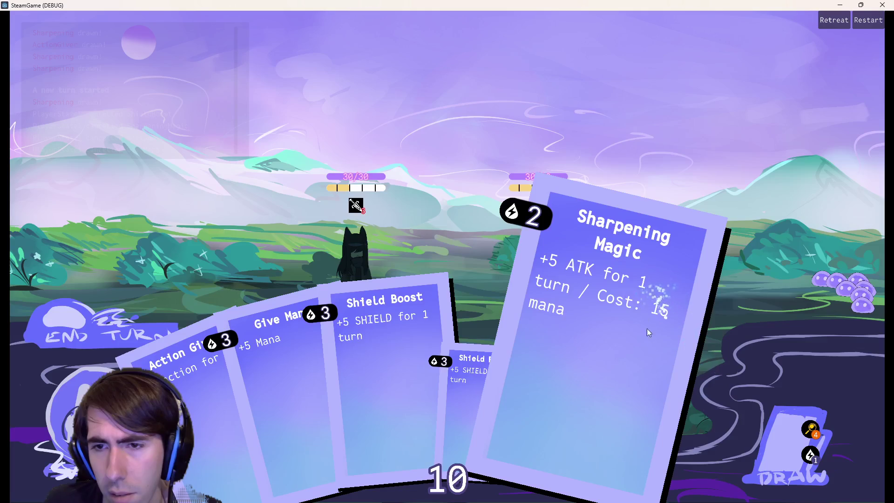
pyautogui.click(880, 5)
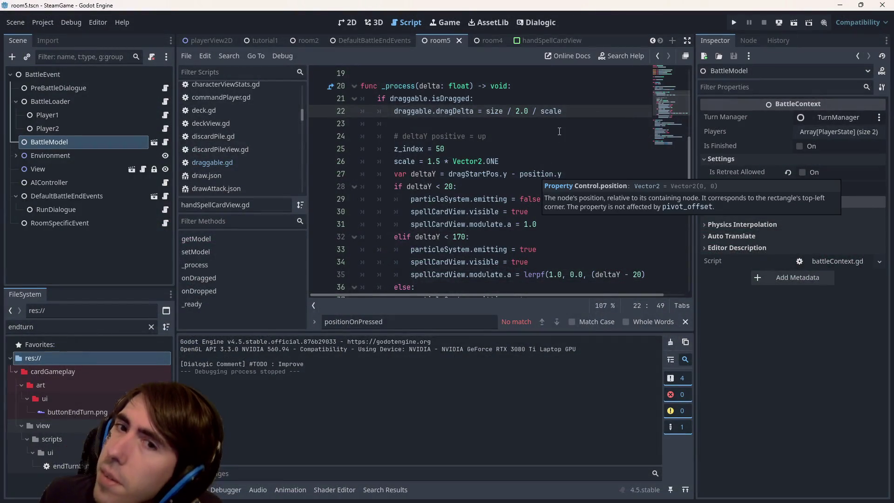
# Step: Reduce line 22's drag offset to plain size / 2.0, then start and stop a test run
pyautogui.moveTo(551, 110)
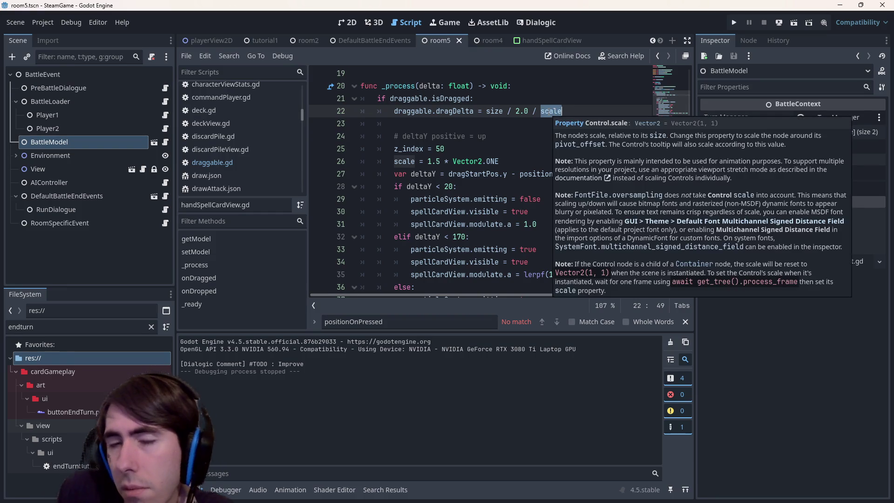
pyautogui.press('BackSpace')
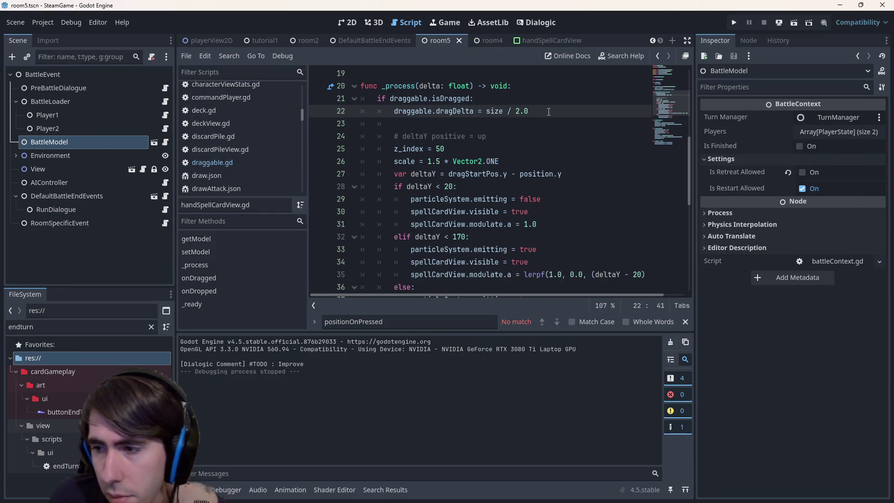
pyautogui.click(795, 24)
pyautogui.click(764, 22)
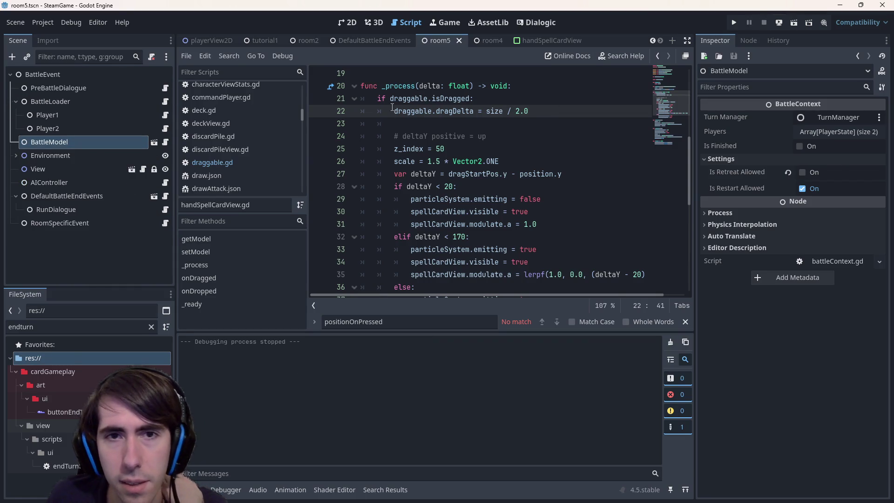
# Step: Add 'scale = Vector2.ONE' inside onDropped, save the script and run the game
pyautogui.click(393, 162)
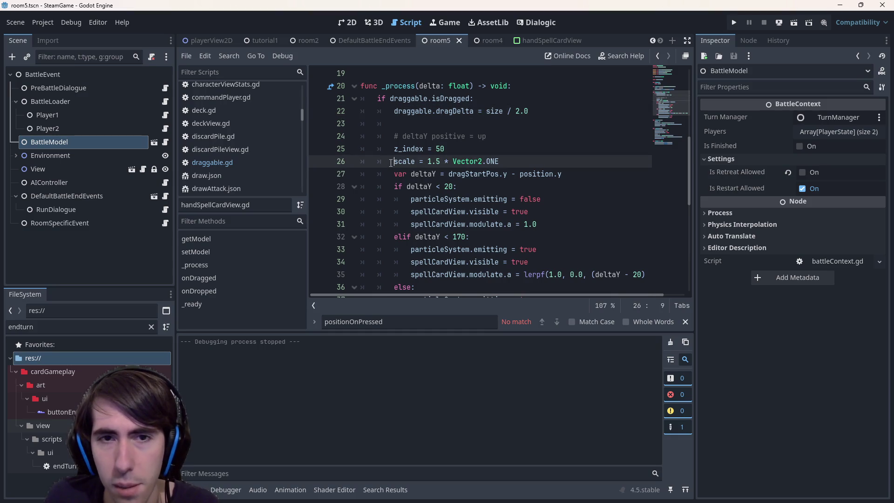
pyautogui.moveTo(391, 161); pyautogui.dragTo(514, 159)
pyautogui.hotkey('ctrl', 'c')
pyautogui.scroll(-6, 450, 198)
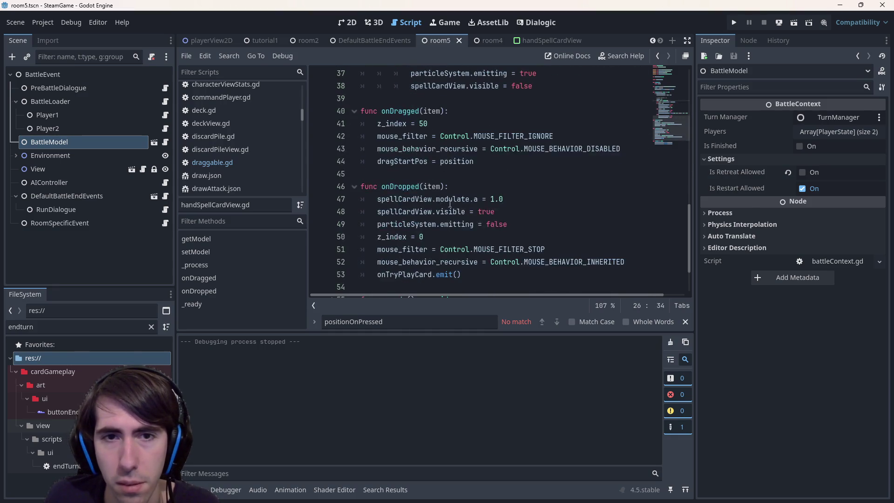
pyautogui.click(482, 233)
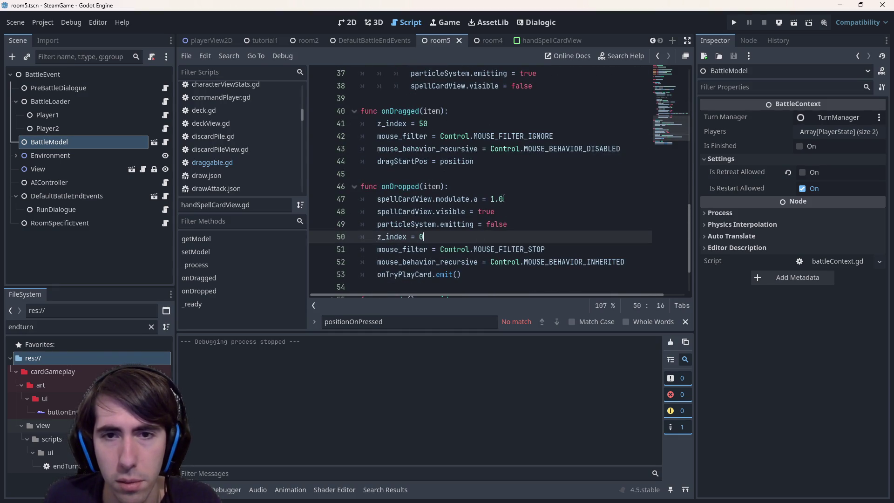
pyautogui.click(510, 188)
pyautogui.press('Return')
pyautogui.hotkey('ctrl', 'v')
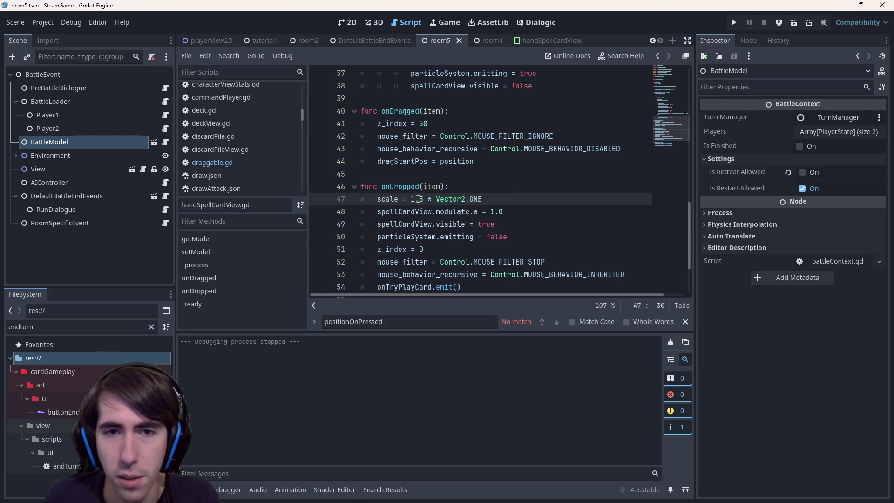
pyautogui.press('BackSpace')
pyautogui.click(508, 173)
pyautogui.hotkey('ctrl', 's')
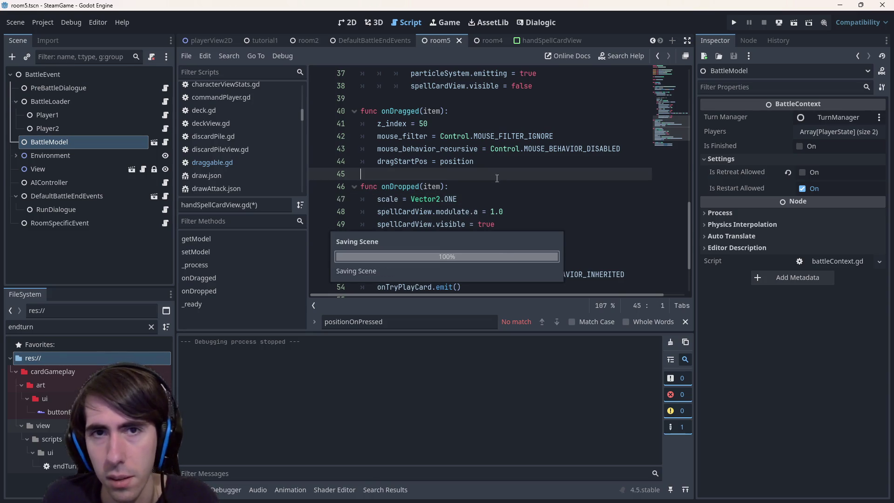
pyautogui.scroll(5, 508, 171)
pyautogui.click(794, 23)
pyautogui.scroll(2, 507, 157)
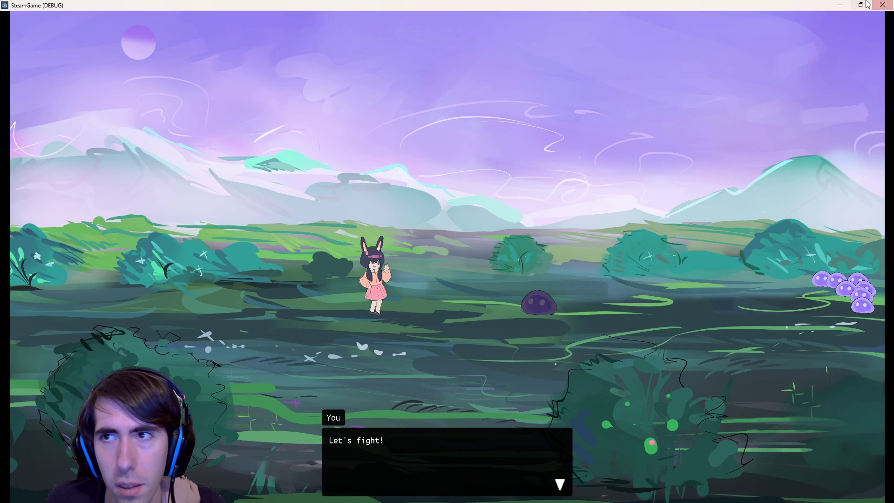
# Step: Close the game at its opening dialogue and select the drag offset and 1.5x scale lines
pyautogui.click(882, 5)
pyautogui.moveTo(545, 152); pyautogui.dragTo(329, 152)
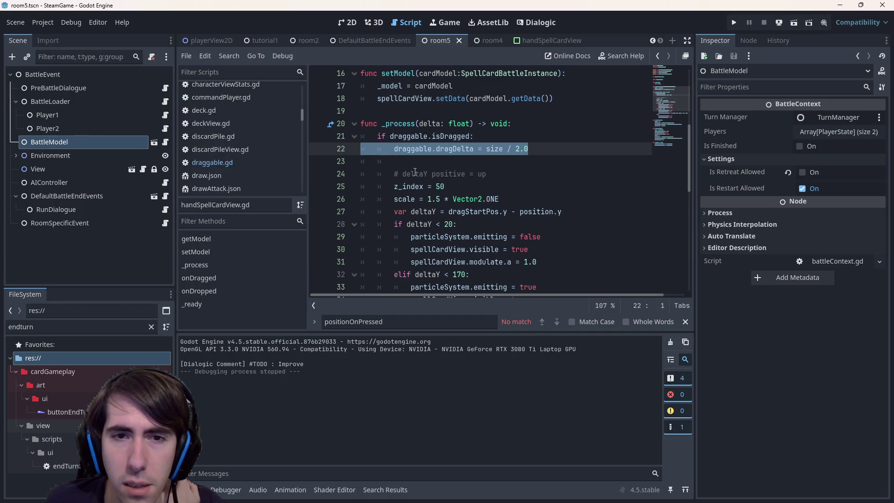
pyautogui.moveTo(534, 201); pyautogui.dragTo(331, 199)
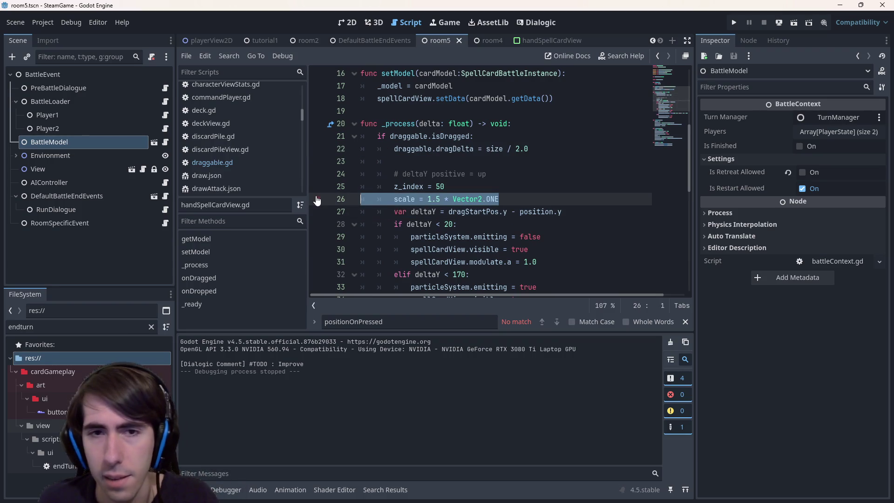
# Step: Move the 1.5x scale line under 'if draggable.isDragged:'
pyautogui.press('BackSpace')
pyautogui.press('BackSpace')
pyautogui.click(499, 124)
pyautogui.click(506, 136)
pyautogui.press('Return')
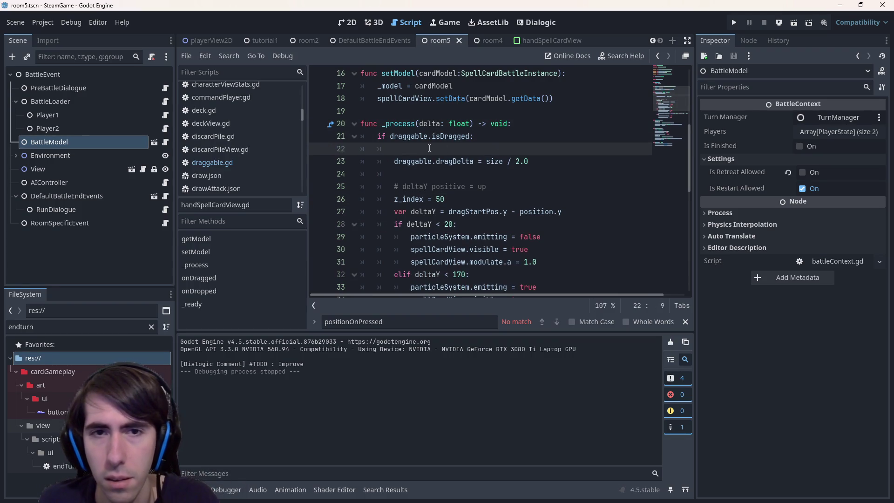
pyautogui.hotkey('ctrl', 'v')
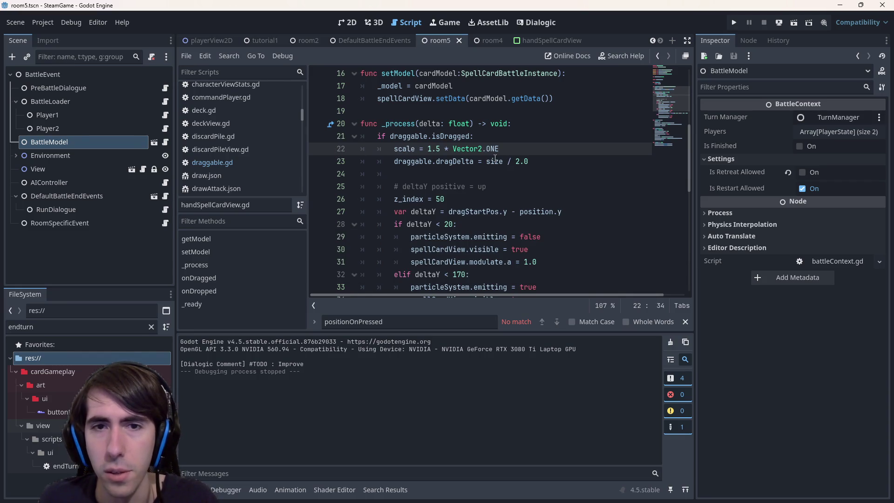
# Step: Make the drag offset size / 2.0 / scale again and run the game
pyautogui.click(559, 158)
pyautogui.doubleClick(395, 149)
pyautogui.click(568, 160)
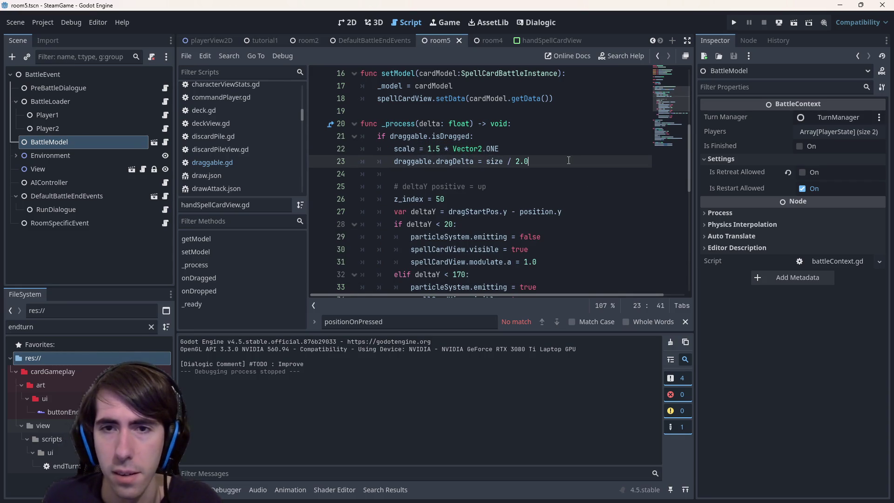
pyautogui.write('/scale')
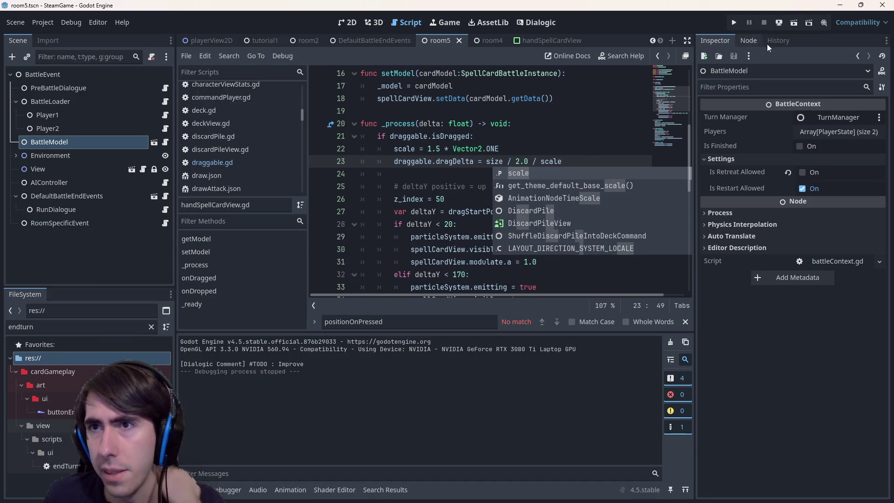
pyautogui.click(792, 25)
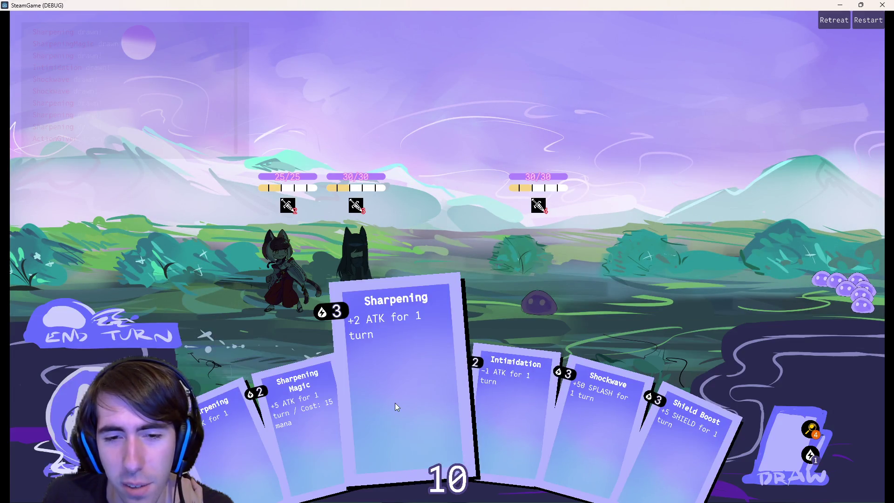
# Step: Drag the Sharpening card around and over the dark character to test its scaling
pyautogui.moveTo(393, 391); pyautogui.dragTo(392, 343)
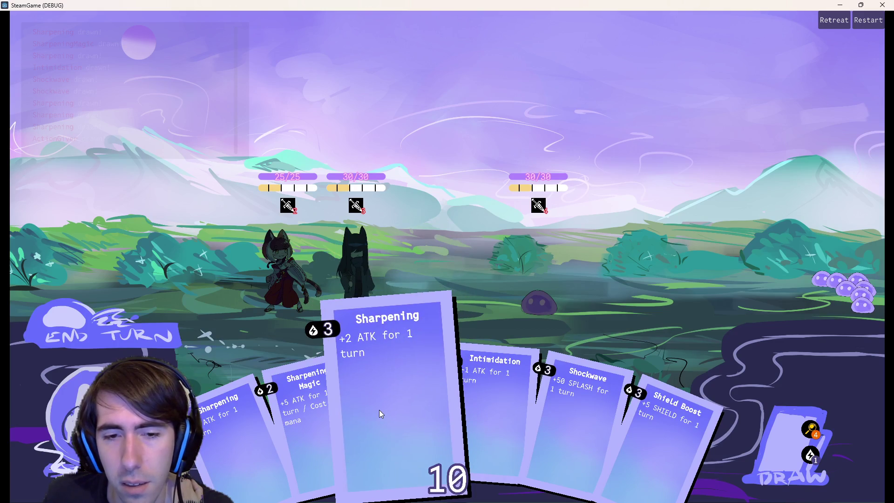
pyautogui.moveTo(412, 410)
pyautogui.mouseDown()
pyautogui.moveTo(418, 373)
pyautogui.moveTo(391, 419)
pyautogui.moveTo(372, 423)
pyautogui.moveTo(393, 388)
pyautogui.mouseUp()
pyautogui.moveTo(352, 307)
pyautogui.mouseDown()
pyautogui.moveTo(331, 300)
pyautogui.moveTo(352, 361)
pyautogui.moveTo(391, 414)
pyautogui.mouseUp()
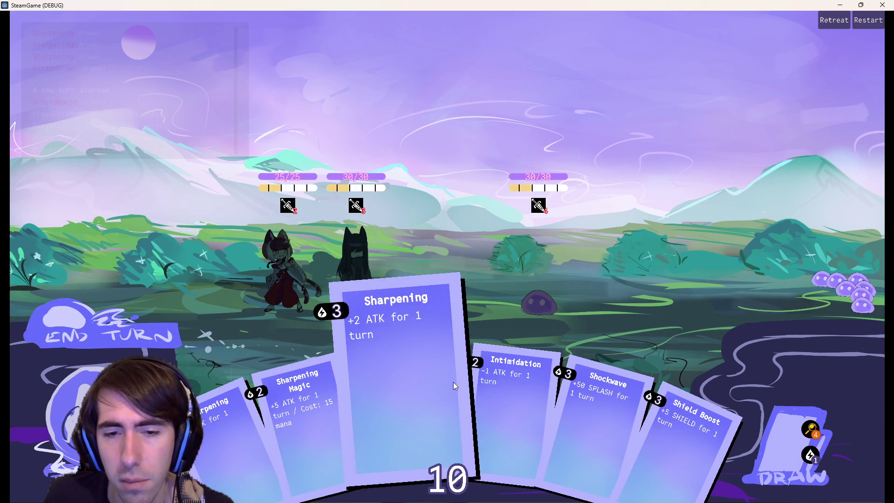
pyautogui.click(455, 381)
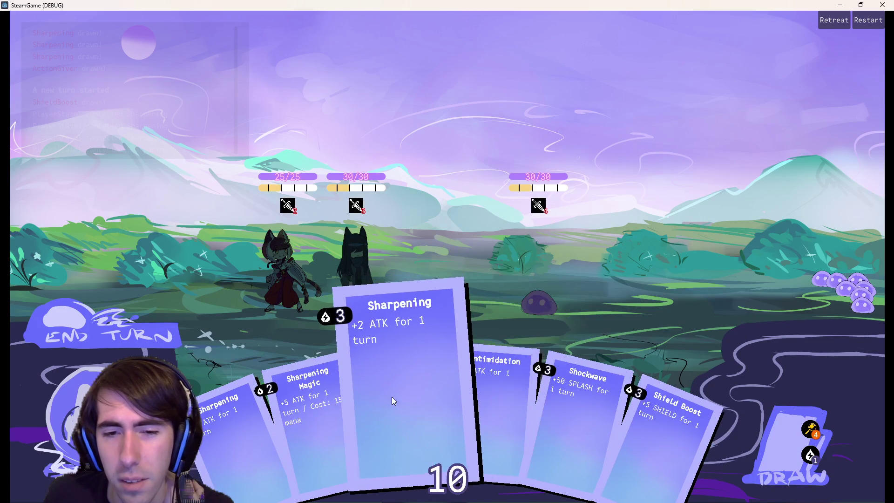
# Step: End the turn, test dragging the Shield Boost card, then close the game
pyautogui.click(448, 448)
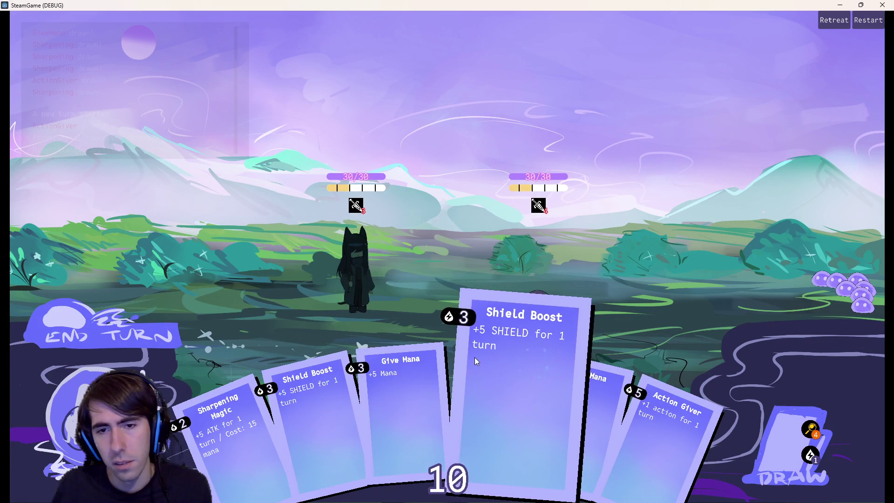
pyautogui.click(463, 382)
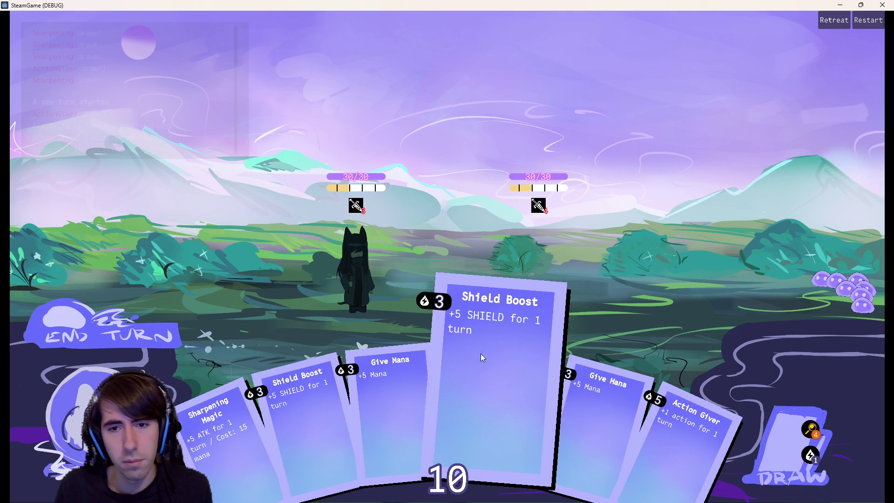
pyautogui.moveTo(489, 311)
pyautogui.mouseDown()
pyautogui.moveTo(497, 289)
pyautogui.moveTo(466, 300)
pyautogui.mouseUp()
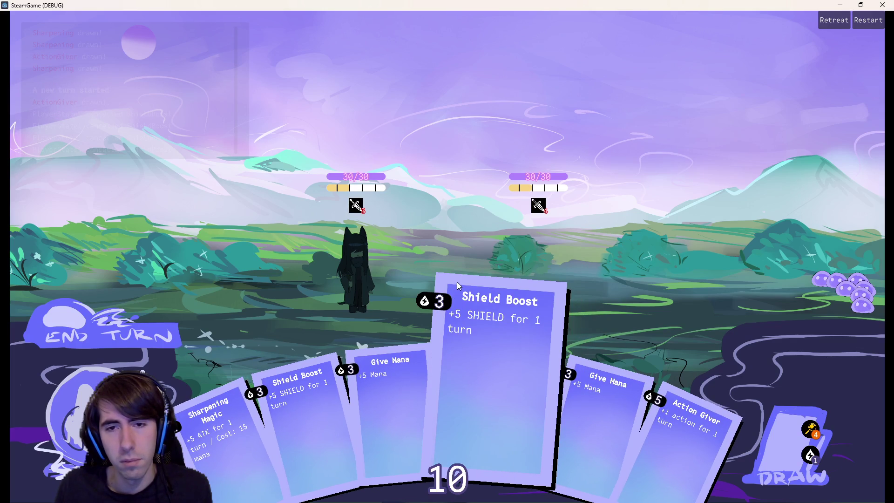
pyautogui.moveTo(446, 367)
pyautogui.mouseDown()
pyautogui.moveTo(409, 286)
pyautogui.moveTo(459, 360)
pyautogui.mouseUp()
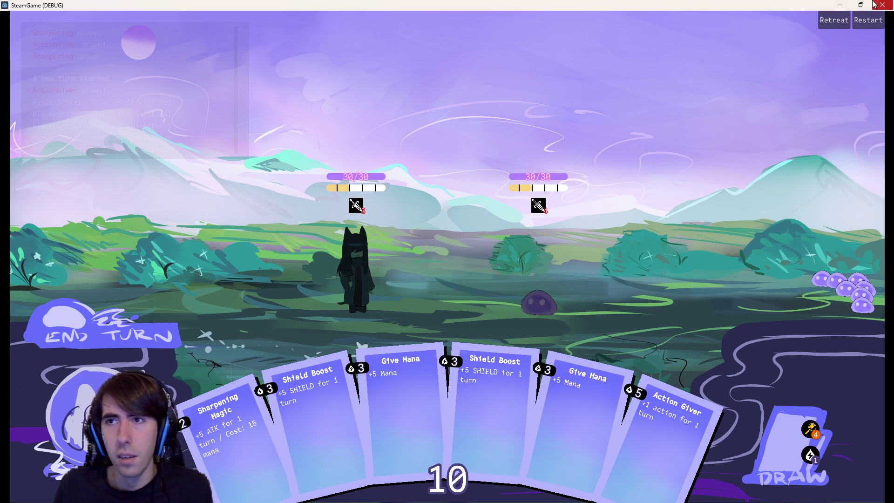
pyautogui.click(882, 5)
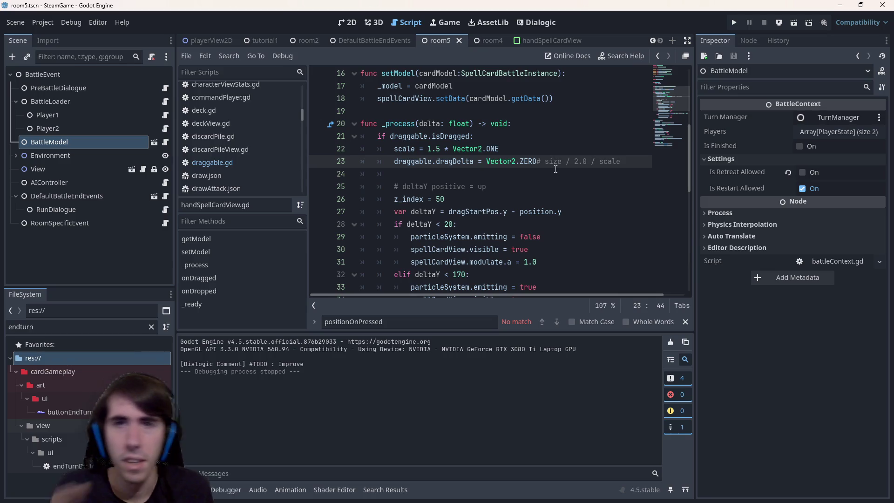
# Step: Switch to the handSpellCardView scene and show it on the 2D canvas
pyautogui.click(559, 39)
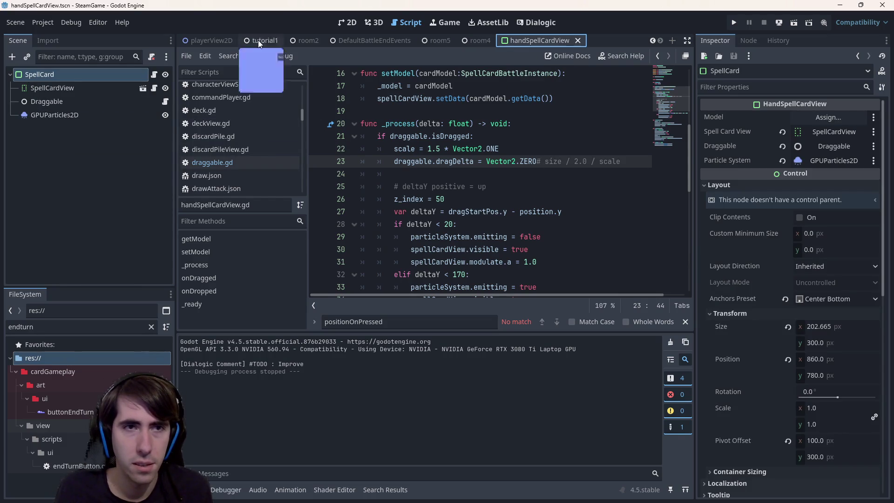
pyautogui.click(347, 23)
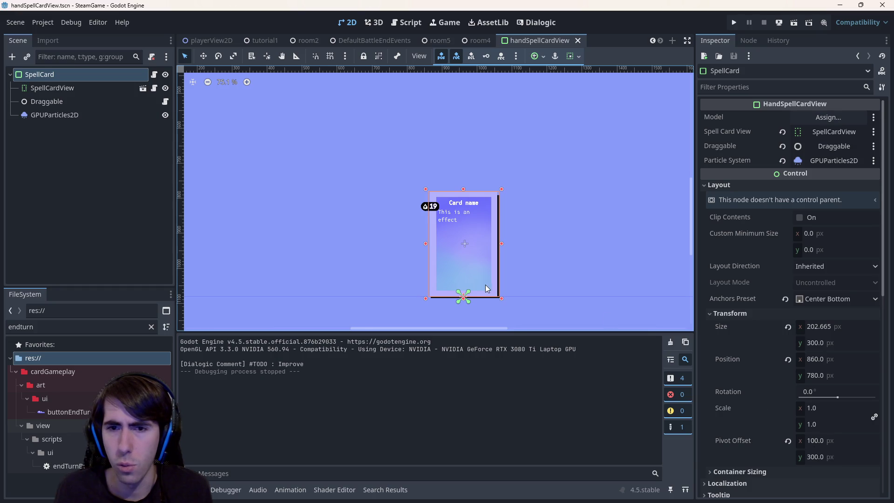
# Step: Set the SpellCard root's pivot offset y to 150 and save the card scene
pyautogui.scroll(5, 416, 247)
pyautogui.scroll(2, 433, 258)
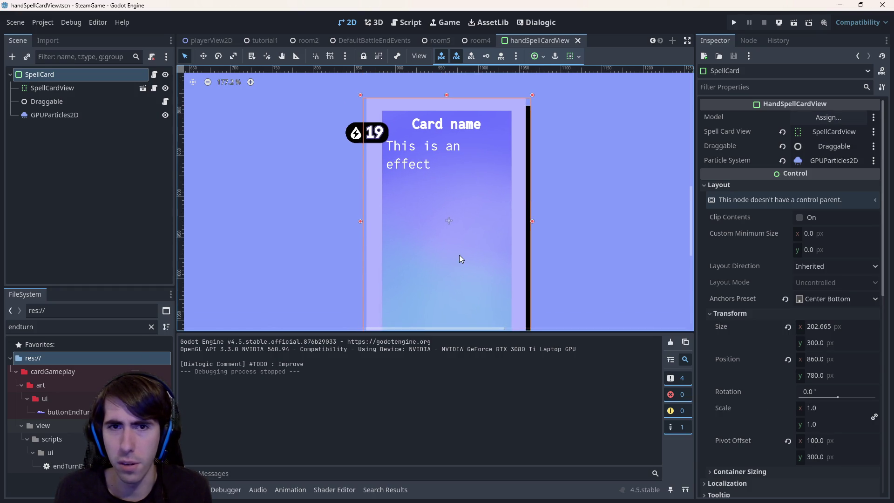
pyautogui.scroll(-3, 459, 259)
pyautogui.click(98, 89)
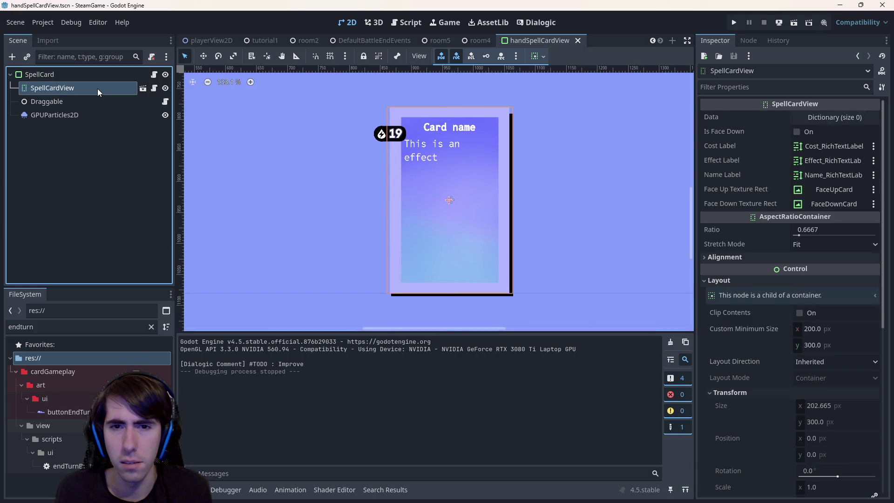
pyautogui.click(92, 73)
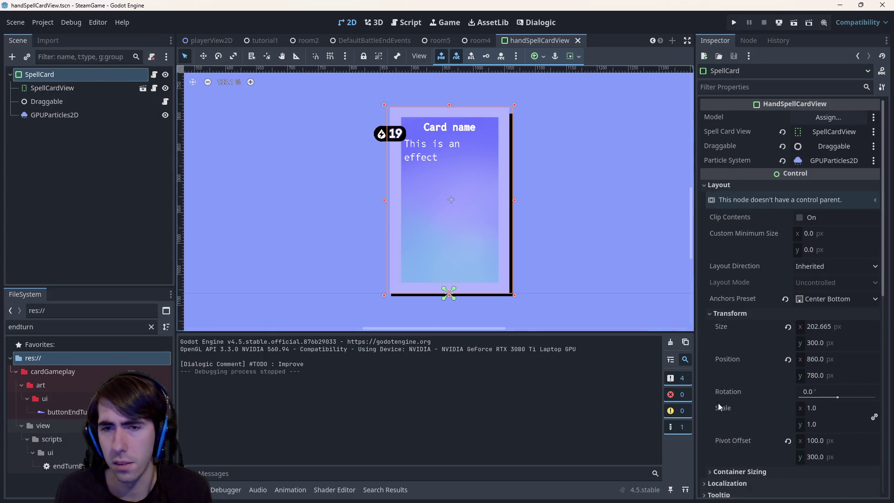
pyautogui.click(68, 90)
pyautogui.scroll(-3, 736, 362)
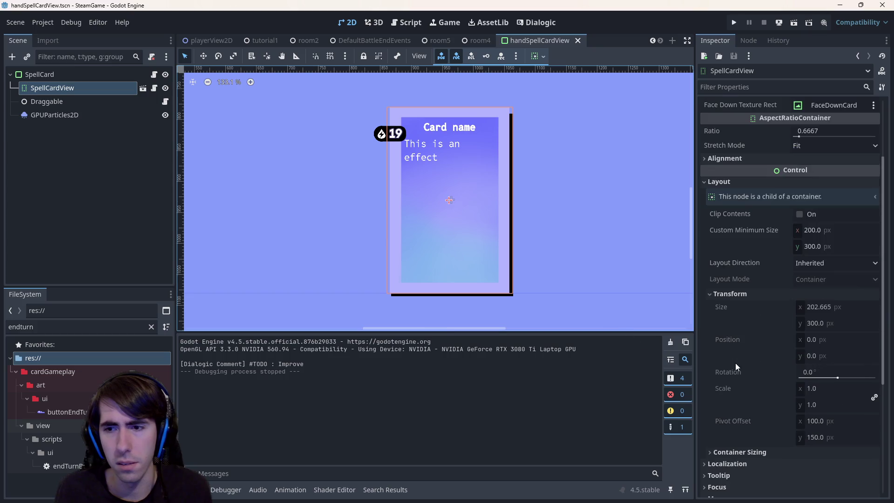
pyautogui.click(88, 74)
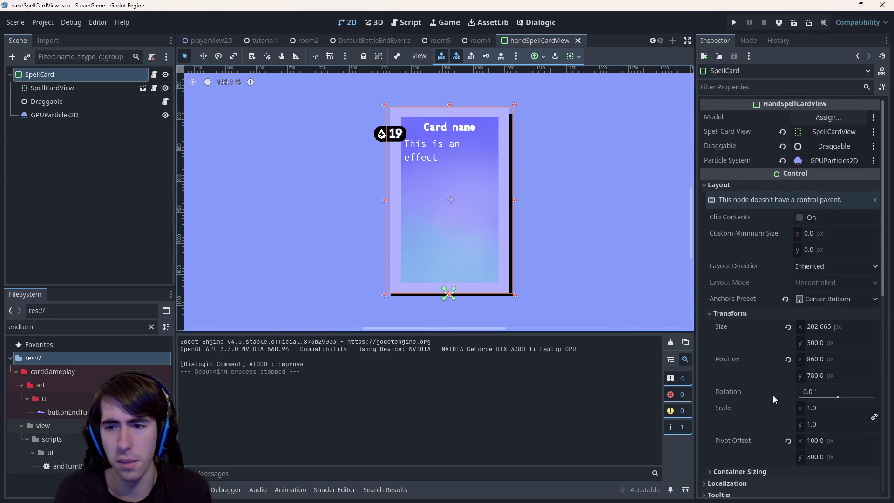
pyautogui.click(829, 455)
pyautogui.write('150')
pyautogui.press('Return')
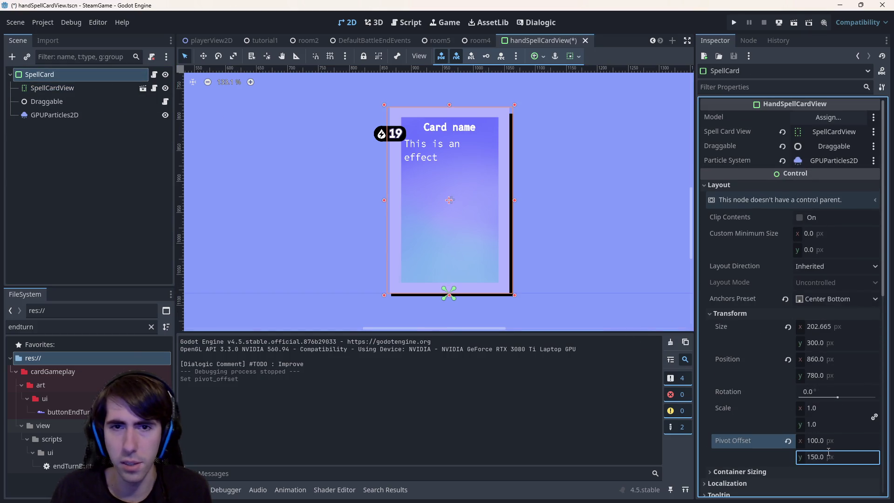
pyautogui.hotkey('ctrl', 's')
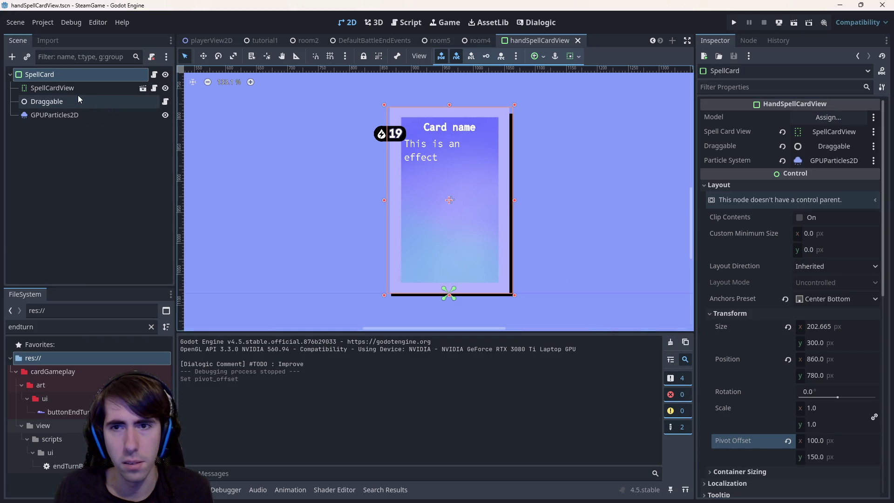
# Step: Undo a trial scale change, then switch to room5 and run that scene
pyautogui.moveTo(823, 410); pyautogui.dragTo(833, 410)
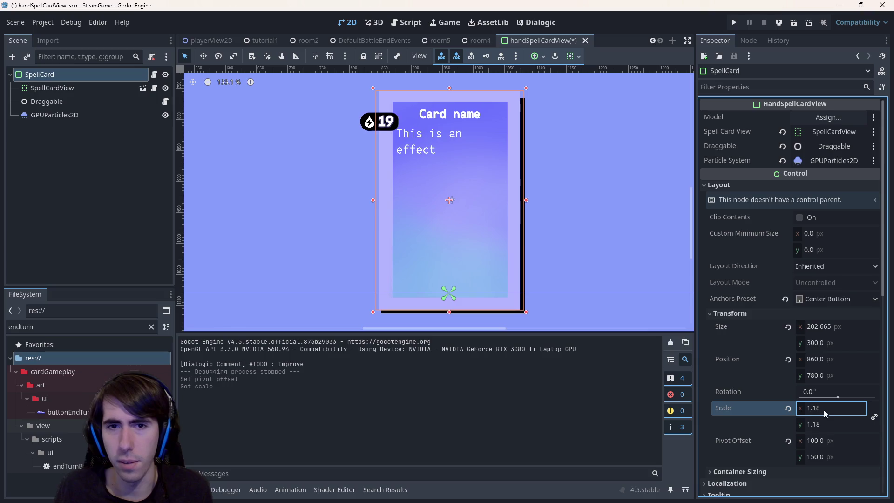
pyautogui.hotkey('ctrl', 'z')
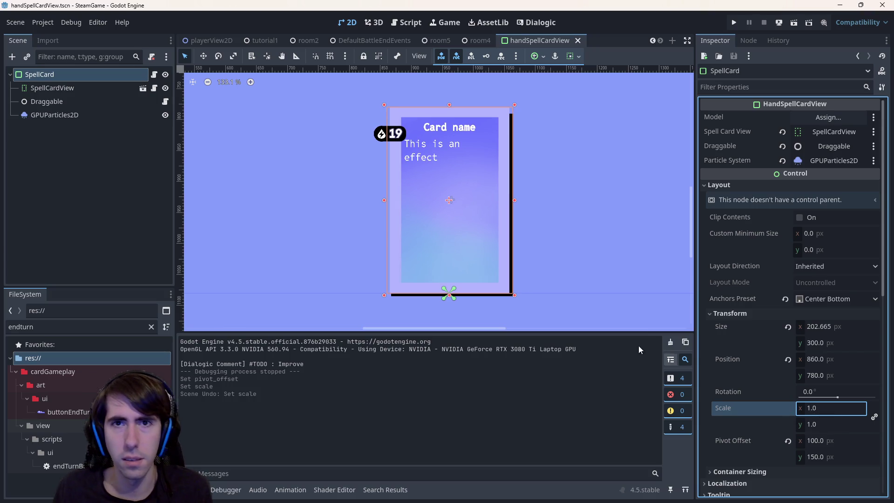
pyautogui.click(436, 40)
pyautogui.click(794, 22)
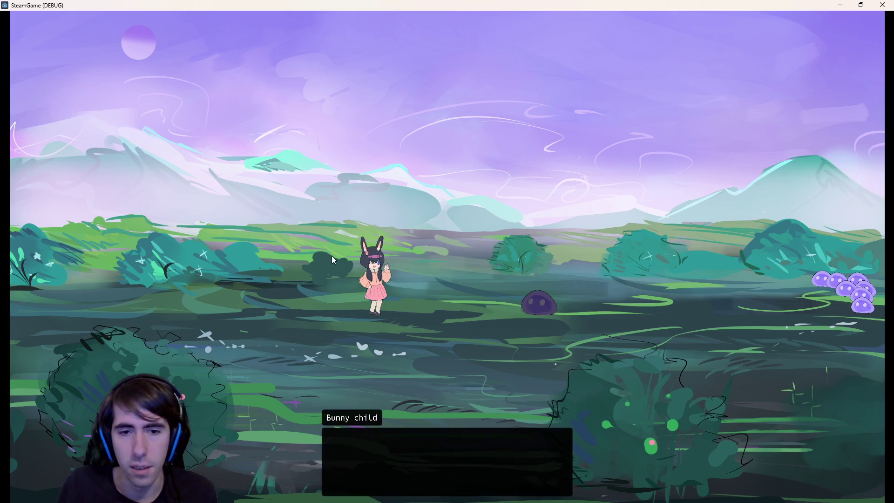
# Step: Skip the pre-battle dialogue, drag the Intimidation card, then close the game
pyautogui.click(346, 243)
pyautogui.click(425, 233)
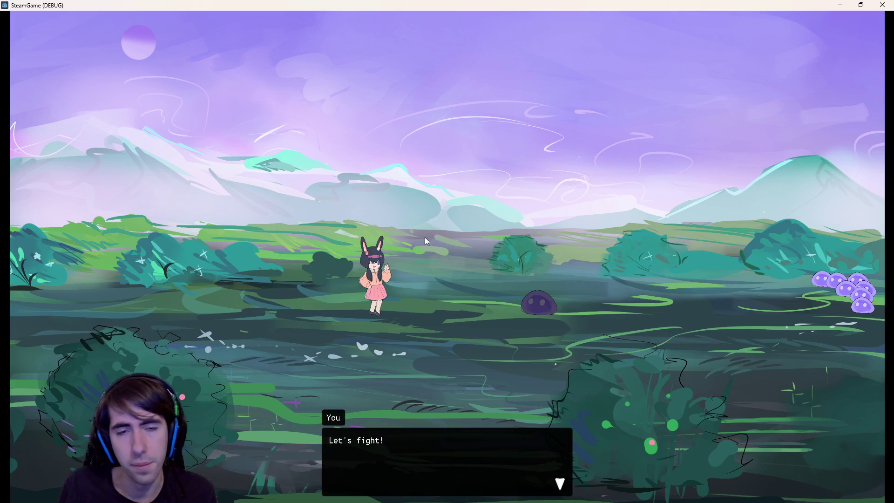
pyautogui.click(424, 272)
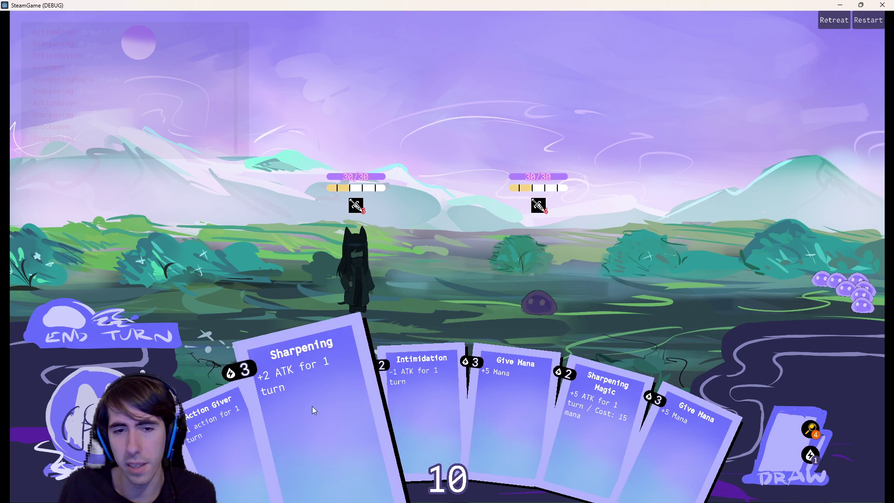
pyautogui.moveTo(431, 342)
pyautogui.mouseDown()
pyautogui.moveTo(431, 254)
pyautogui.moveTo(442, 233)
pyautogui.mouseUp()
pyautogui.click(881, 5)
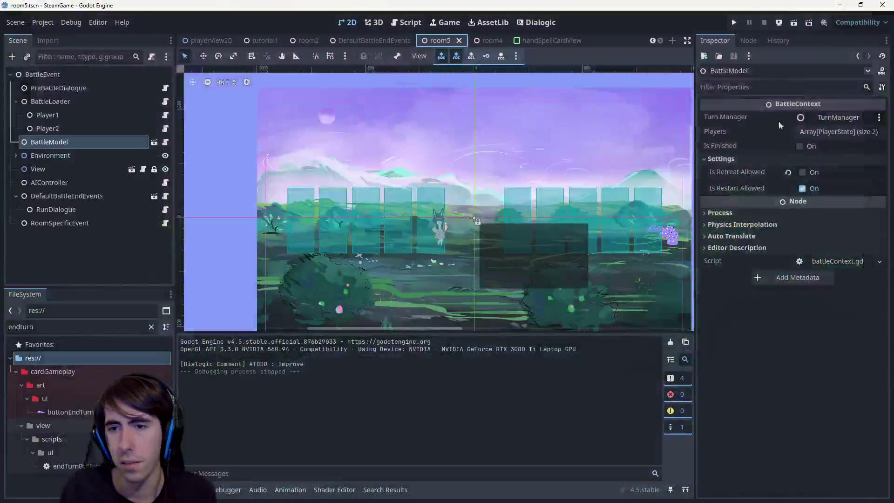
# Step: Revert the SpellCard pivot offset y to 300, save the scene, and open its script
pyautogui.click(540, 41)
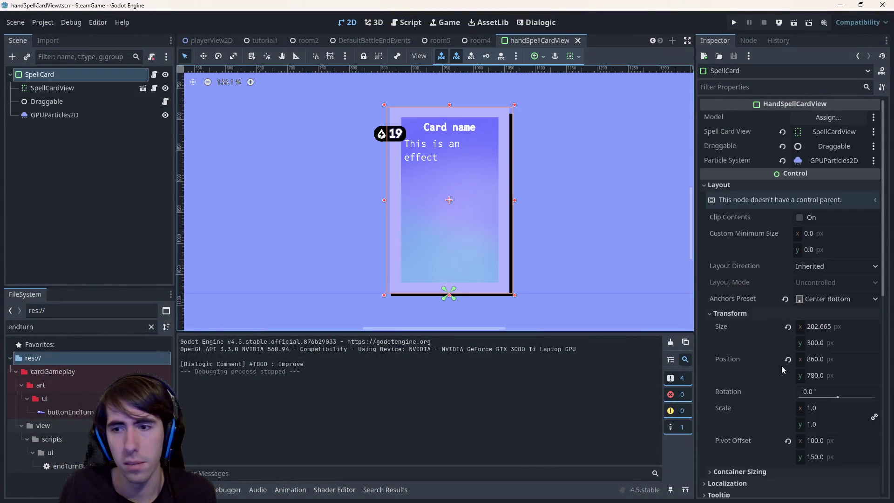
pyautogui.hotkey('ctrl', 'z')
pyautogui.hotkey('ctrl', 's')
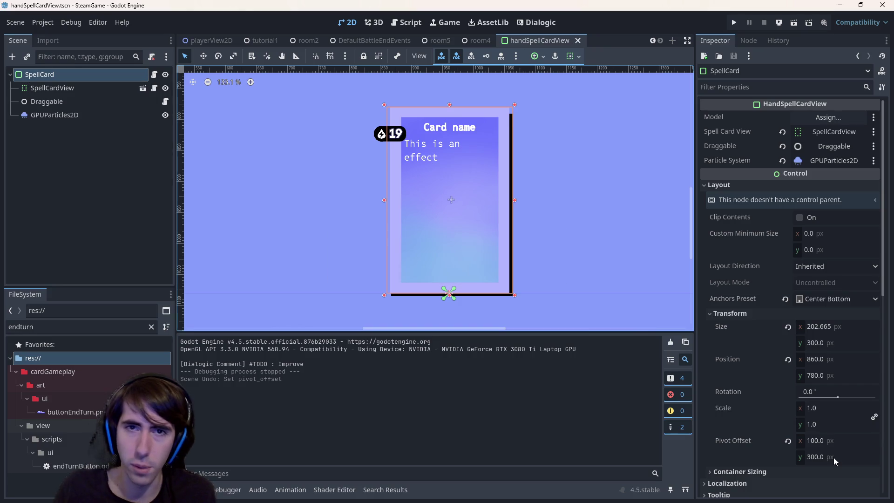
pyautogui.click(412, 19)
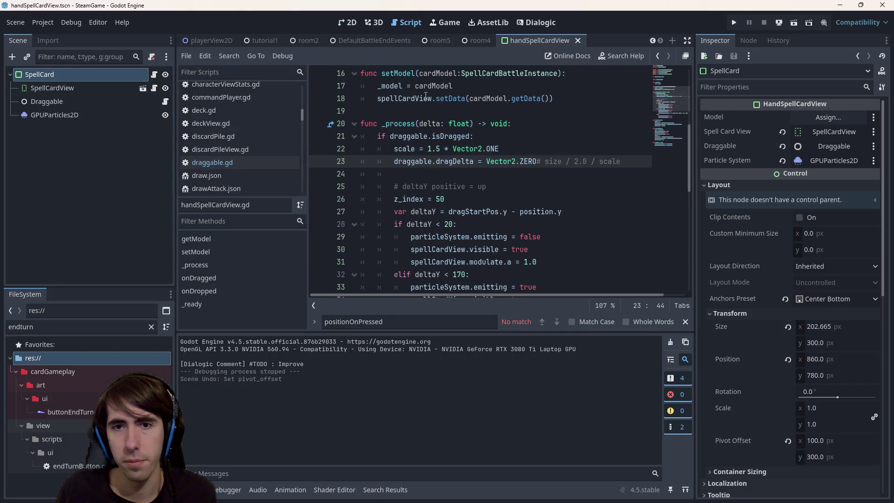
# Step: Highlight the 1.5 * Vector2.ONE drag-scaling line, then switch to draggable.gd
pyautogui.moveTo(499, 149); pyautogui.dragTo(349, 152)
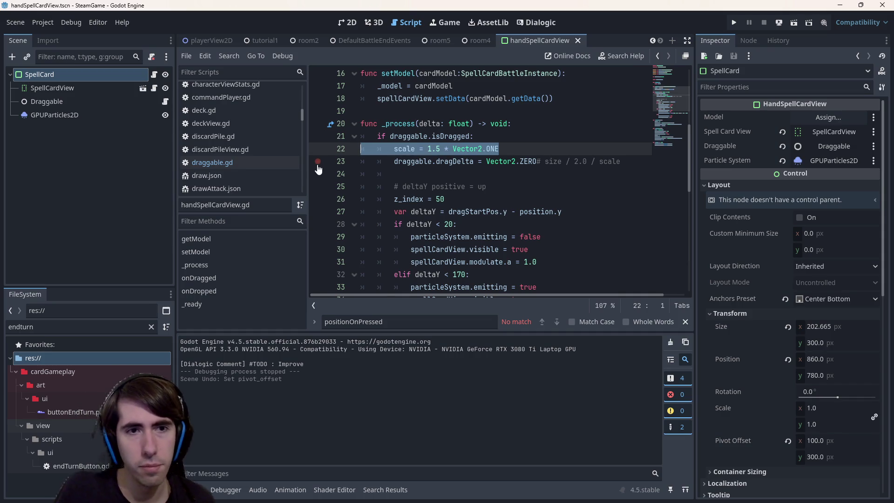
pyautogui.click(250, 165)
# Step: Read through draggable.gd, highlighting the positionOnPressed line and the onUnhover signal name
pyautogui.scroll(4, 502, 175)
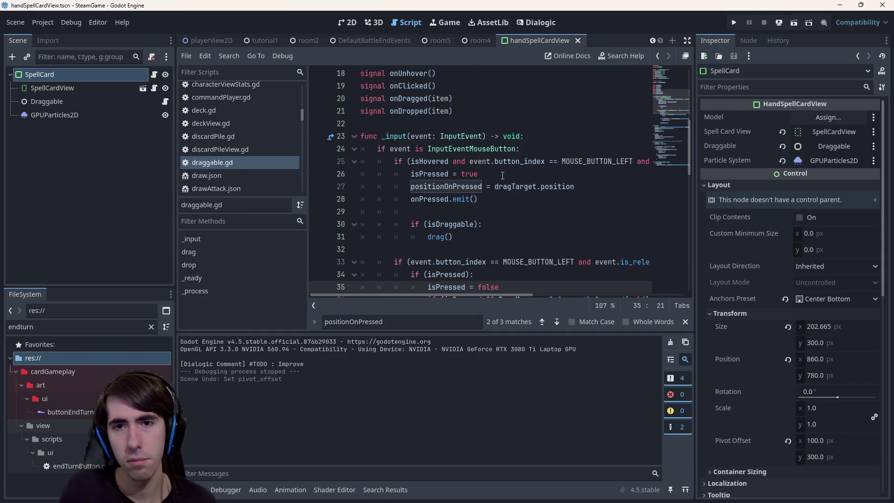
pyautogui.moveTo(594, 188); pyautogui.dragTo(408, 191)
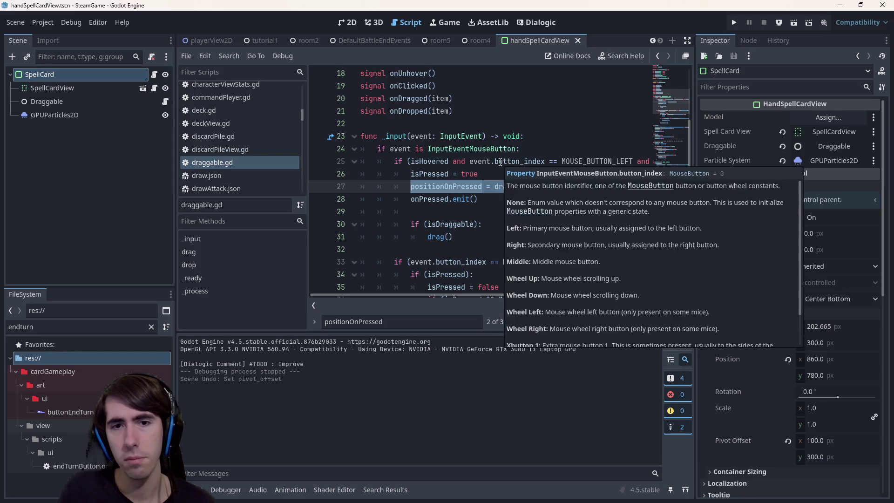
pyautogui.scroll(-3, 512, 186)
pyautogui.scroll(2, 524, 206)
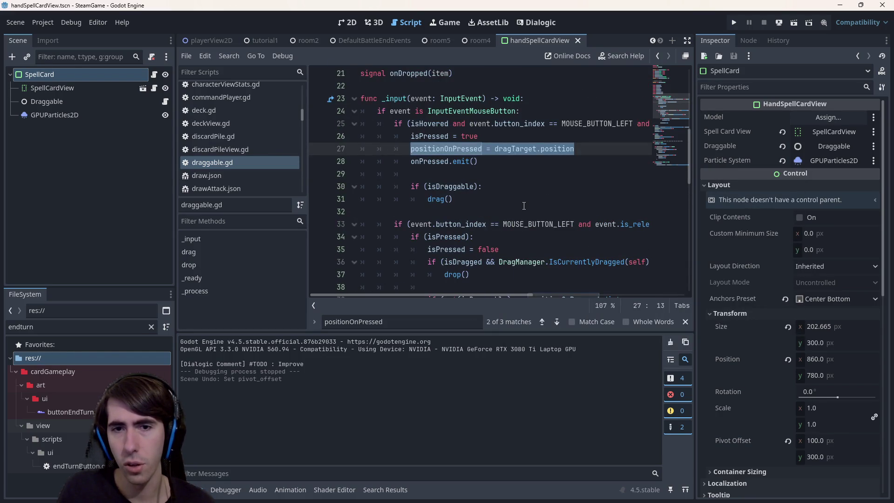
pyautogui.scroll(-1, 523, 206)
pyautogui.scroll(1, 524, 206)
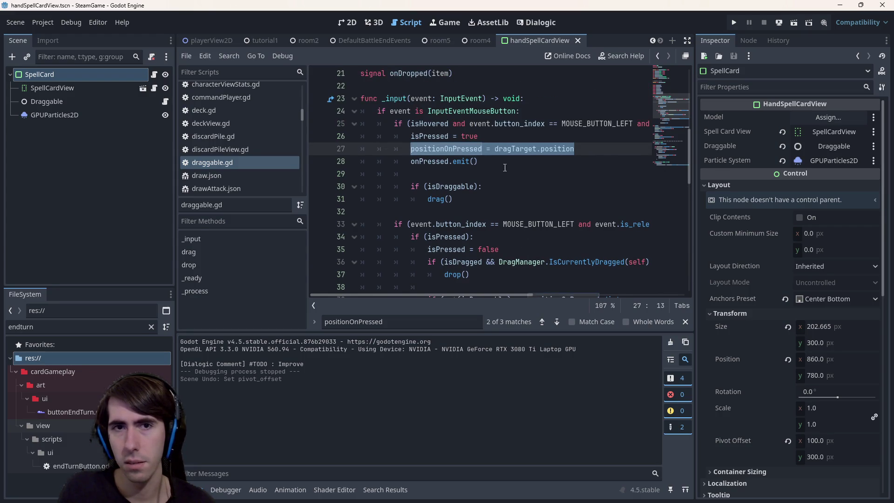
pyautogui.scroll(-7, 479, 185)
pyautogui.scroll(-5, 453, 165)
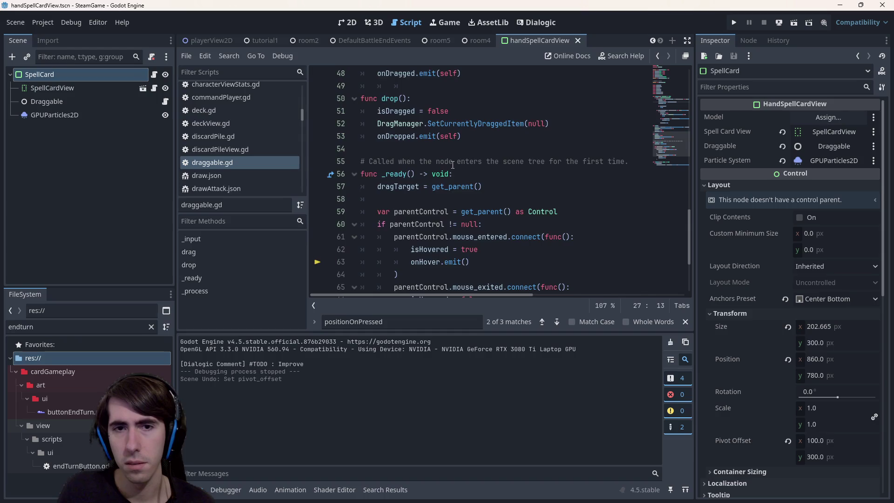
pyautogui.click(446, 163)
pyautogui.doubleClick(428, 199)
# Step: Check the isDraggable test and onPressed emit, then go back to handSpellCardView.gd
pyautogui.scroll(2, 438, 200)
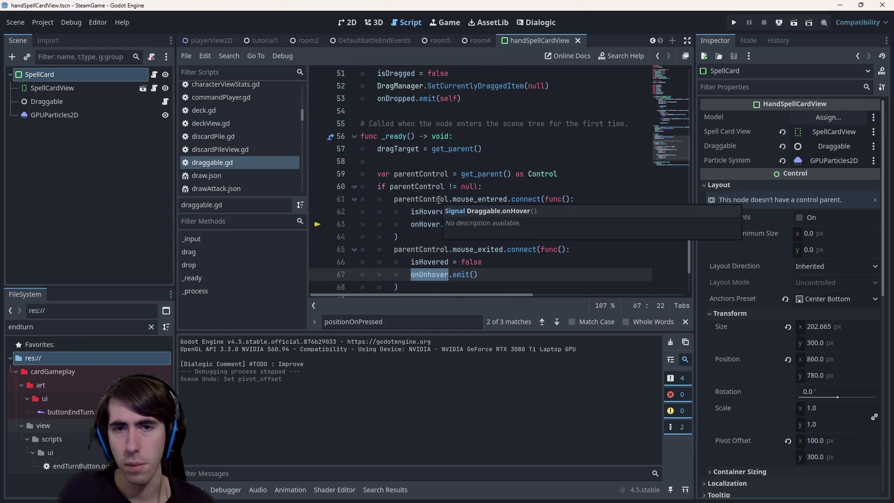
pyautogui.scroll(-2, 485, 233)
pyautogui.scroll(6, 484, 232)
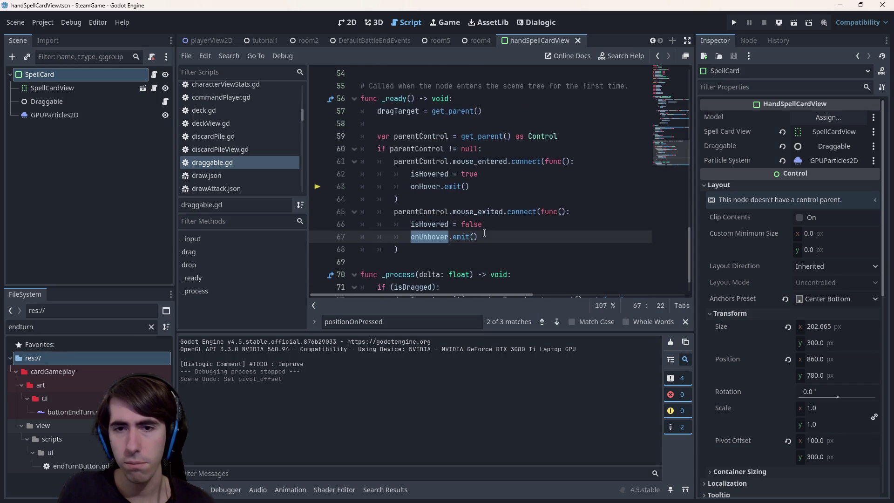
pyautogui.scroll(6, 485, 233)
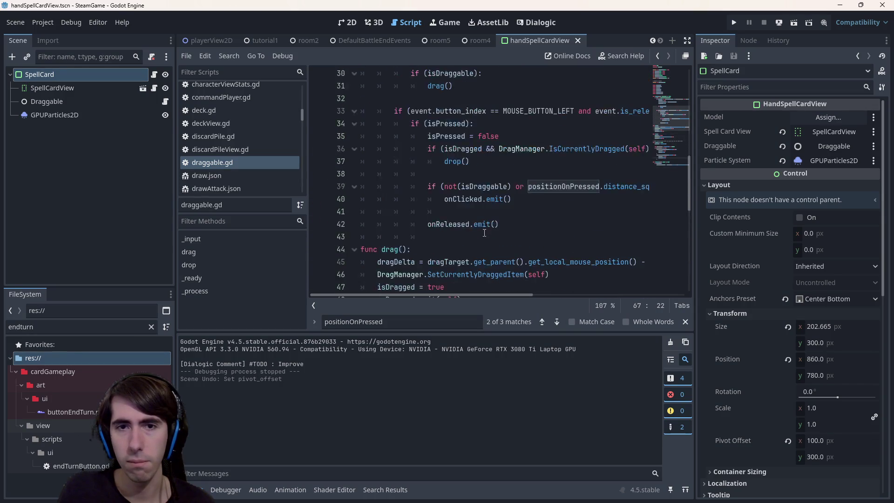
pyautogui.click(495, 185)
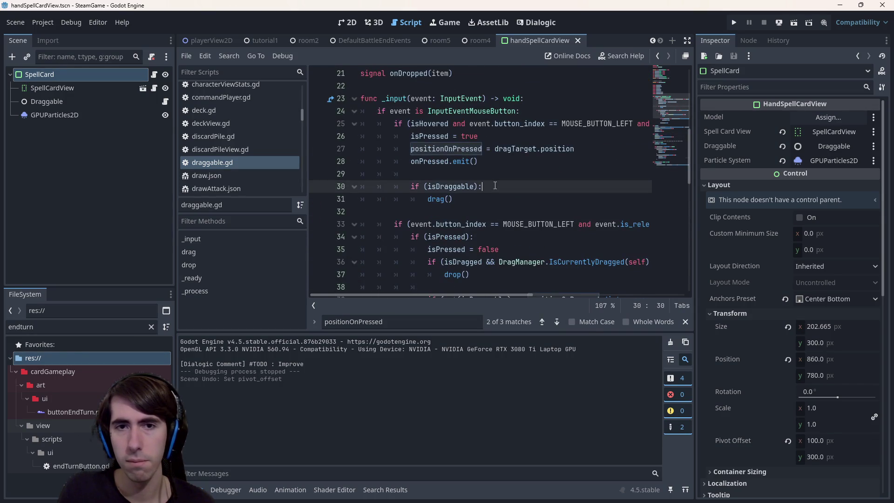
pyautogui.click(483, 161)
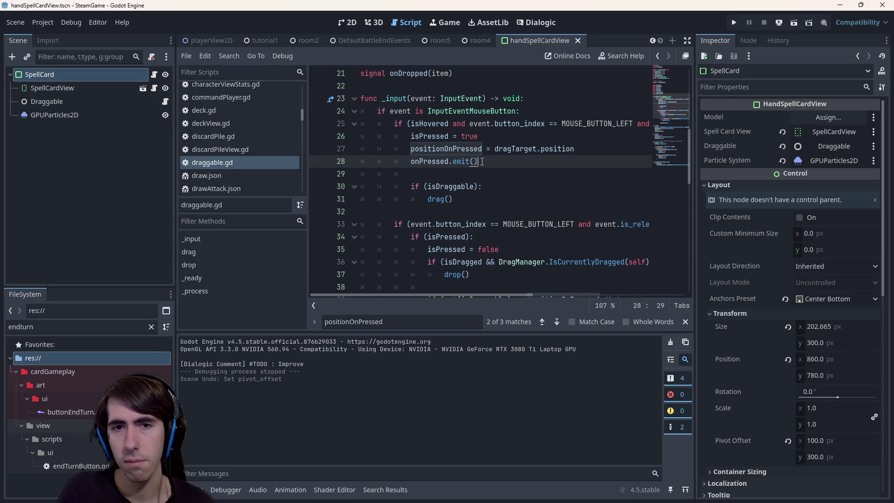
pyautogui.click(154, 76)
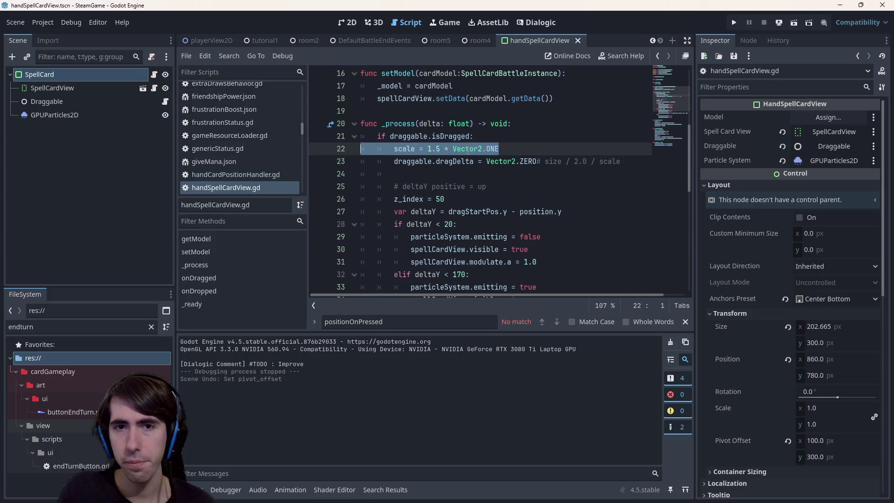
pyautogui.moveTo(467, 149)
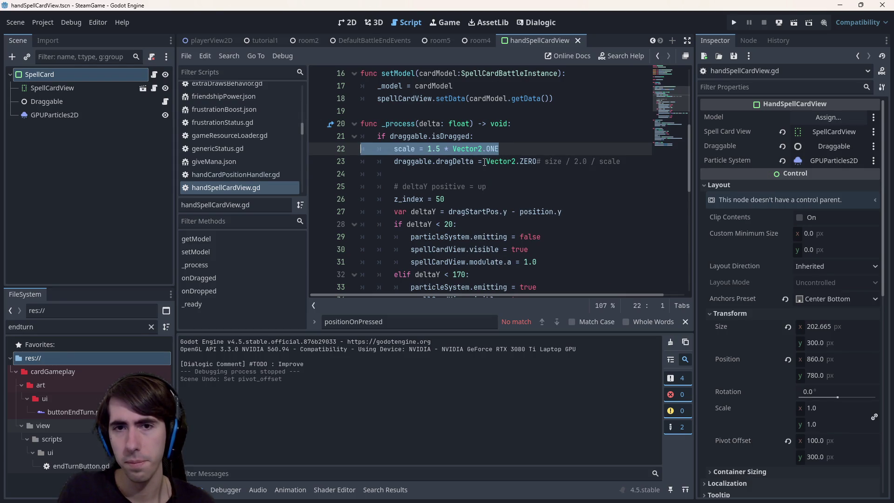
pyautogui.moveTo(486, 162)
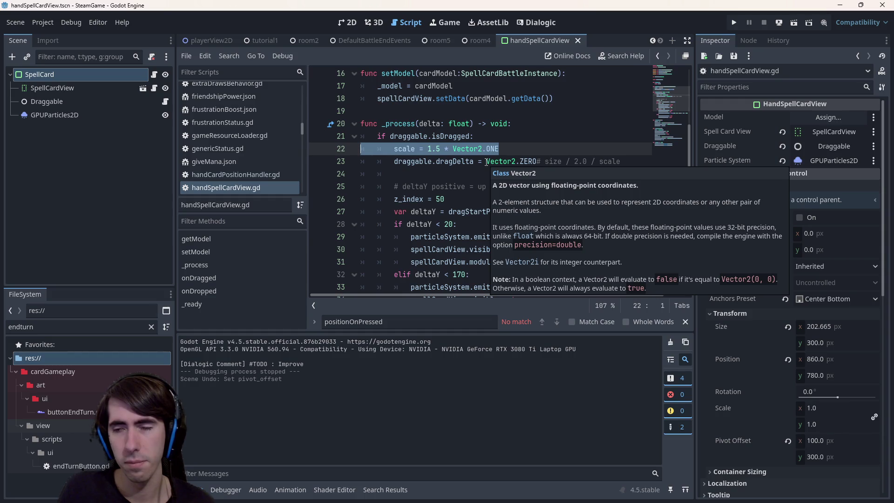
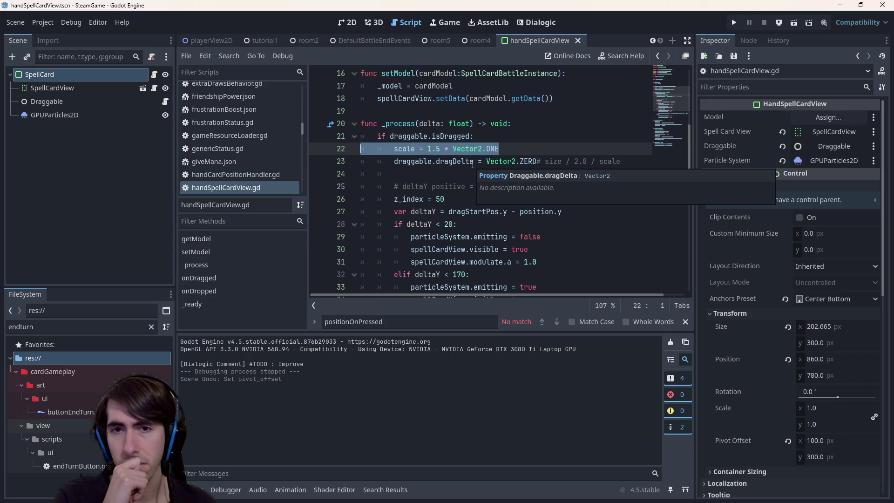
# Step: On line 23, replace Vector2.ZERO so the expression starts with size / 2.0 followed by a minus
pyautogui.scroll(1, 473, 164)
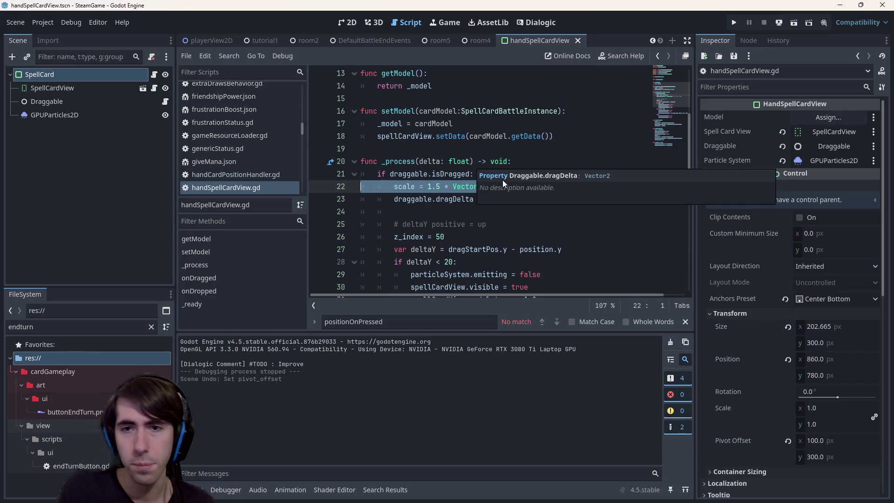
pyautogui.click(498, 128)
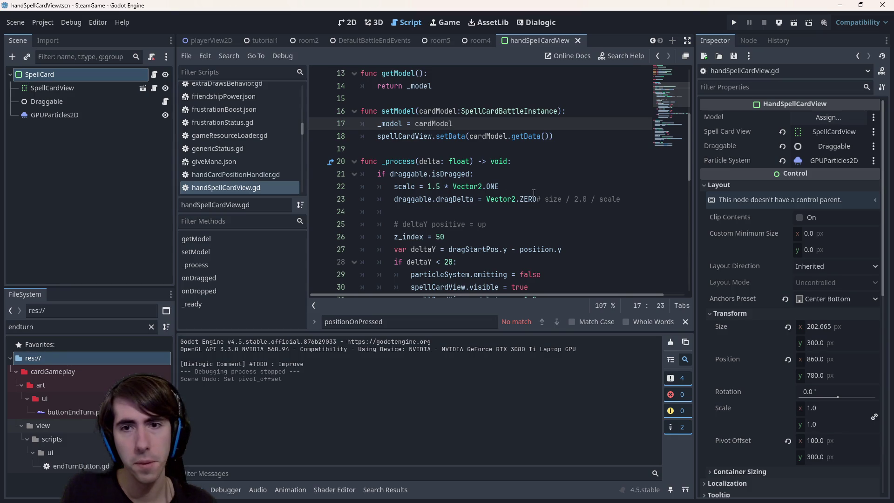
pyautogui.moveTo(485, 200)
pyautogui.mouseDown()
pyautogui.moveTo(556, 200)
pyautogui.moveTo(546, 200)
pyautogui.mouseUp()
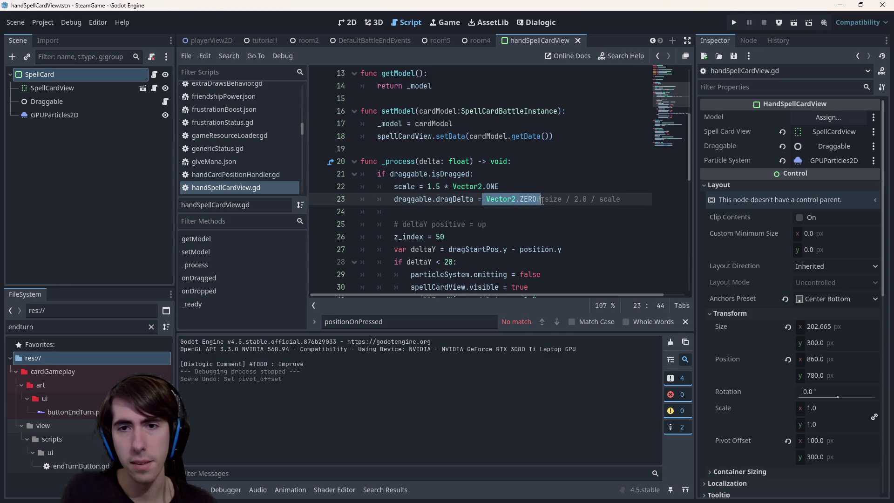
pyautogui.press('BackSpace')
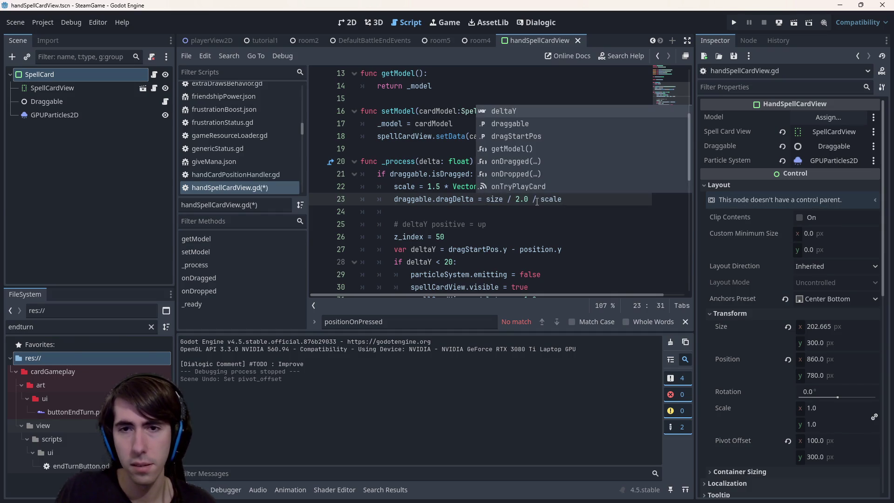
pyautogui.press('Right')
pyautogui.press('Right')
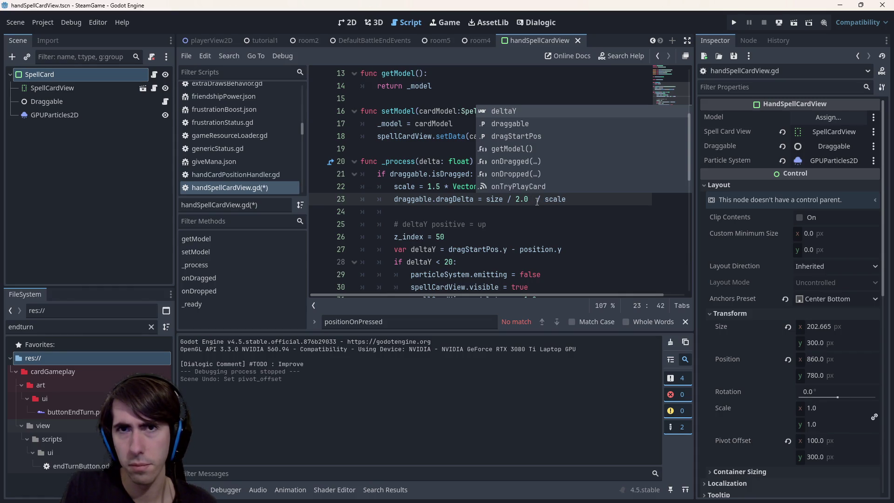
pyautogui.press('Escape')
pyautogui.write('-')
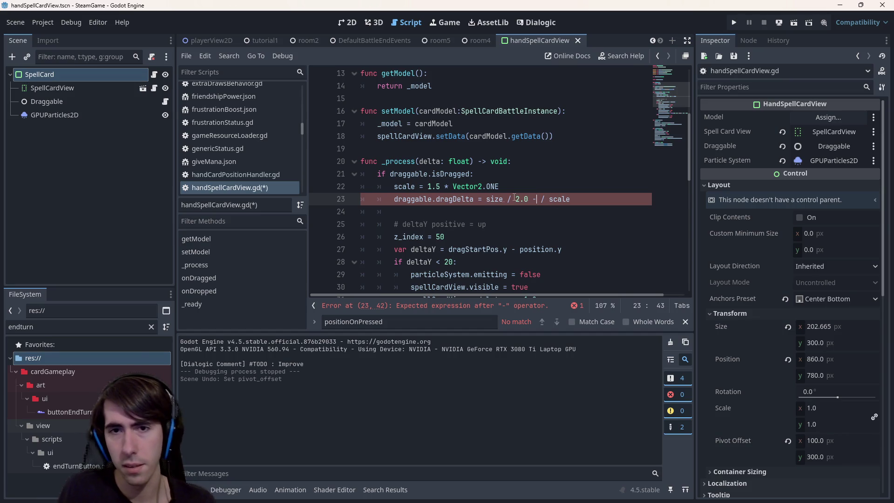
pyautogui.press('Delete')
pyautogui.press('Delete')
pyautogui.press('Left')
pyautogui.press('Left')
pyautogui.press('Left')
# Step: Complete it as size / 2.0 - scale * size / 2.0, save, and run the card scene
pyautogui.moveTo(529, 199); pyautogui.dragTo(486, 199)
pyautogui.hotkey('ctrl', 'c')
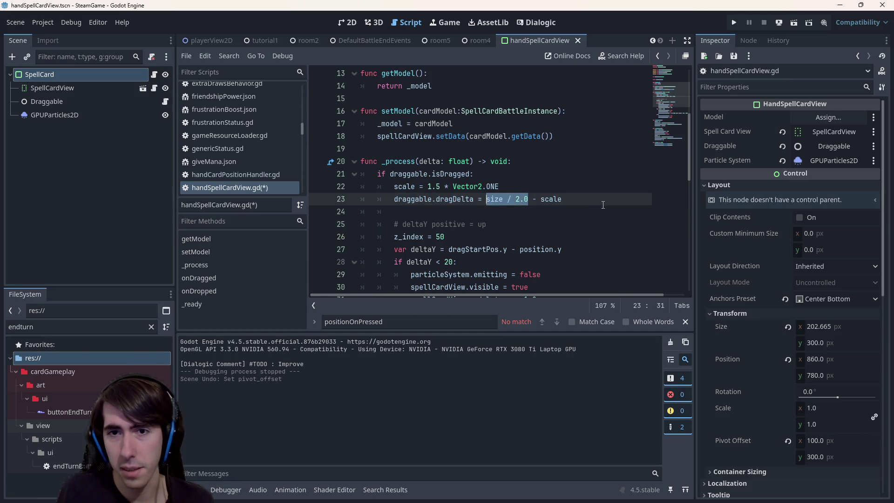
pyautogui.click(603, 204)
pyautogui.hotkey('ctrl', 'v')
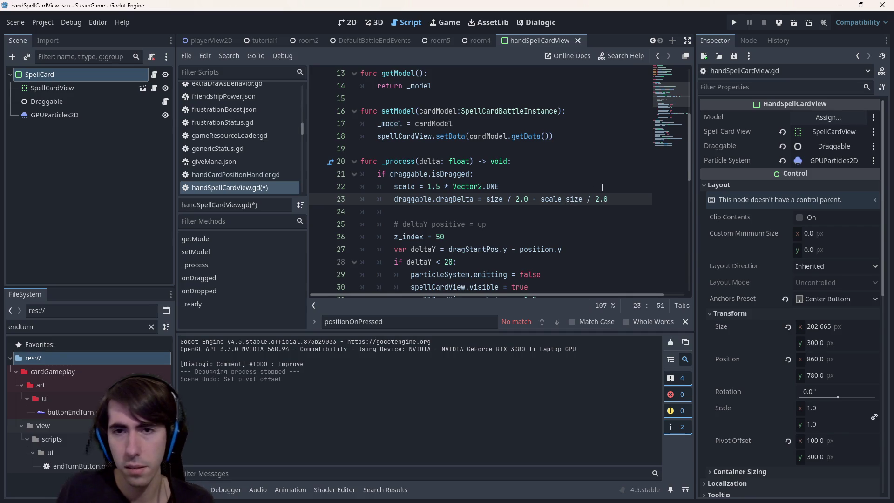
pyautogui.press('Left')
pyautogui.write('*')
pyautogui.hotkey('ctrl', 's')
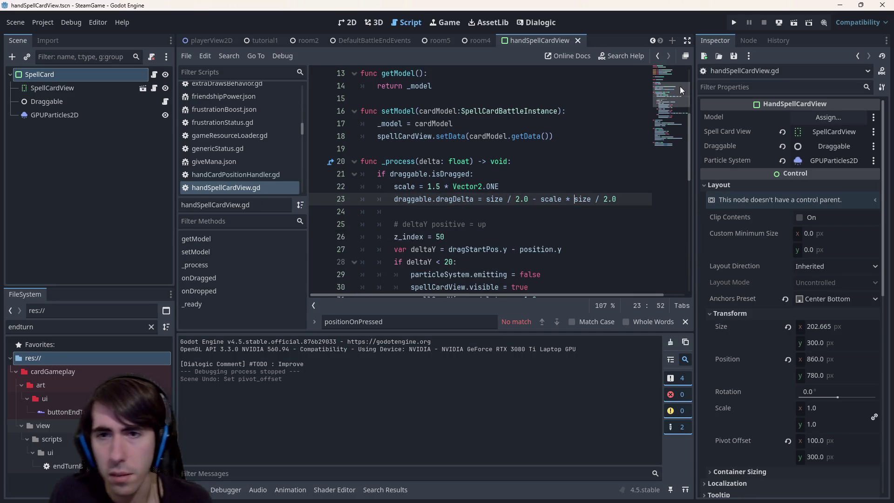
pyautogui.click(790, 23)
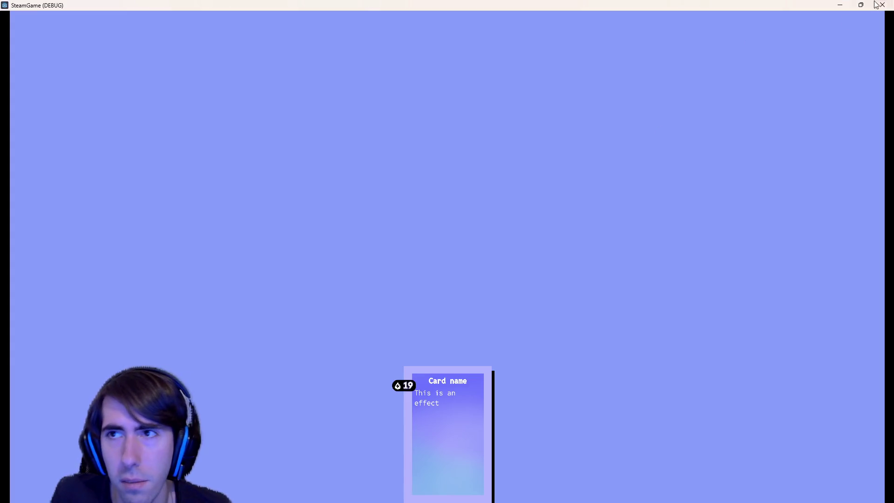
# Step: Close the card test, launch the game, and start the battle with the red cat fighter
pyautogui.click(882, 6)
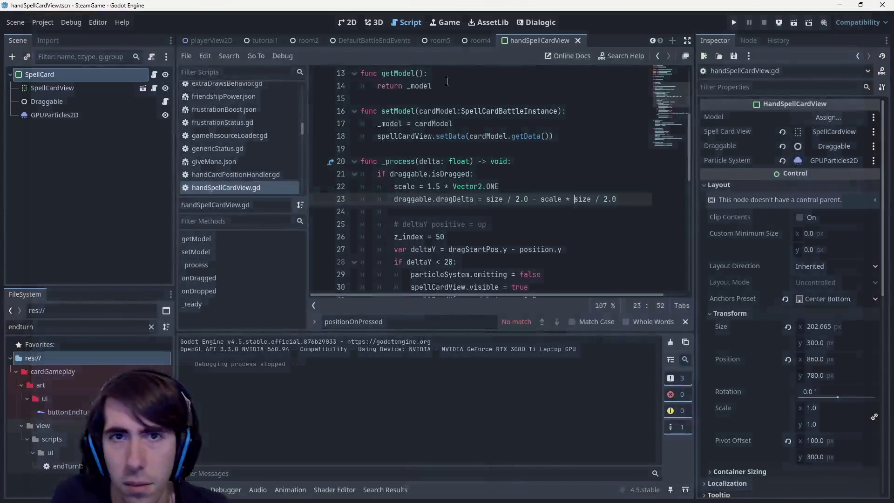
pyautogui.click(797, 24)
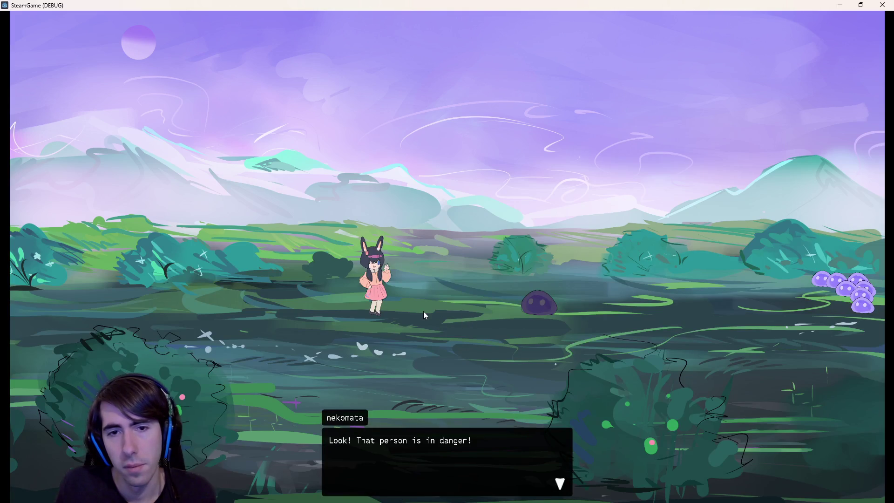
pyautogui.click(423, 311)
pyautogui.click(422, 306)
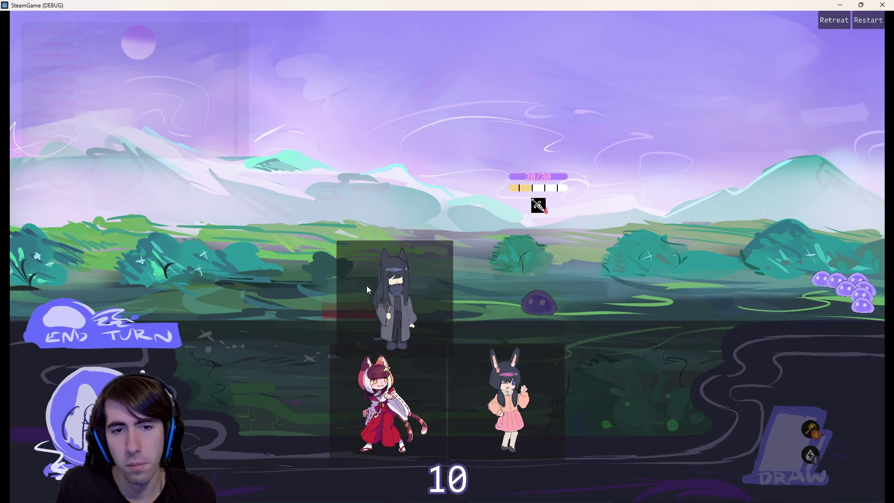
pyautogui.click(339, 356)
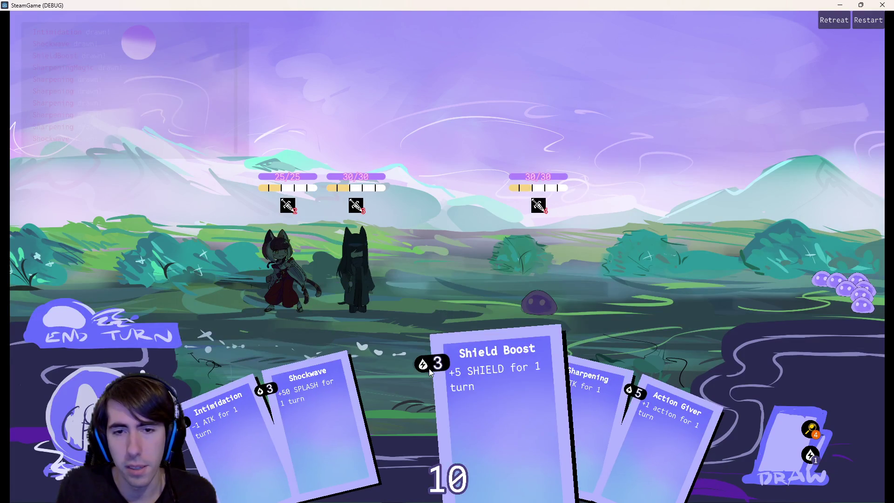
# Step: Drag the Shield Boost and Shockwave cards, close the game, and select line 23's scale term
pyautogui.moveTo(422, 343)
pyautogui.mouseDown()
pyautogui.moveTo(406, 299)
pyautogui.moveTo(405, 321)
pyautogui.moveTo(379, 335)
pyautogui.moveTo(392, 384)
pyautogui.moveTo(409, 343)
pyautogui.moveTo(409, 372)
pyautogui.moveTo(421, 381)
pyautogui.moveTo(459, 368)
pyautogui.mouseUp()
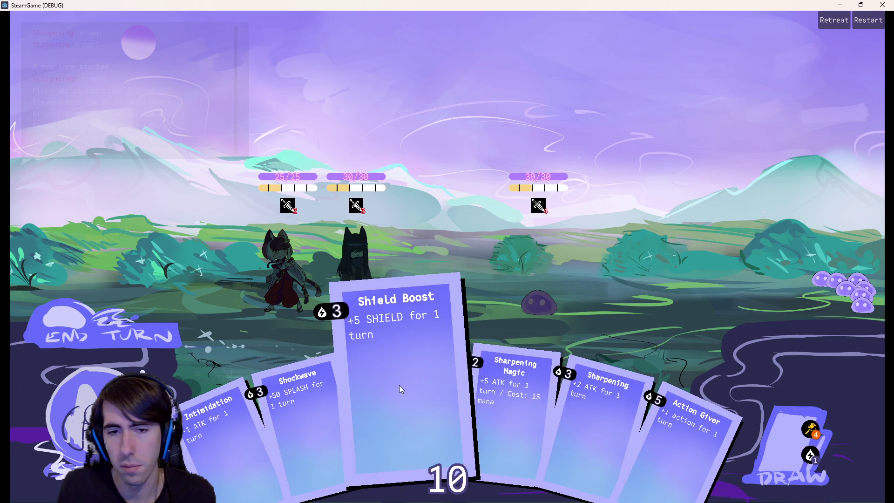
pyautogui.moveTo(346, 389)
pyautogui.mouseDown()
pyautogui.moveTo(374, 389)
pyautogui.moveTo(354, 392)
pyautogui.mouseUp()
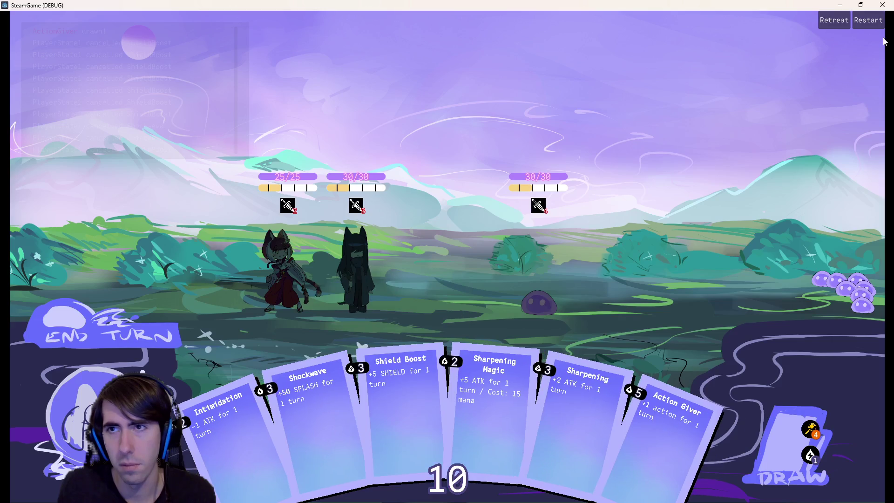
pyautogui.click(882, 5)
pyautogui.moveTo(624, 196)
pyautogui.mouseDown()
pyautogui.moveTo(480, 200)
pyautogui.moveTo(616, 198)
pyautogui.mouseUp()
pyautogui.click(540, 204)
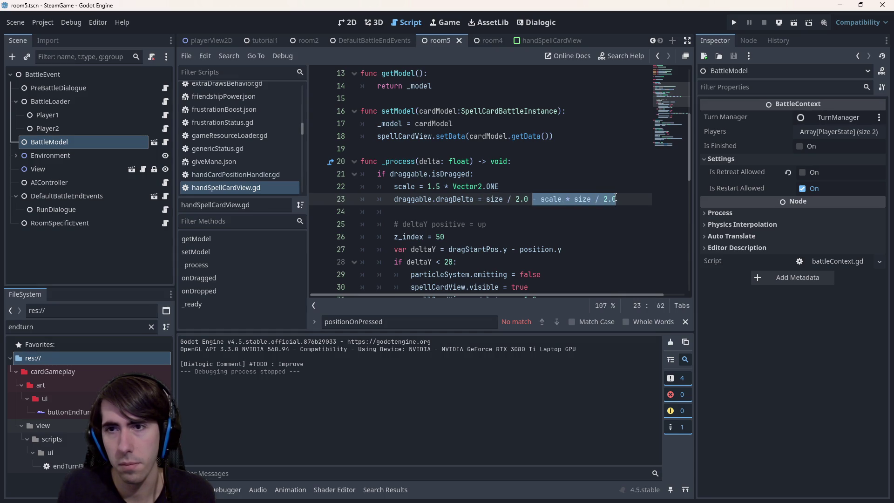
# Step: Cut line 23 back to size / 2.0, save, and rerun the game into battle
pyautogui.press('BackSpace')
pyautogui.hotkey('ctrl', 's')
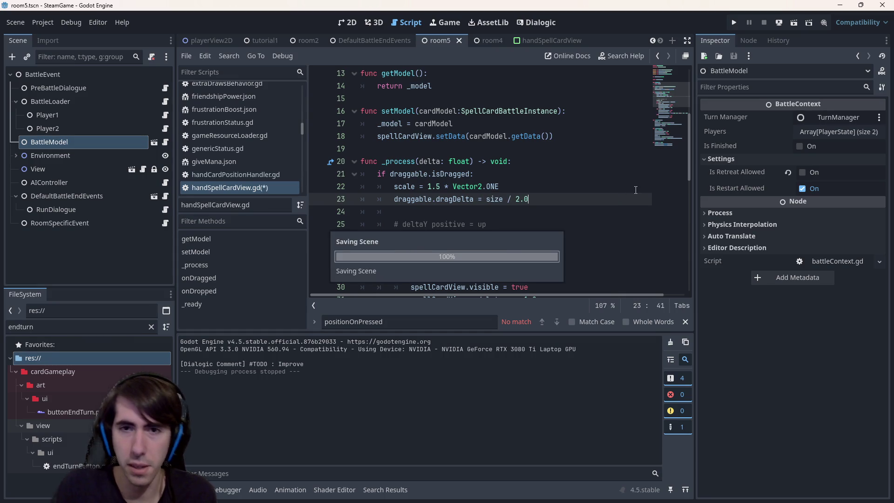
pyautogui.click(793, 22)
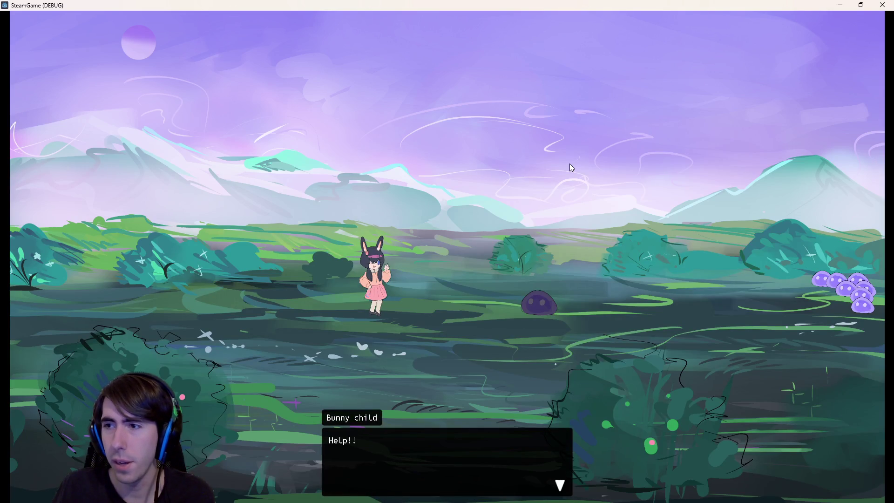
pyautogui.click(560, 272)
pyautogui.click(557, 272)
pyautogui.click(554, 273)
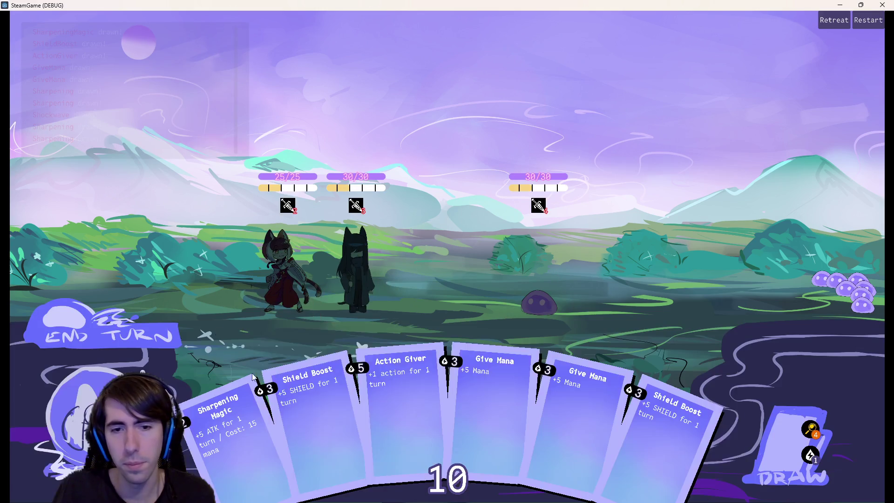
# Step: Repeatedly drag the Action Giver card upward to watch it fade into particles
pyautogui.moveTo(426, 378)
pyautogui.mouseDown()
pyautogui.moveTo(422, 278)
pyautogui.moveTo(404, 412)
pyautogui.mouseUp()
pyautogui.moveTo(427, 291)
pyautogui.mouseDown()
pyautogui.moveTo(423, 247)
pyautogui.moveTo(404, 414)
pyautogui.mouseUp()
pyautogui.moveTo(377, 468)
pyautogui.mouseDown()
pyautogui.moveTo(413, 324)
pyautogui.moveTo(385, 417)
pyautogui.moveTo(412, 350)
pyautogui.mouseUp()
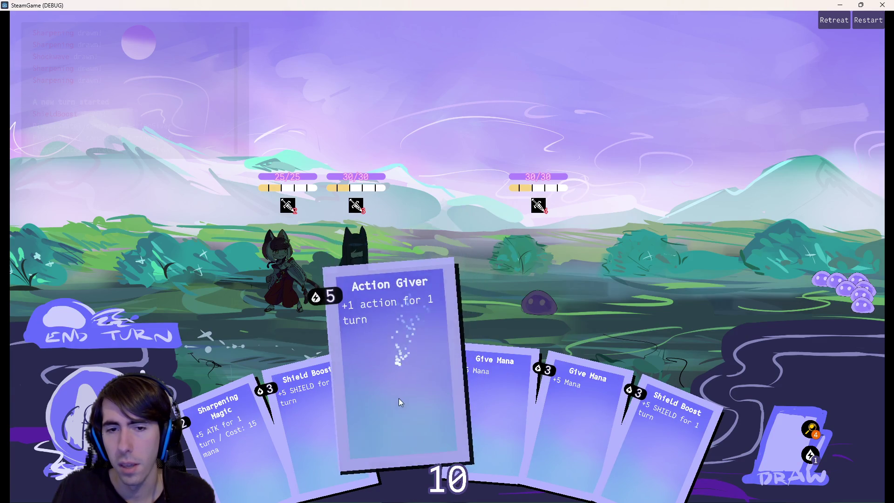
pyautogui.moveTo(350, 370); pyautogui.dragTo(366, 346)
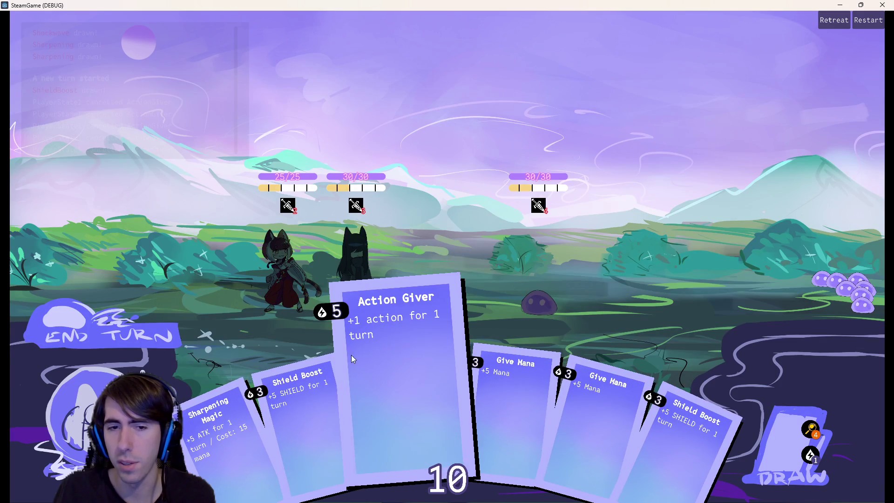
pyautogui.moveTo(352, 356); pyautogui.dragTo(356, 339)
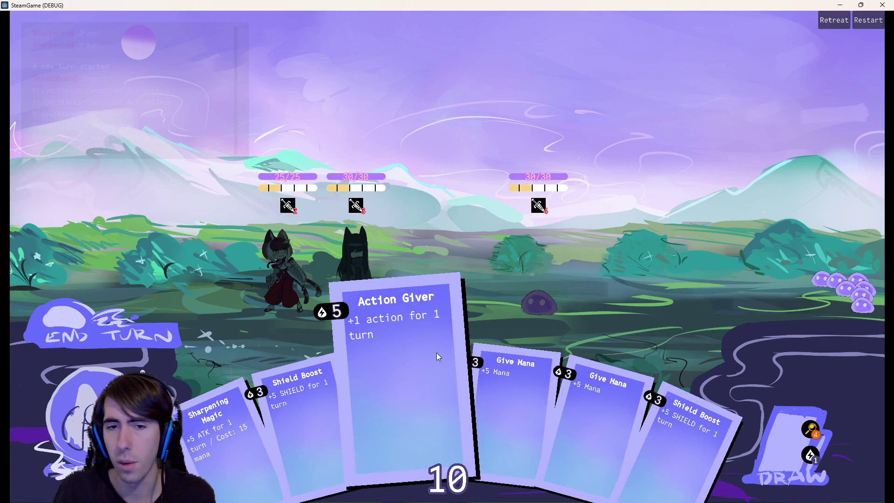
pyautogui.moveTo(434, 353); pyautogui.dragTo(445, 345)
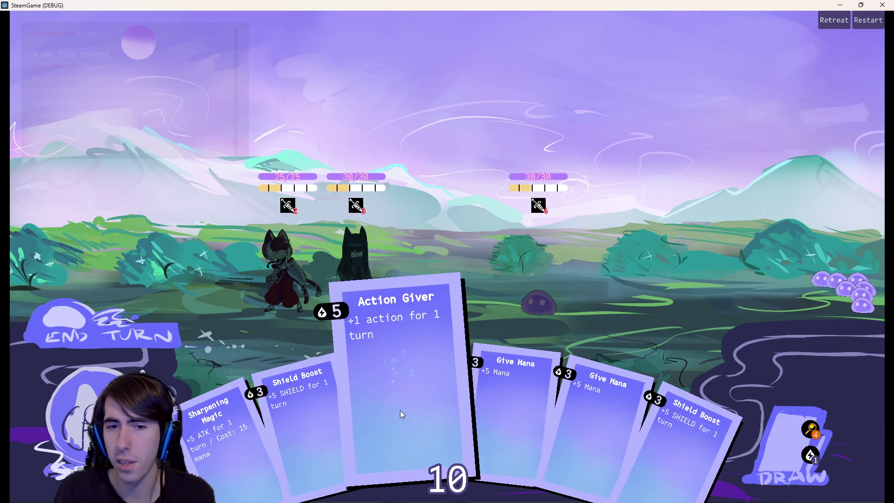
pyautogui.moveTo(452, 287); pyautogui.dragTo(457, 225)
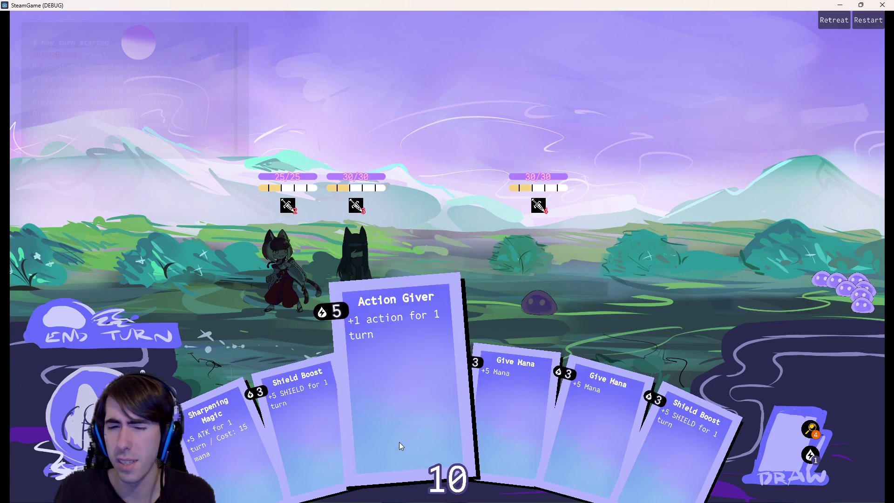
pyautogui.moveTo(381, 454); pyautogui.dragTo(421, 331)
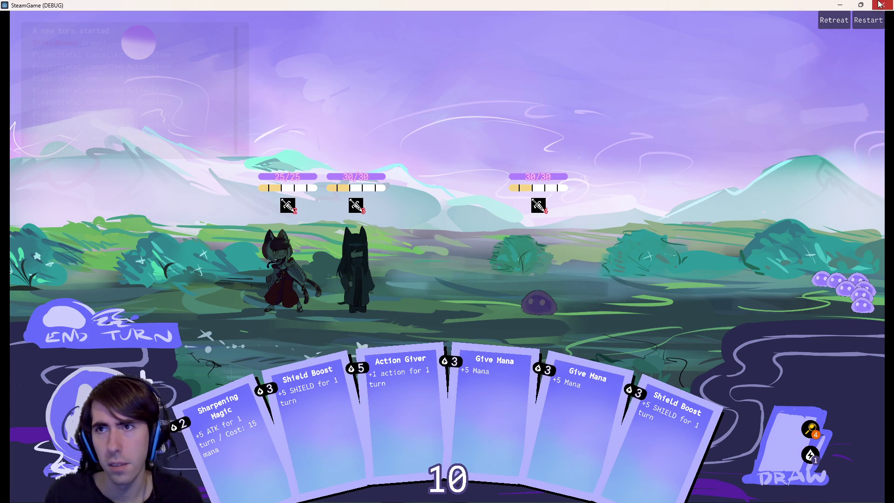
# Step: Close the game and rework line 23's offset, moving the scale term onto a new line
pyautogui.click(882, 5)
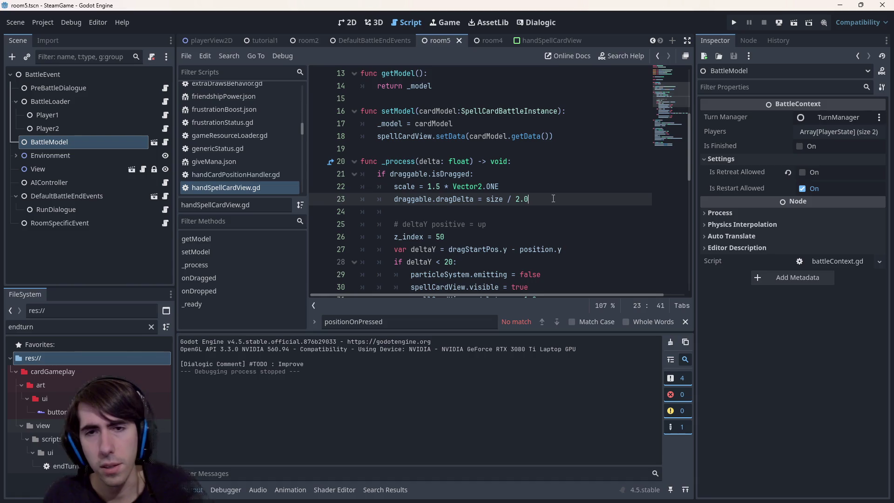
pyautogui.write(' +')
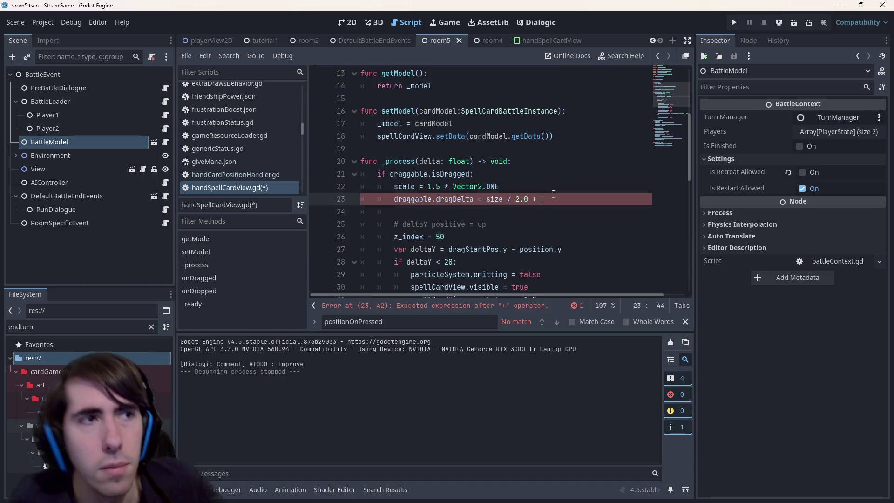
pyautogui.write('scale')
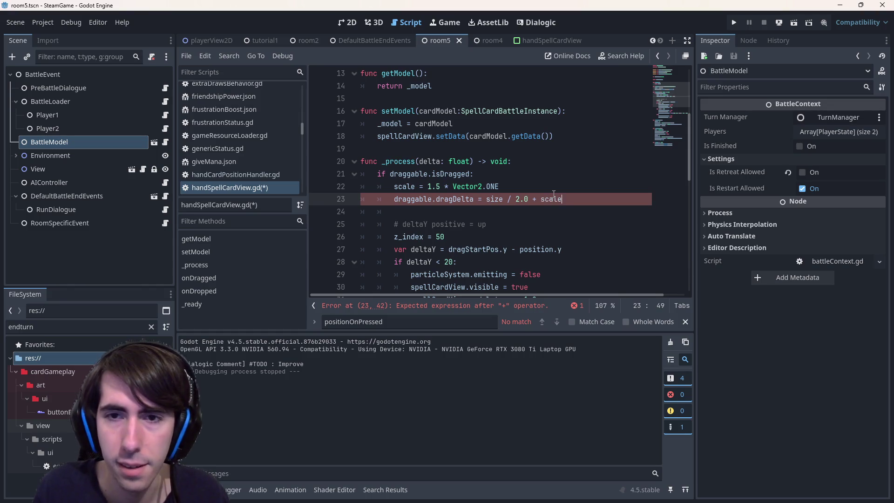
pyautogui.write('ti')
pyautogui.press('BackSpace')
pyautogui.press('BackSpace')
pyautogui.write('size')
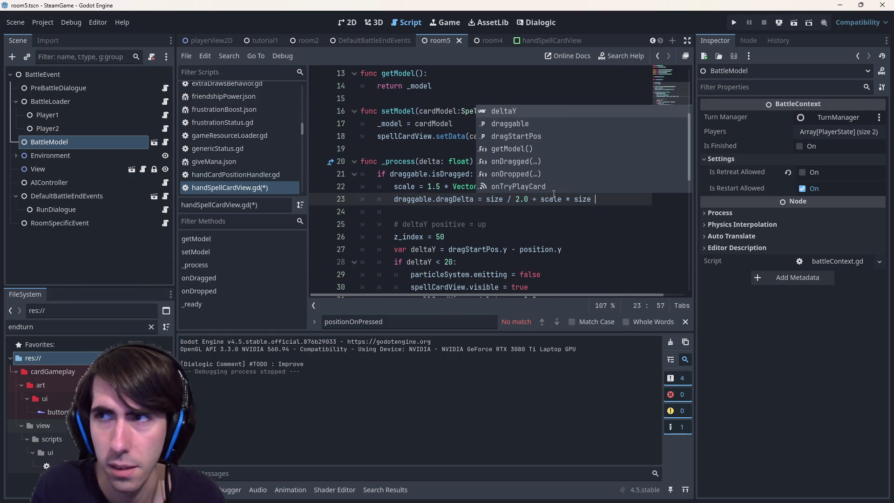
pyautogui.press('BackSpace')
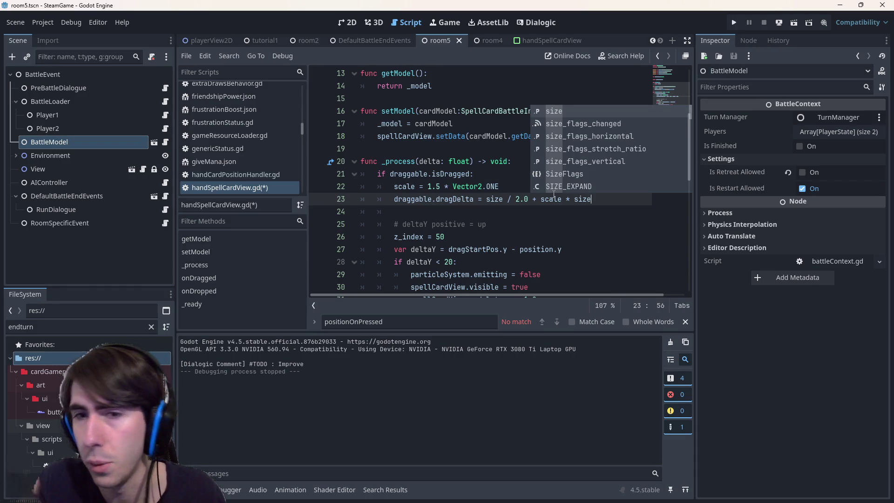
pyautogui.write('-')
pyautogui.press('Left')
pyautogui.press('Left')
pyautogui.press('Left')
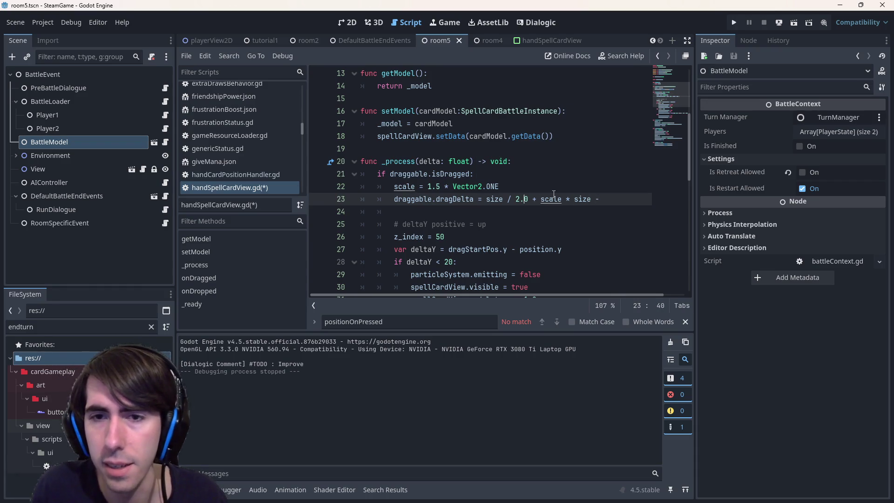
pyautogui.press('End')
pyautogui.write('size')
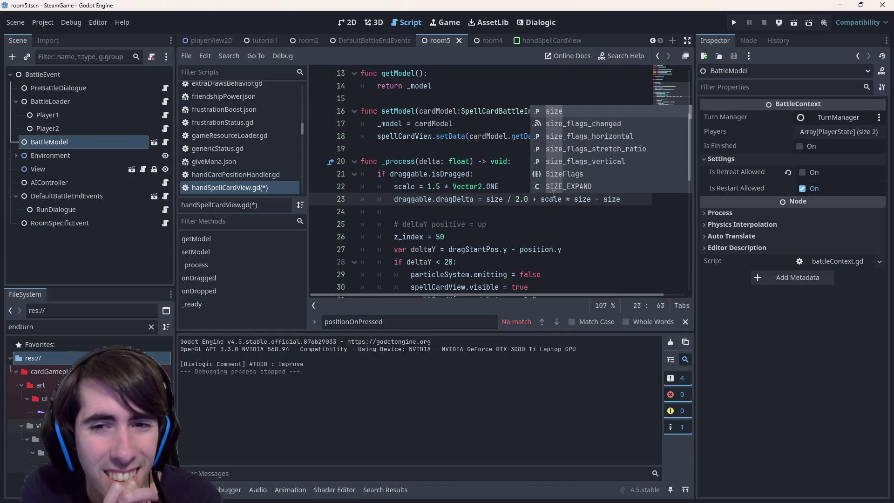
pyautogui.press('BackSpace')
pyautogui.press('BackSpace')
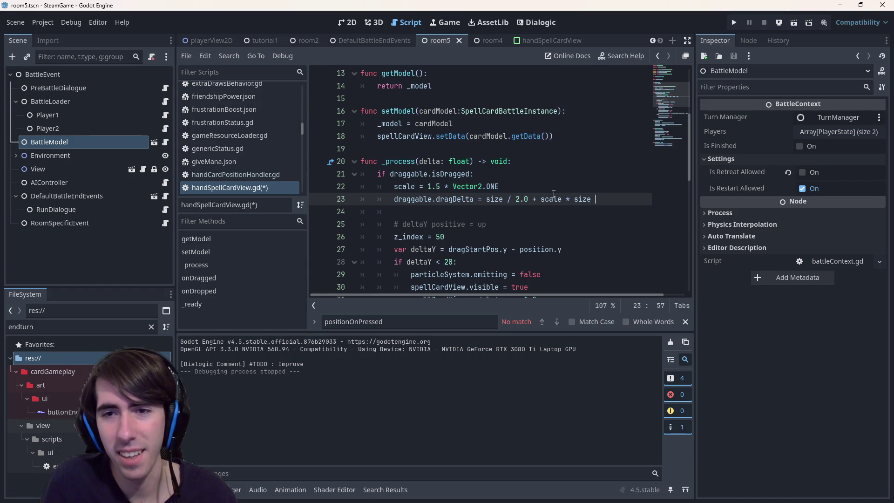
pyautogui.write('y')
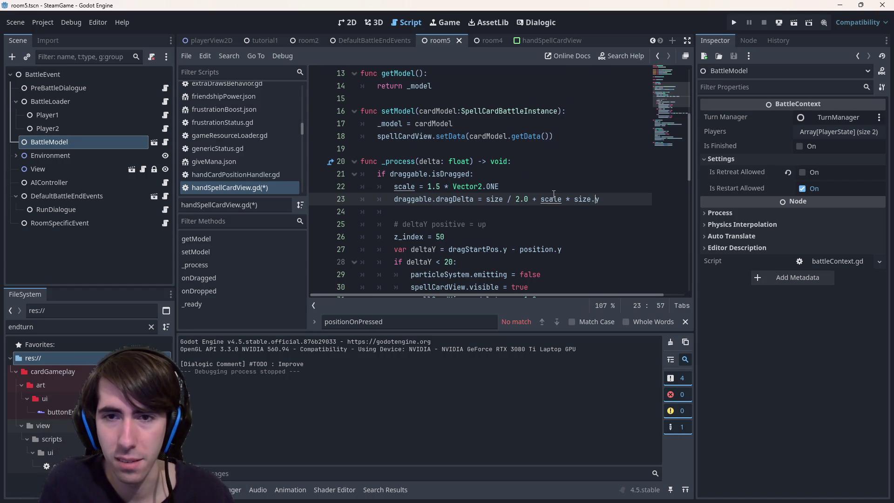
pyautogui.write('Vector2')
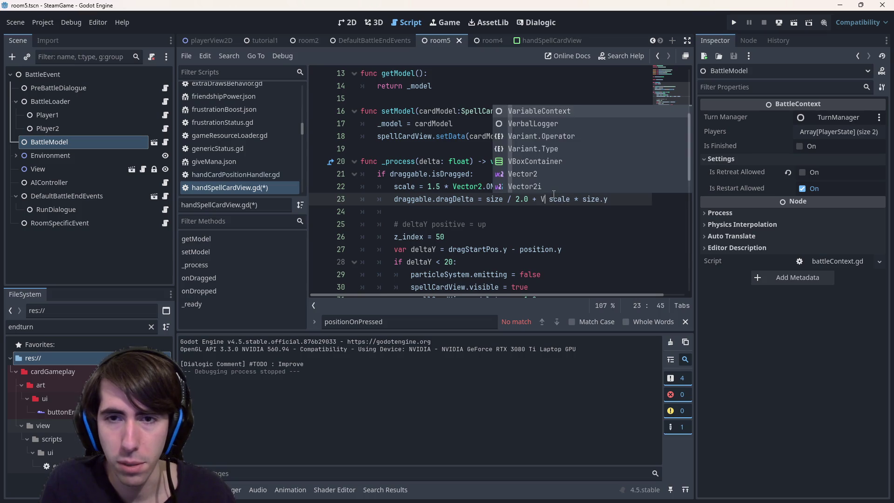
pyautogui.press('BackSpace')
pyautogui.press('BackSpace')
pyautogui.press('BackSpace')
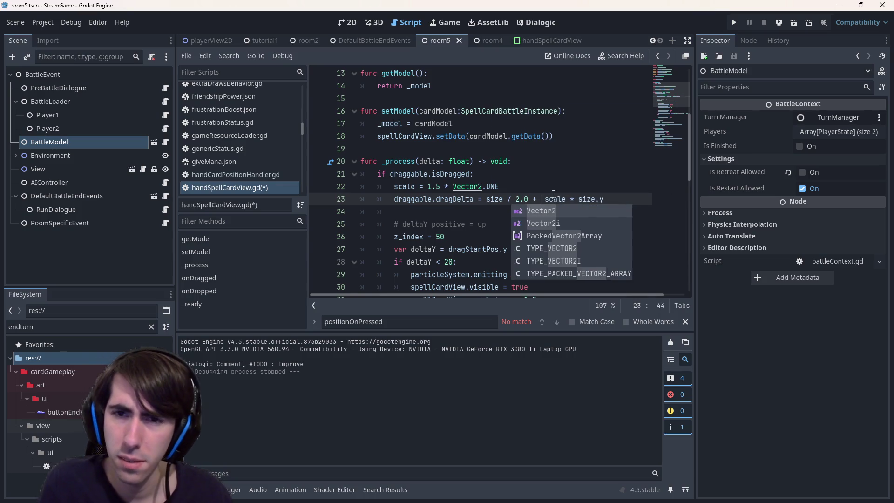
pyautogui.press('Return')
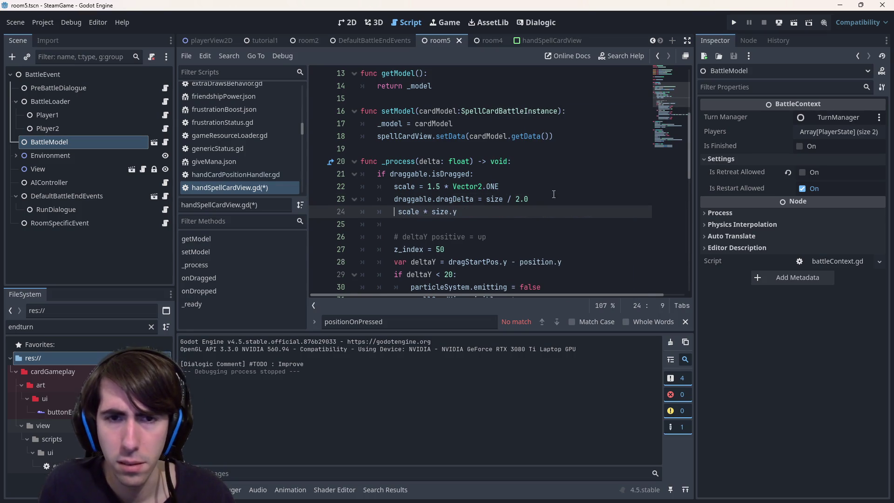
# Step: Make line 24 a dragDelta.y adjustment by scale.y, save, and launch the game with F5
pyautogui.press('Up')
pyautogui.hotkey('ctrl', 'Right')
pyautogui.press('Down')
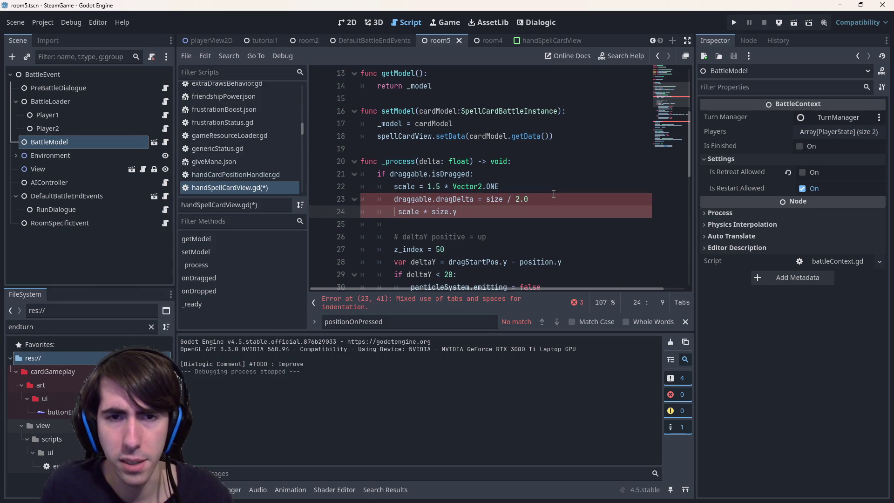
pyautogui.write('draggable.dragDelta.y ')
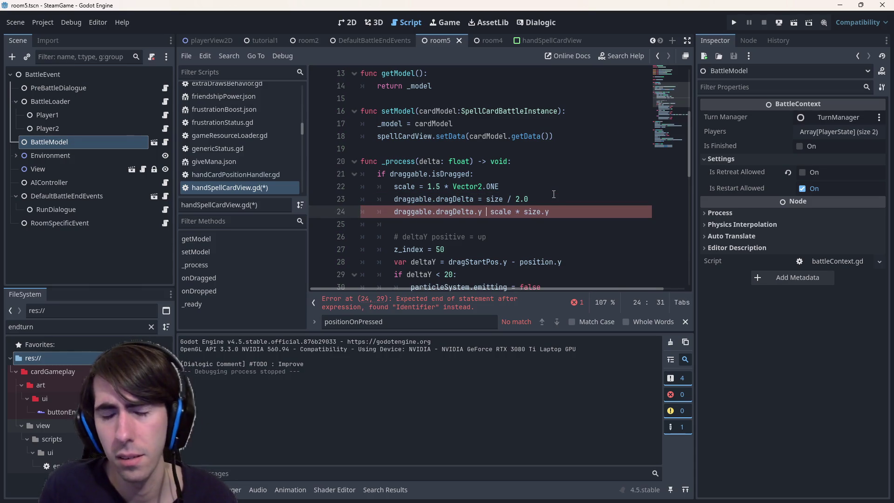
pyautogui.write('+=')
pyautogui.press('BackSpace')
pyautogui.press('BackSpace')
pyautogui.write('-=')
pyautogui.hotkey('ctrl', 's')
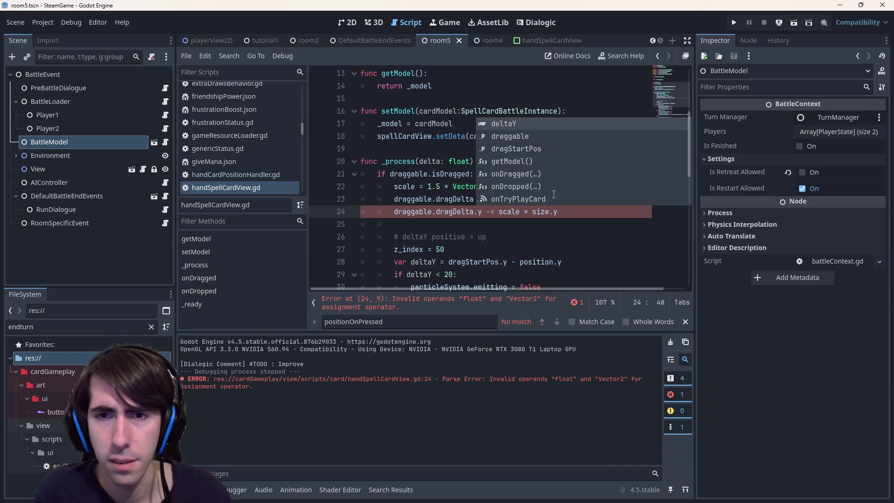
pyautogui.press('Escape')
pyautogui.press('Escape')
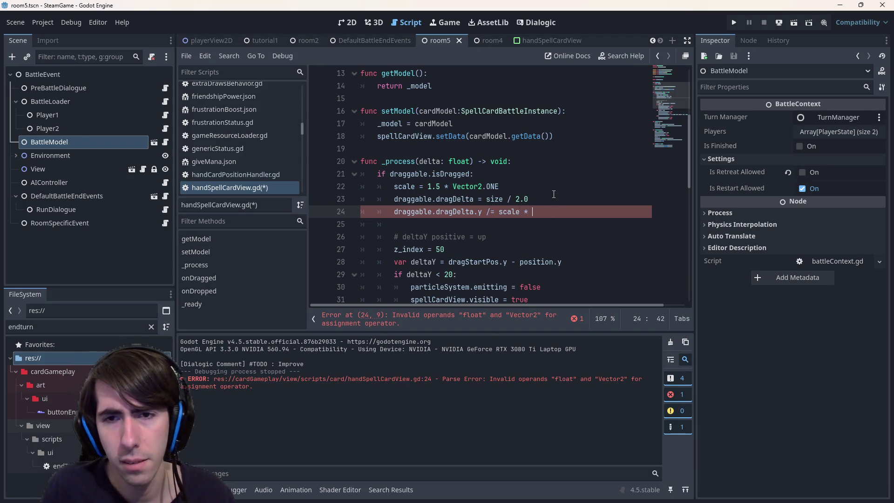
pyautogui.write('y')
pyautogui.hotkey('ctrl', 's')
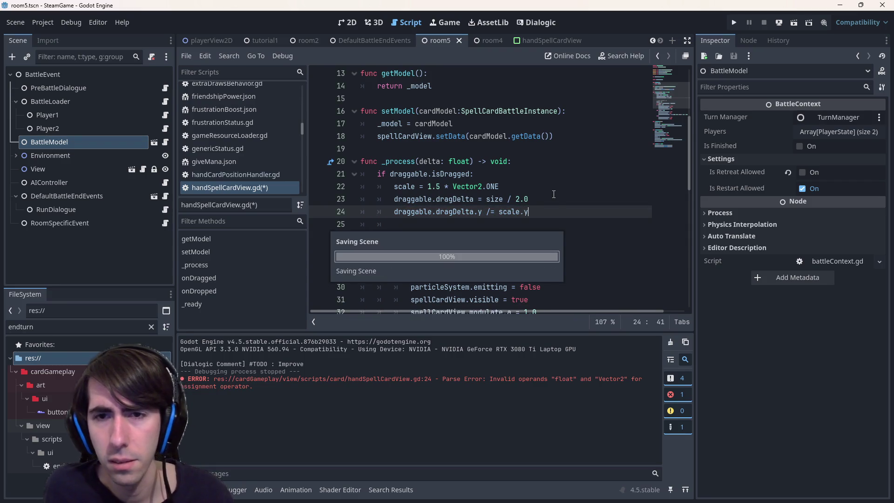
pyautogui.press('F5')
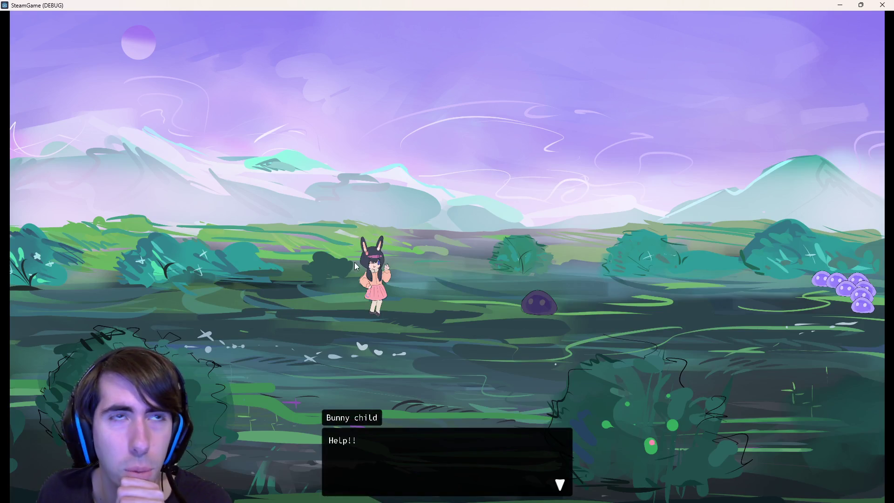
# Step: Drag the Sharpening Magic card over the battlefield, then close the game
pyautogui.click(351, 249)
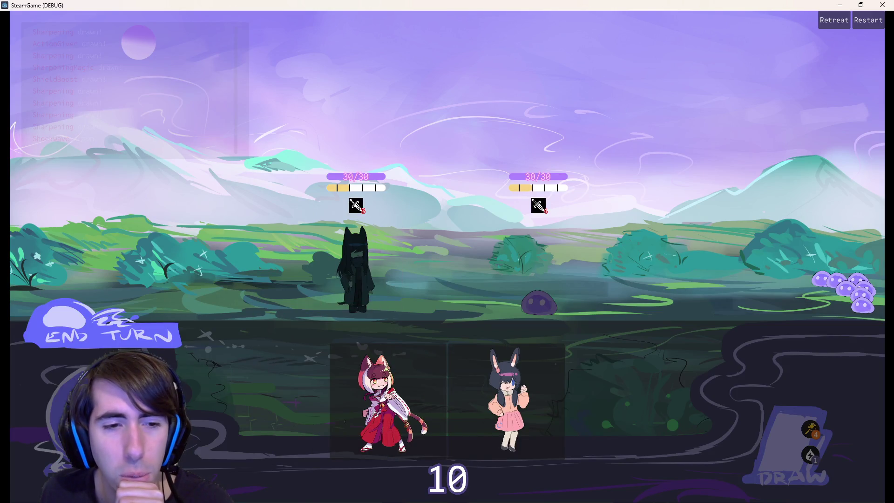
pyautogui.moveTo(431, 363)
pyautogui.mouseDown()
pyautogui.moveTo(423, 306)
pyautogui.moveTo(434, 362)
pyautogui.moveTo(442, 285)
pyautogui.mouseUp()
pyautogui.moveTo(444, 219)
pyautogui.mouseDown()
pyautogui.moveTo(406, 402)
pyautogui.moveTo(418, 274)
pyautogui.mouseUp()
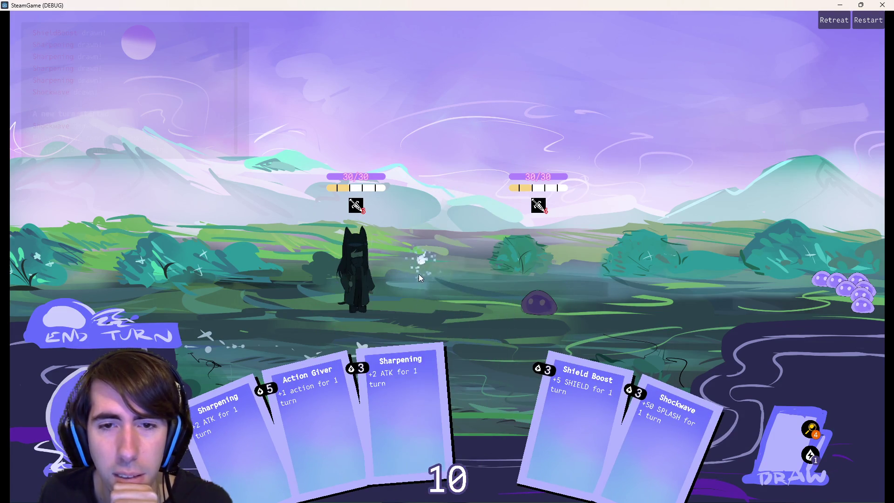
pyautogui.moveTo(484, 363); pyautogui.dragTo(445, 227)
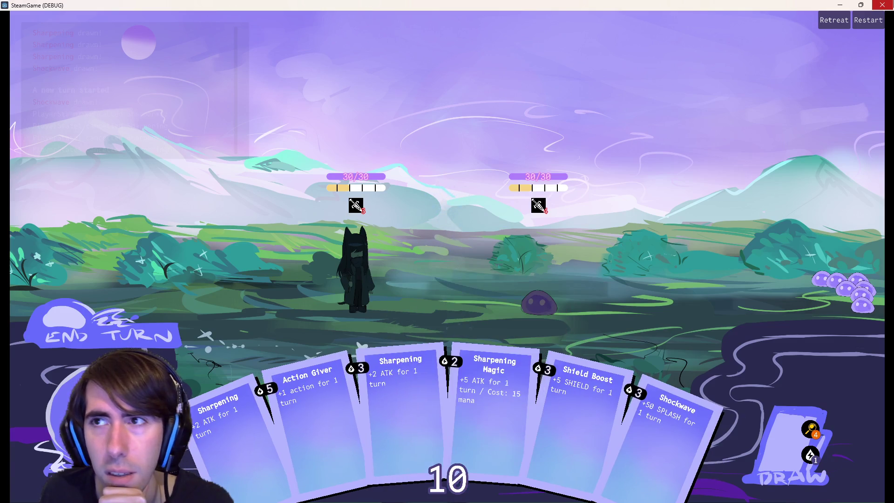
pyautogui.click(883, 5)
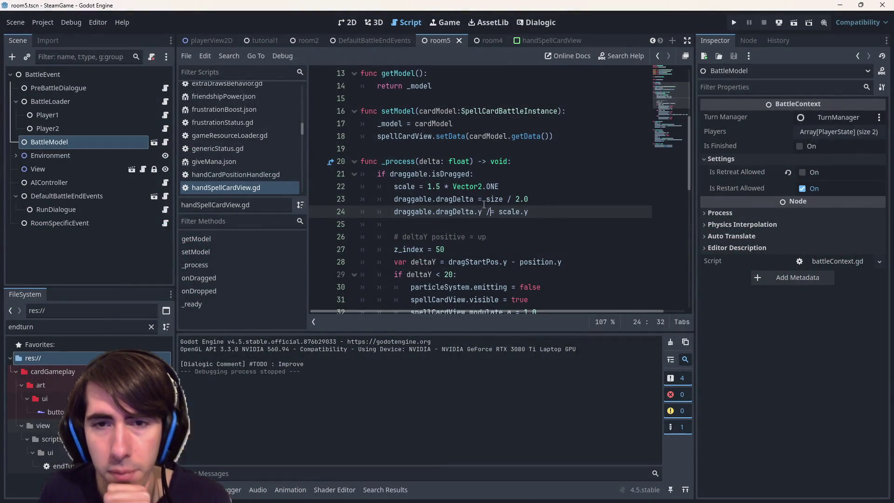
# Step: Switch line 24 to -=, save, rerun, and play the Shield Boost card
pyautogui.write('-')
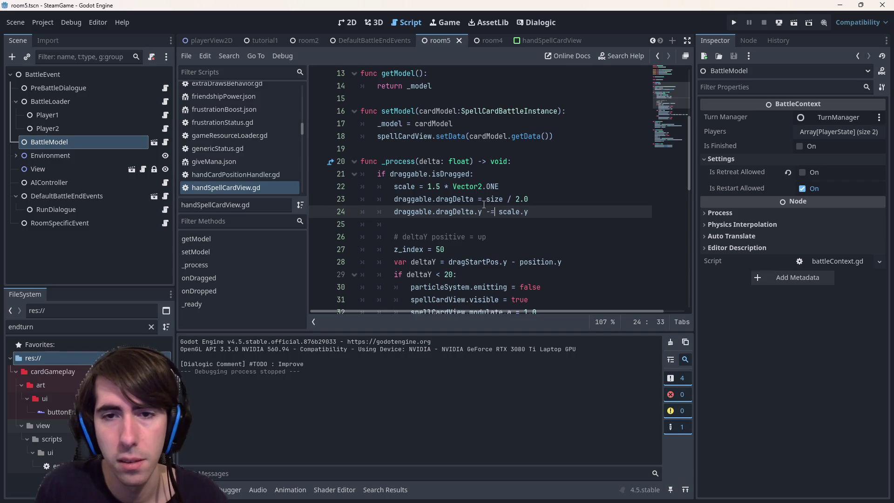
pyautogui.hotkey('ctrl', 's')
pyautogui.click(795, 23)
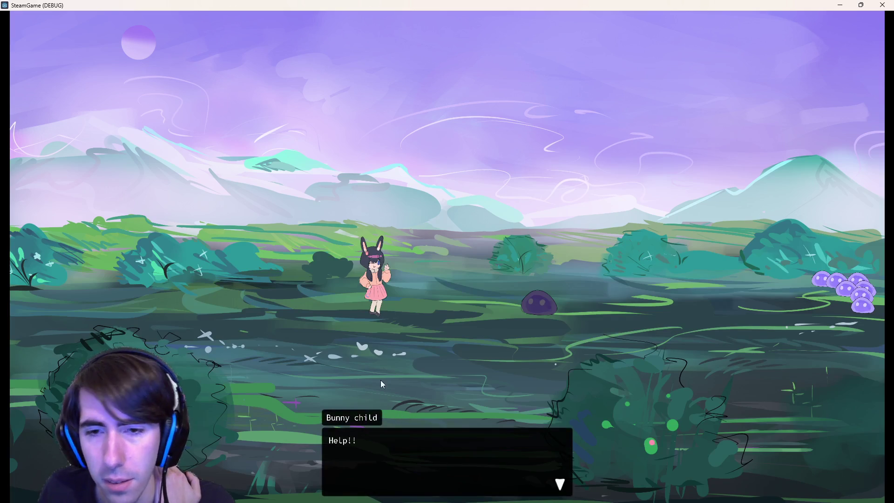
pyautogui.click(392, 339)
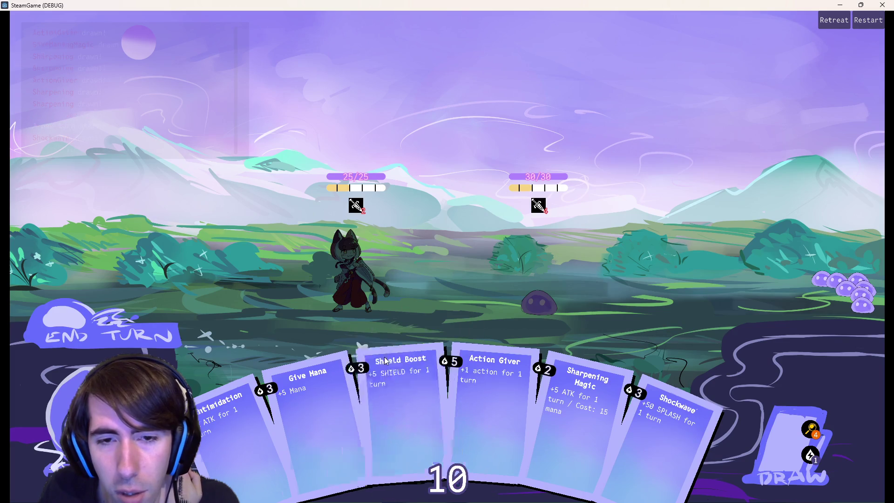
pyautogui.moveTo(353, 459)
pyautogui.mouseDown()
pyautogui.moveTo(399, 275)
pyautogui.moveTo(404, 141)
pyautogui.mouseUp()
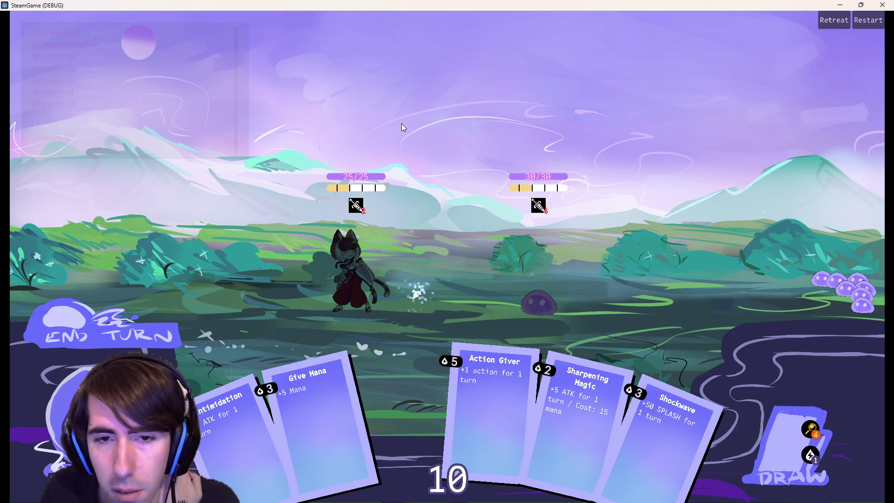
pyautogui.click(882, 5)
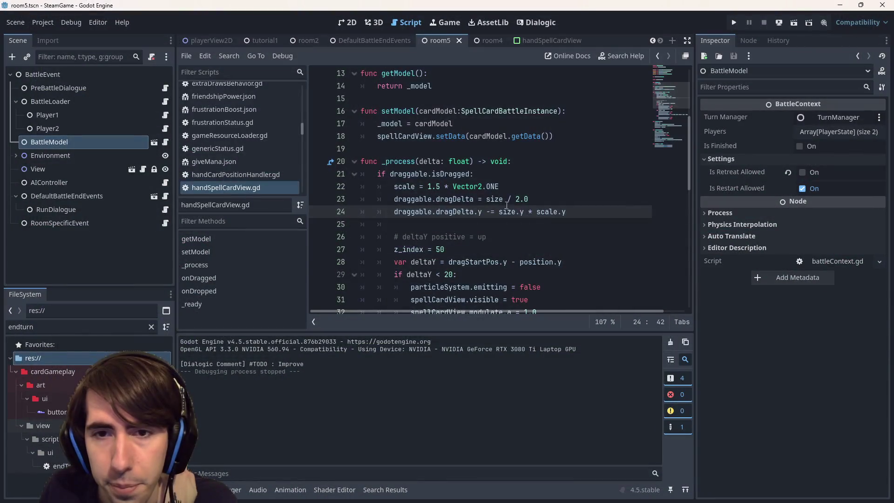
# Step: Change line 24 to += size.y * scale.y, save, and retest by playing Sharpening
pyautogui.write('+')
pyautogui.hotkey('ctrl', 's')
pyautogui.click(793, 22)
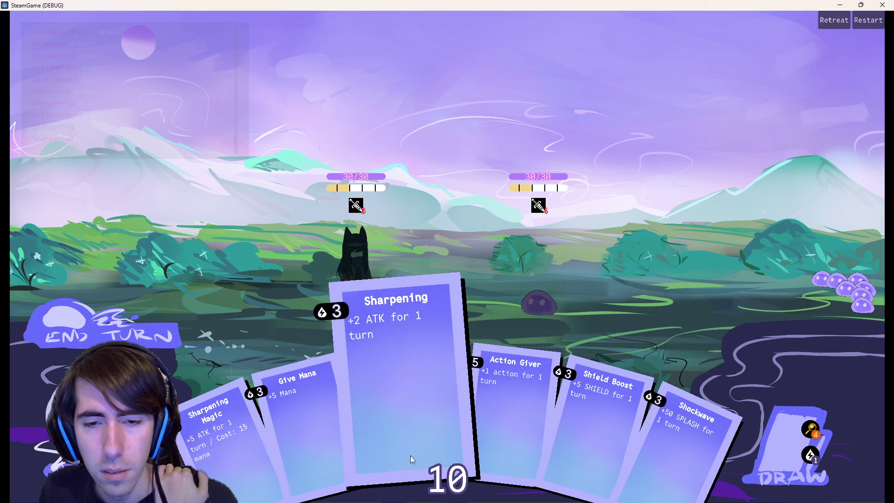
pyautogui.click(411, 457)
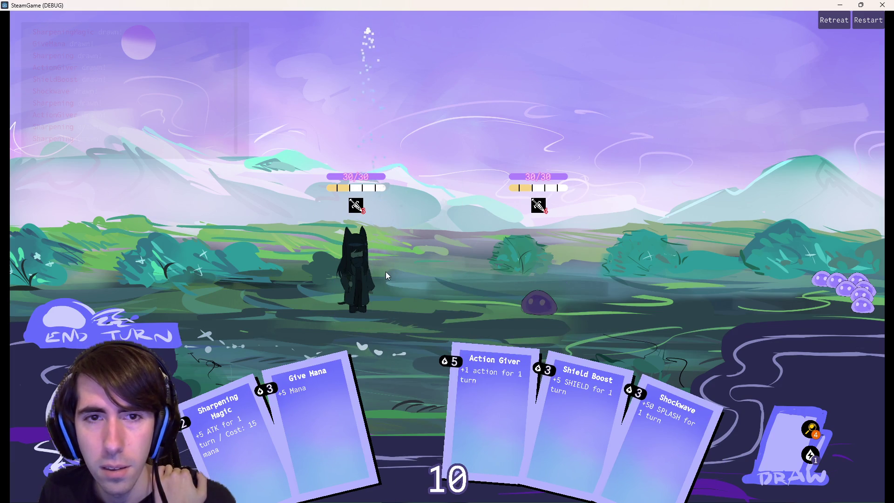
pyautogui.click(885, 5)
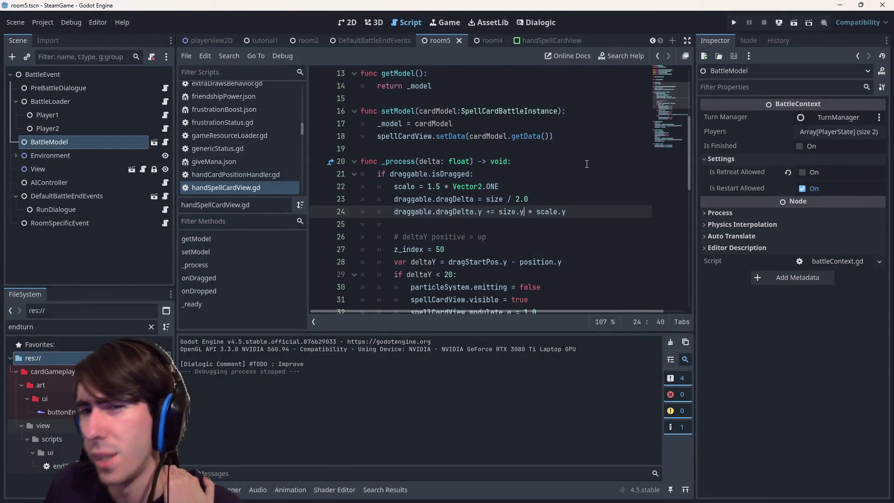
# Step: Change line 24 to -= with size.y divided by scale.y, then save and rerun
pyautogui.click(531, 210)
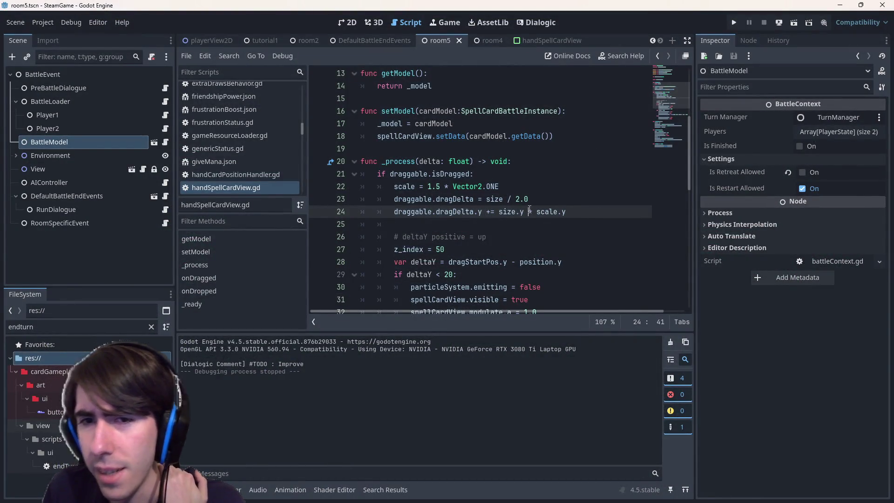
pyautogui.press('BackSpace')
pyautogui.write('/')
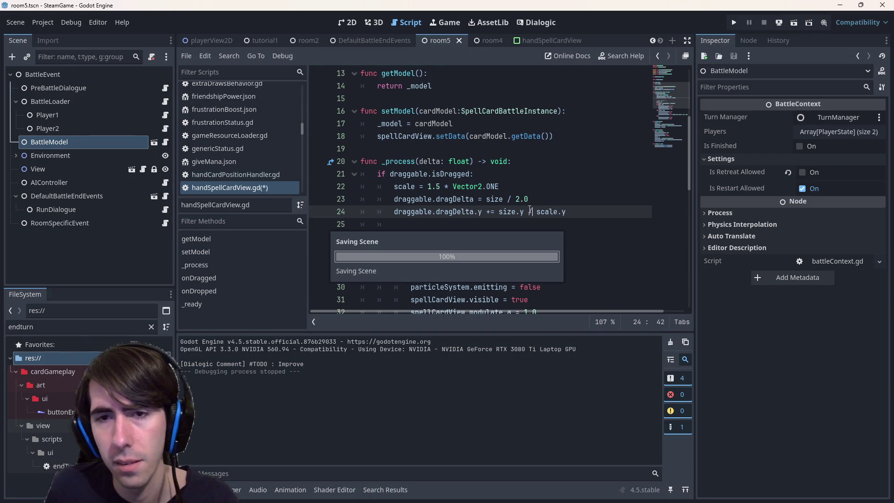
pyautogui.click(794, 22)
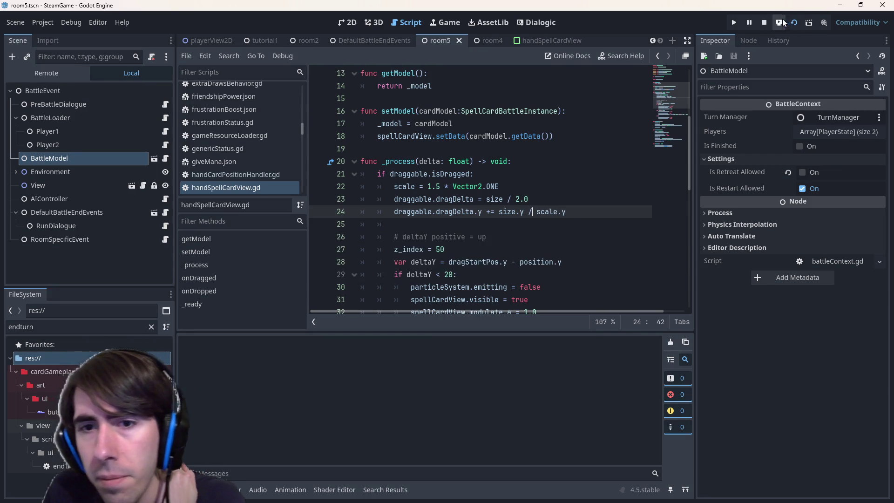
pyautogui.click(491, 212)
pyautogui.press('BackSpace')
pyautogui.write('-')
pyautogui.hotkey('ctrl', 's')
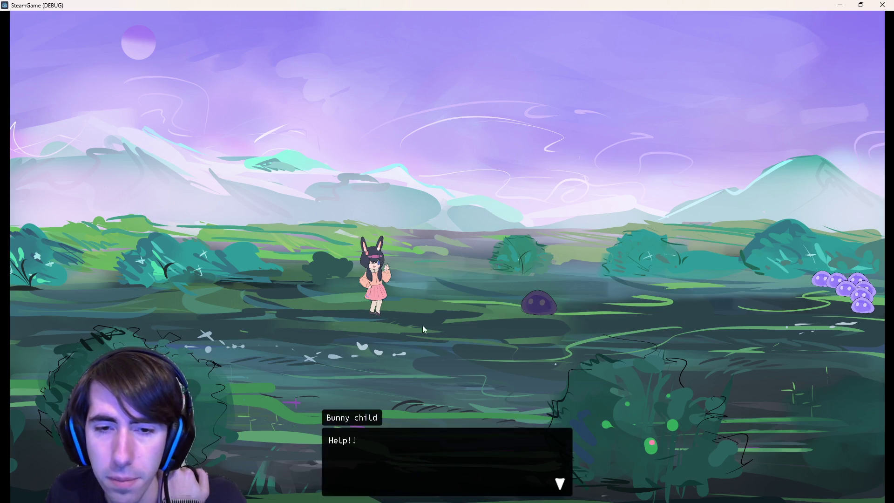
# Step: Place the hooded character, drag the Give Mana card, and stop the game
pyautogui.click(424, 329)
pyautogui.click(262, 289)
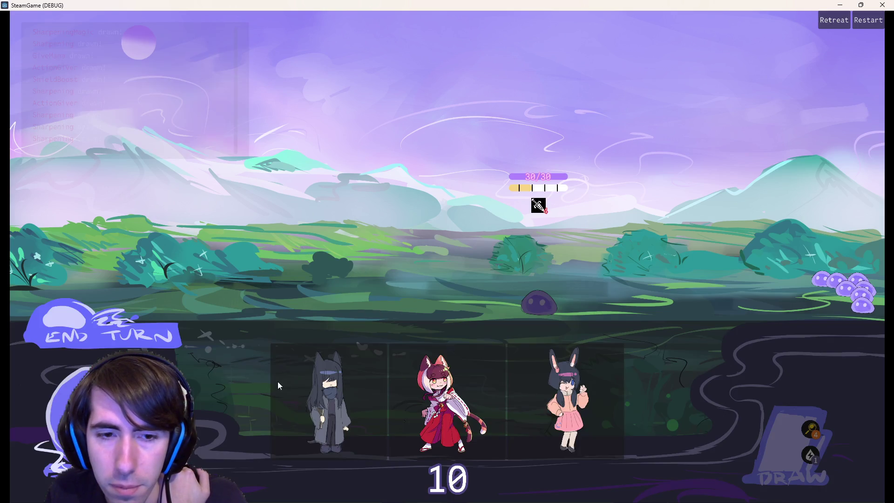
pyautogui.moveTo(278, 382); pyautogui.dragTo(357, 275)
pyautogui.moveTo(459, 412)
pyautogui.mouseDown()
pyautogui.moveTo(440, 334)
pyautogui.moveTo(401, 242)
pyautogui.mouseUp()
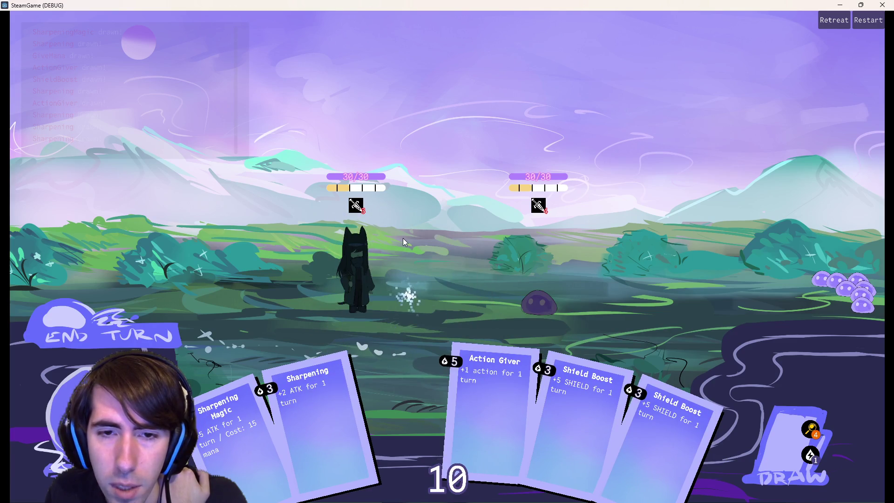
pyautogui.moveTo(374, 452); pyautogui.dragTo(401, 265)
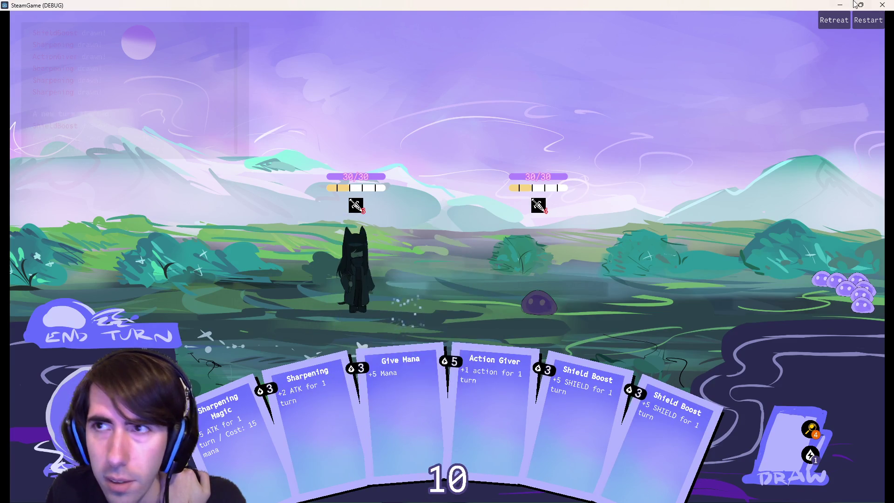
pyautogui.hotkey('alt', 'F4')
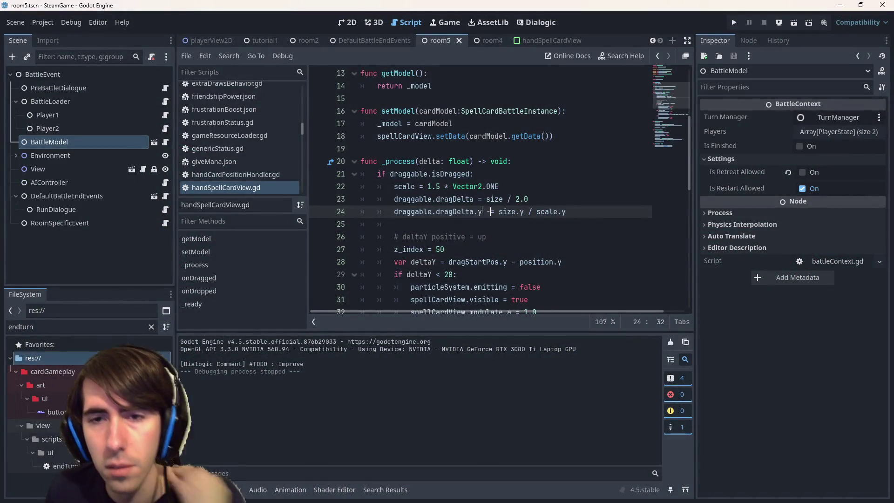
# Step: Switch line 24's operator to +, save, rerun past the opening dialogue, and close
pyautogui.press('BackSpace')
pyautogui.write('+')
pyautogui.hotkey('ctrl', 's')
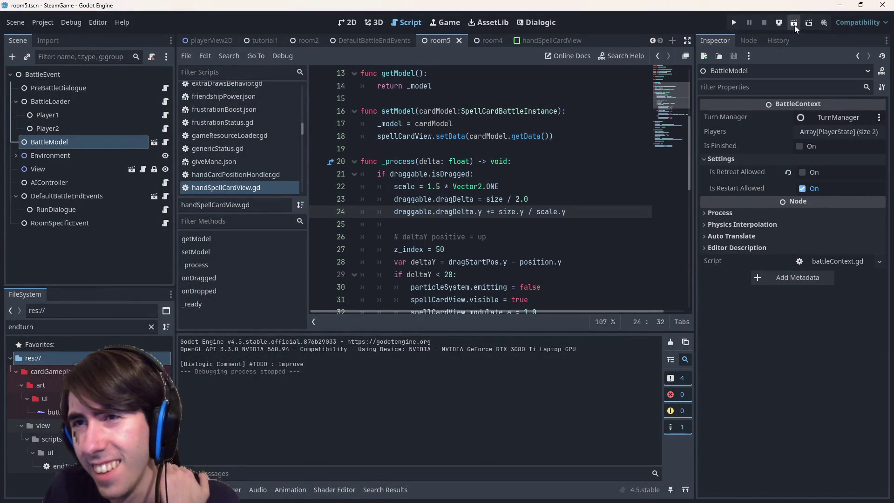
pyautogui.click(794, 23)
pyautogui.moveTo(498, 215); pyautogui.dragTo(523, 212)
pyautogui.click(524, 211)
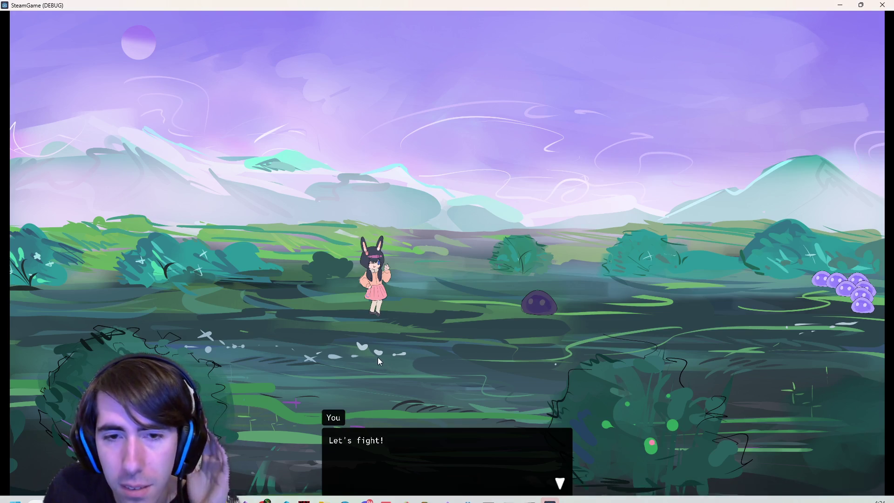
pyautogui.click(379, 359)
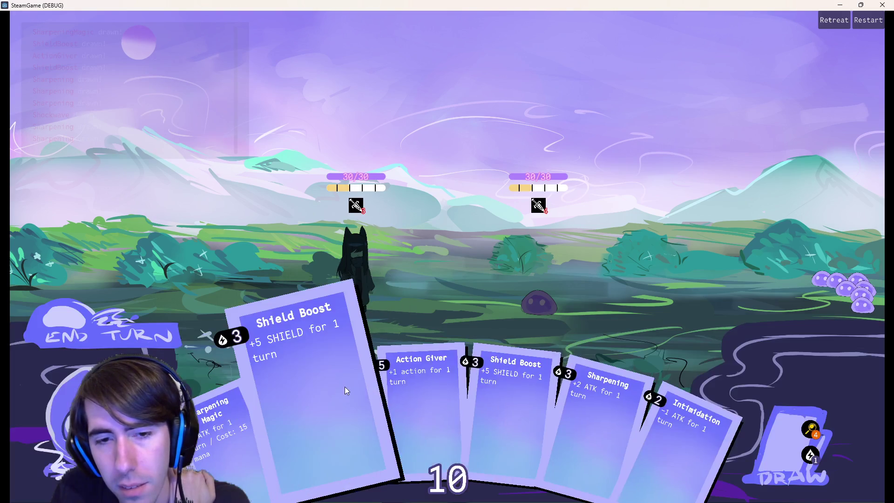
pyautogui.click(883, 5)
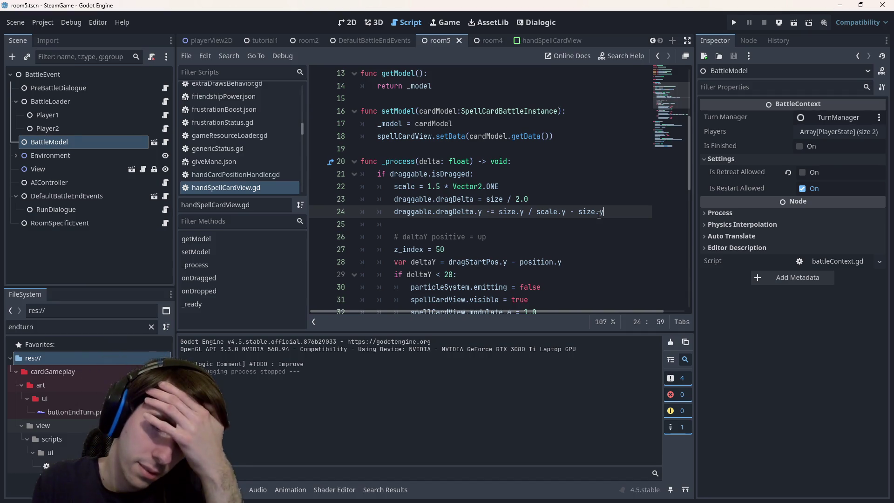
# Step: Save the script, launch the game, and lift the Intimidation card to test dragging
pyautogui.moveTo(600, 215)
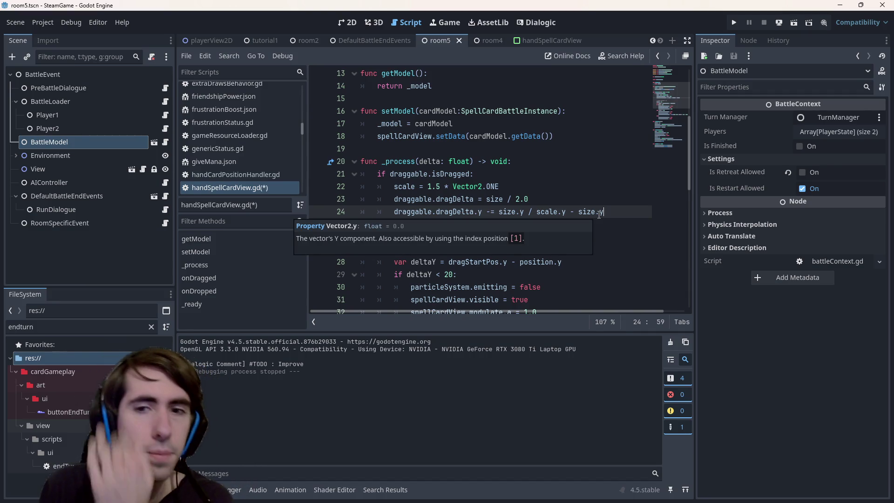
pyautogui.hotkey('ctrl', 's')
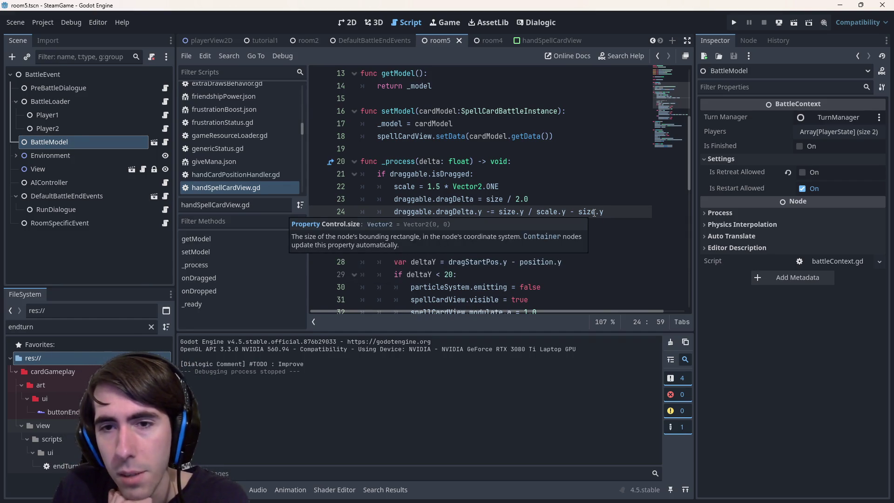
pyautogui.click(798, 24)
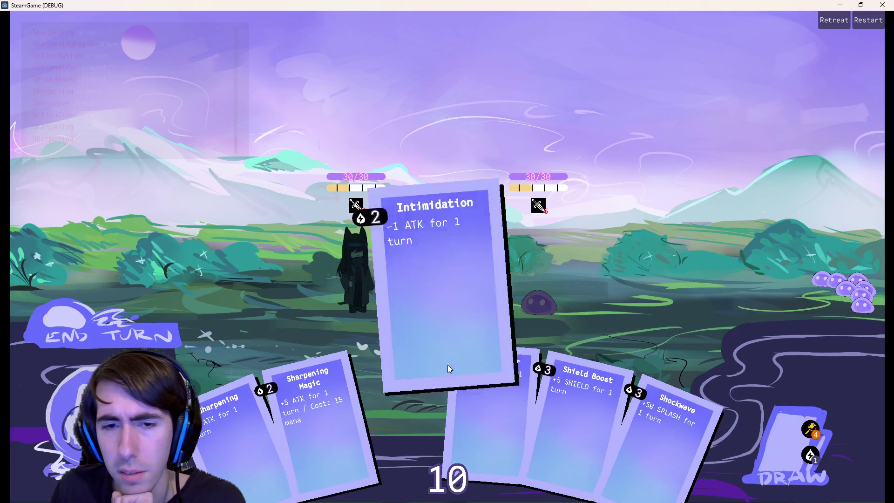
pyautogui.moveTo(448, 365)
pyautogui.mouseDown()
pyautogui.moveTo(437, 307)
pyautogui.moveTo(395, 419)
pyautogui.mouseUp()
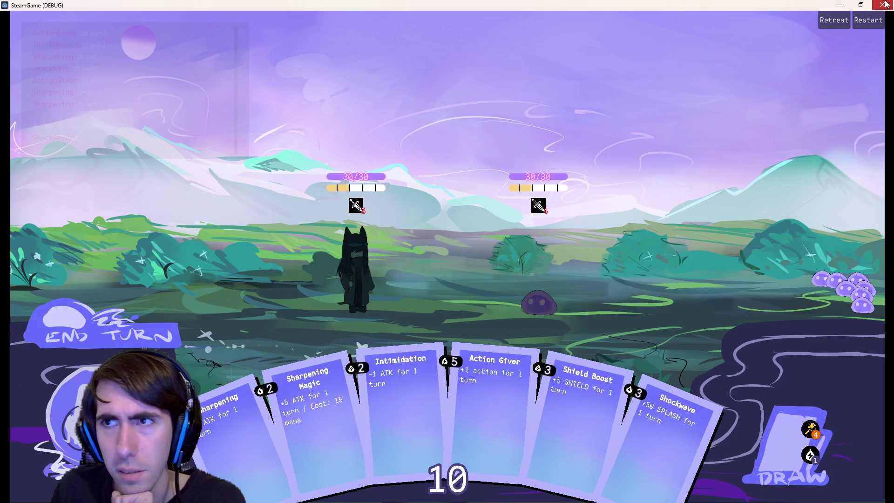
pyautogui.click(882, 4)
# Step: Retest dragging Shockwave, Give Mana and Intimidation, then delete line 24's dragDelta.y adjustment
pyautogui.click(491, 212)
pyautogui.click(794, 23)
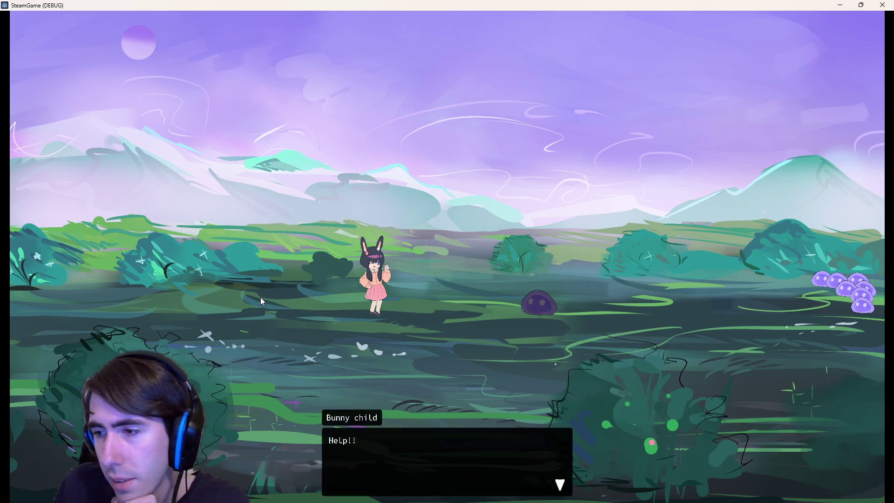
pyautogui.click(260, 297)
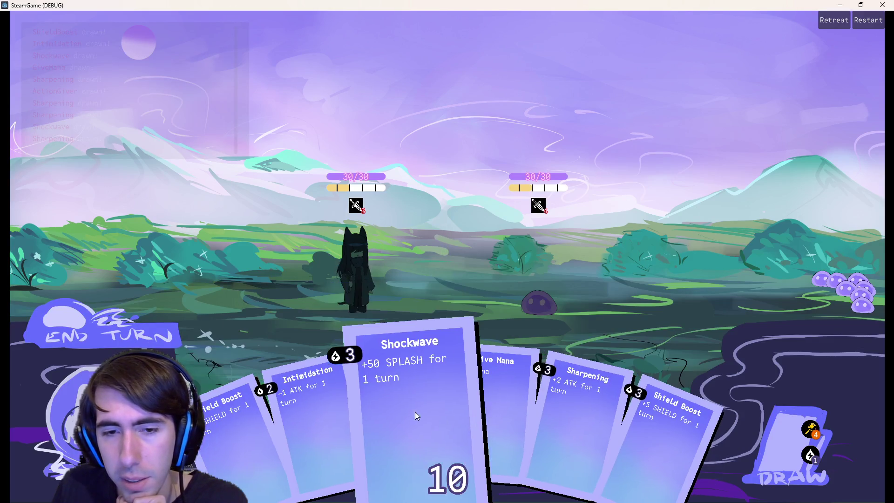
pyautogui.moveTo(415, 411)
pyautogui.mouseDown()
pyautogui.moveTo(403, 318)
pyautogui.moveTo(393, 379)
pyautogui.mouseUp()
pyautogui.moveTo(451, 294)
pyautogui.mouseDown()
pyautogui.moveTo(449, 243)
pyautogui.moveTo(386, 401)
pyautogui.mouseUp()
pyautogui.moveTo(527, 457)
pyautogui.mouseDown()
pyautogui.moveTo(479, 272)
pyautogui.moveTo(467, 267)
pyautogui.mouseUp()
pyautogui.moveTo(295, 457)
pyautogui.mouseDown()
pyautogui.moveTo(377, 253)
pyautogui.moveTo(363, 374)
pyautogui.mouseUp()
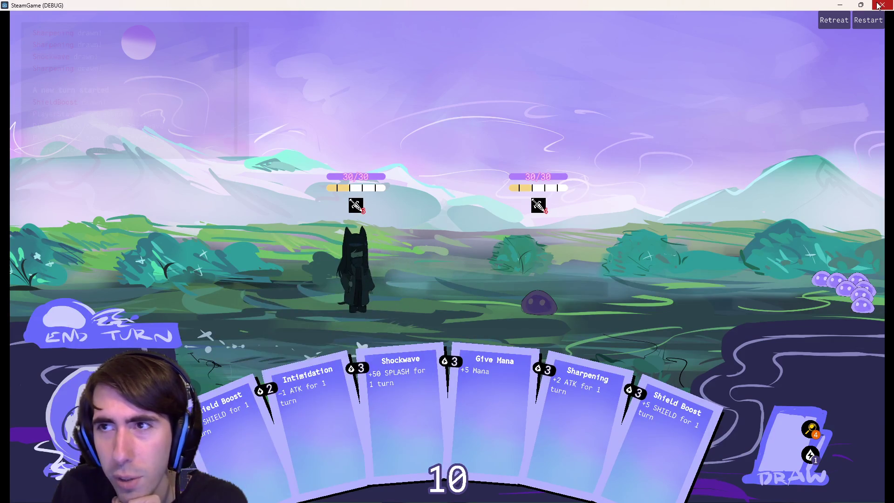
pyautogui.click(880, 4)
pyautogui.moveTo(604, 212); pyautogui.dragTo(301, 219)
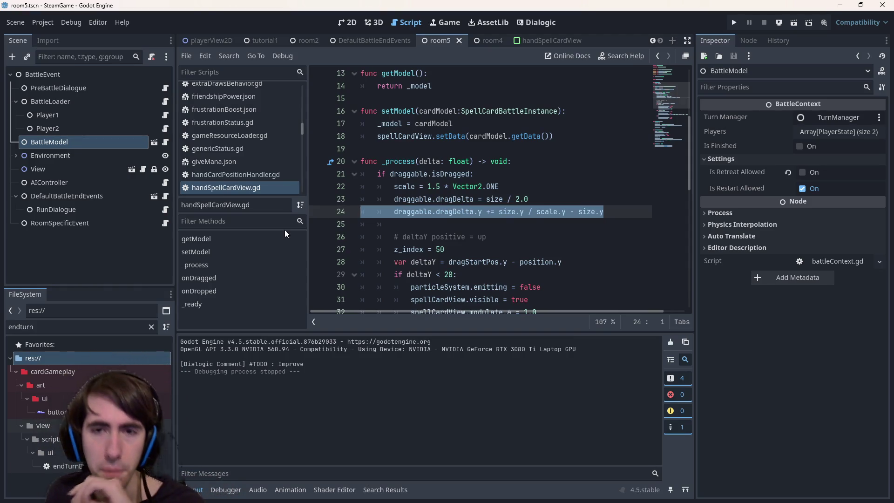
pyautogui.press('BackSpace')
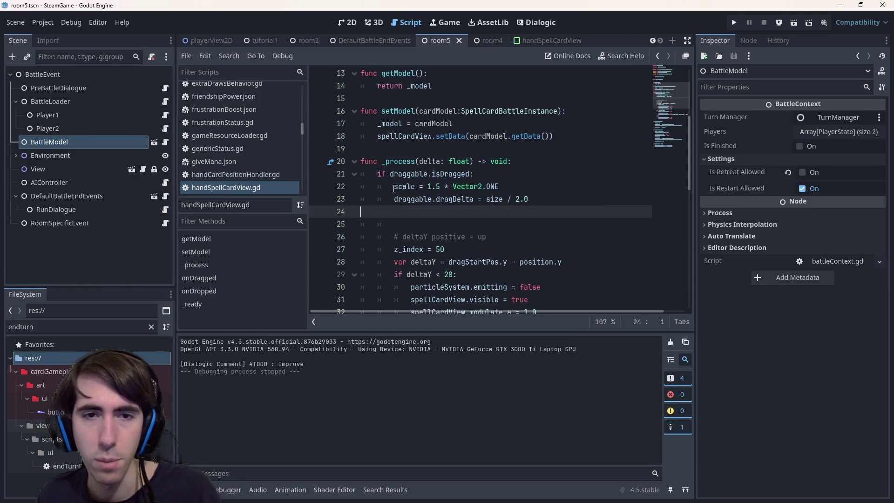
# Step: Remove the empty line and comment out scale = 1.5 * Vector2.ONE on line 22, then run
pyautogui.press('BackSpace')
pyautogui.click(387, 188)
pyautogui.write('#')
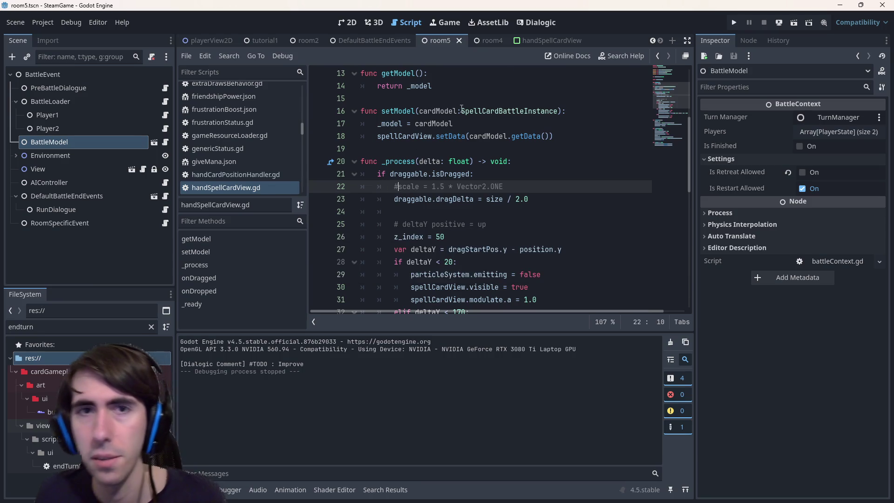
pyautogui.click(792, 22)
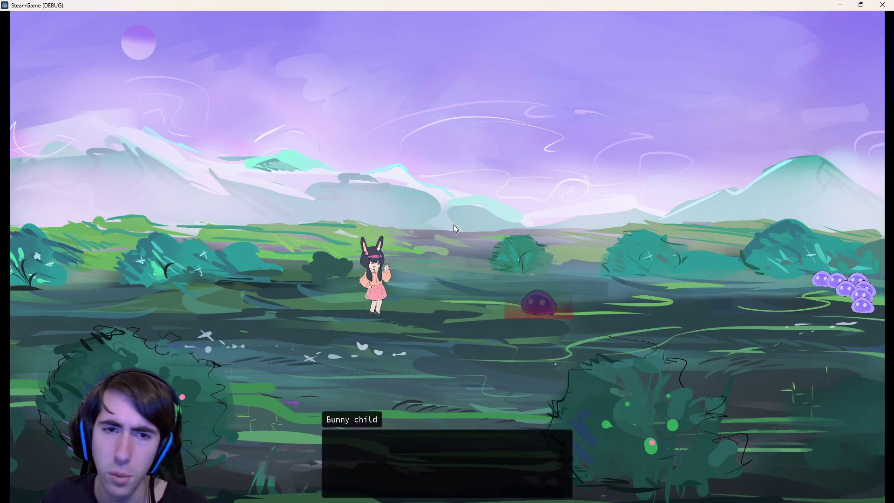
# Step: Place the gray character, repeatedly drag the Sharpening card, and close the game
pyautogui.click(442, 193)
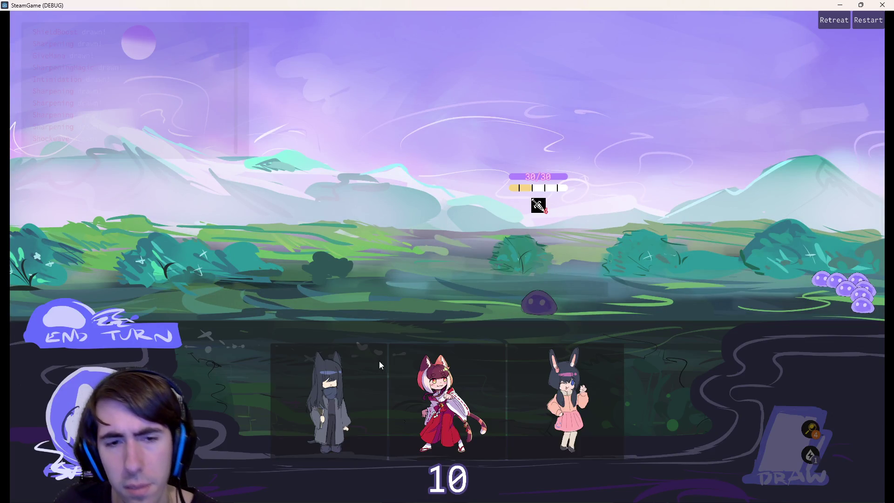
pyautogui.moveTo(379, 361); pyautogui.dragTo(380, 259)
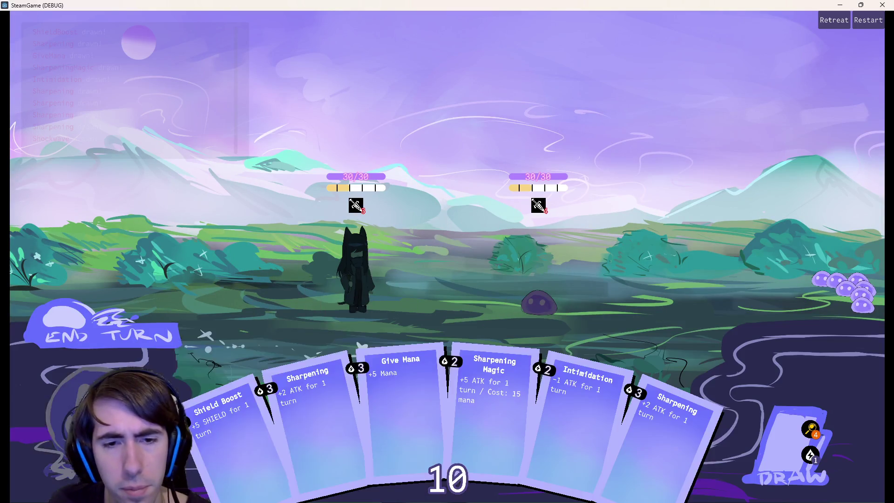
pyautogui.moveTo(295, 398); pyautogui.dragTo(379, 295)
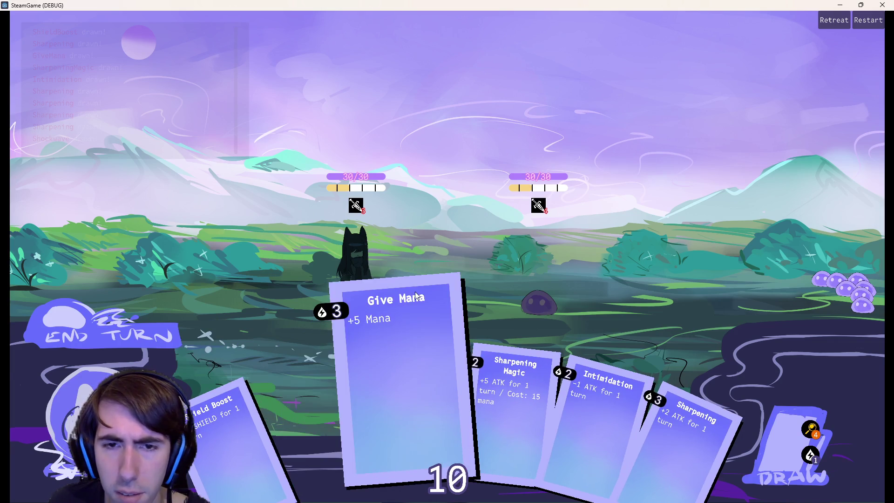
pyautogui.moveTo(317, 399); pyautogui.dragTo(372, 368)
pyautogui.moveTo(303, 407)
pyautogui.mouseDown()
pyautogui.moveTo(321, 271)
pyautogui.moveTo(312, 417)
pyautogui.moveTo(338, 336)
pyautogui.moveTo(324, 383)
pyautogui.moveTo(310, 350)
pyautogui.moveTo(326, 390)
pyautogui.moveTo(331, 321)
pyautogui.moveTo(344, 302)
pyautogui.mouseUp()
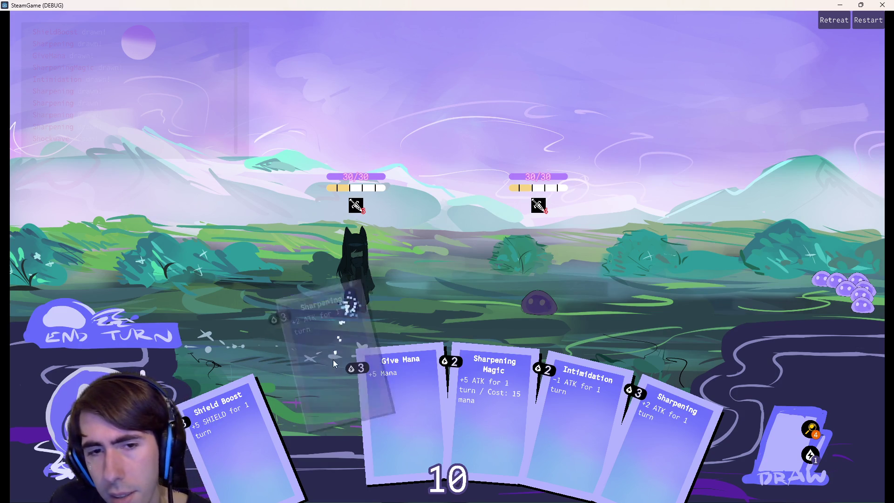
pyautogui.moveTo(327, 396)
pyautogui.mouseDown()
pyautogui.moveTo(328, 331)
pyautogui.moveTo(313, 435)
pyautogui.mouseUp()
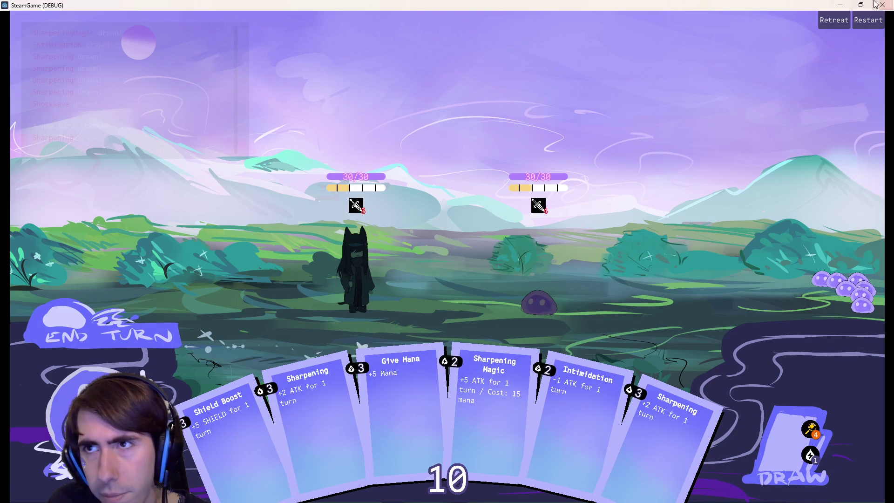
pyautogui.click(880, 5)
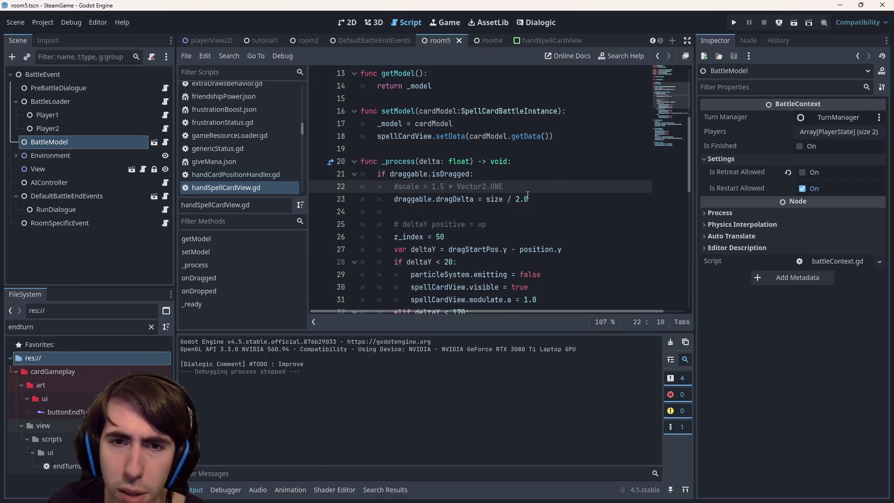
# Step: Bring up the handSpellCardView scene in the 2D workspace
pyautogui.scroll(-1, 484, 201)
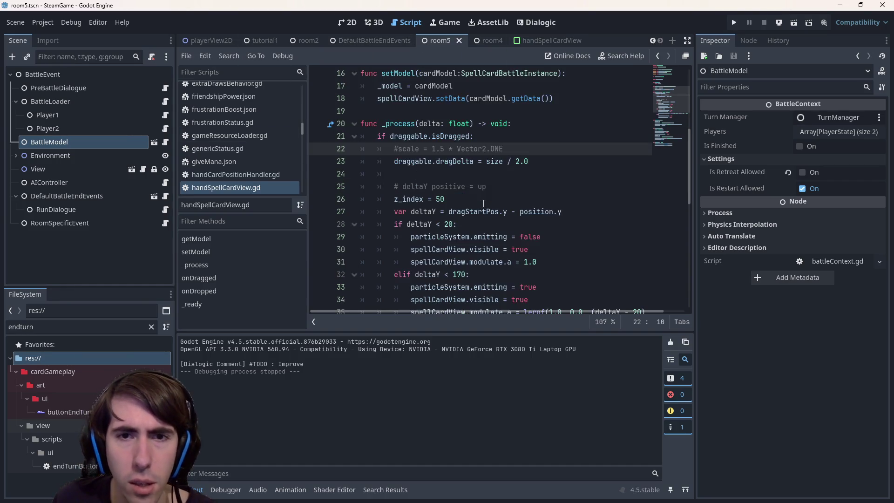
pyautogui.click(560, 37)
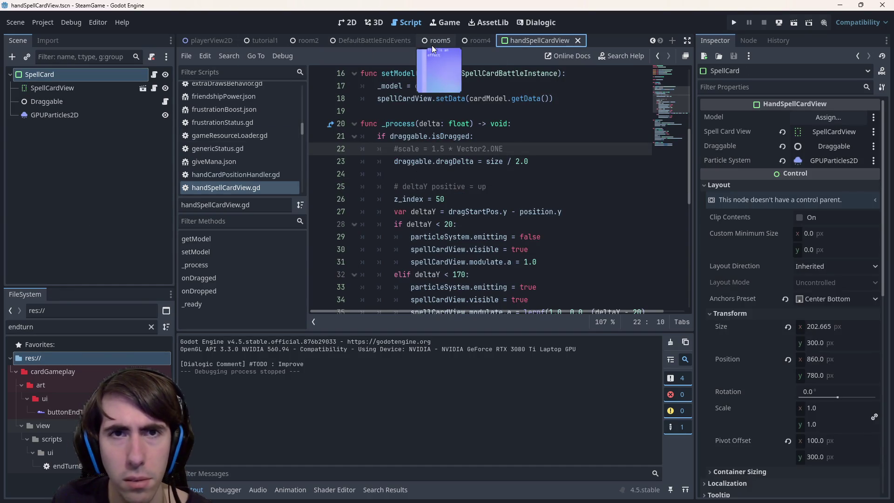
pyautogui.click(370, 44)
pyautogui.click(346, 23)
pyautogui.click(536, 41)
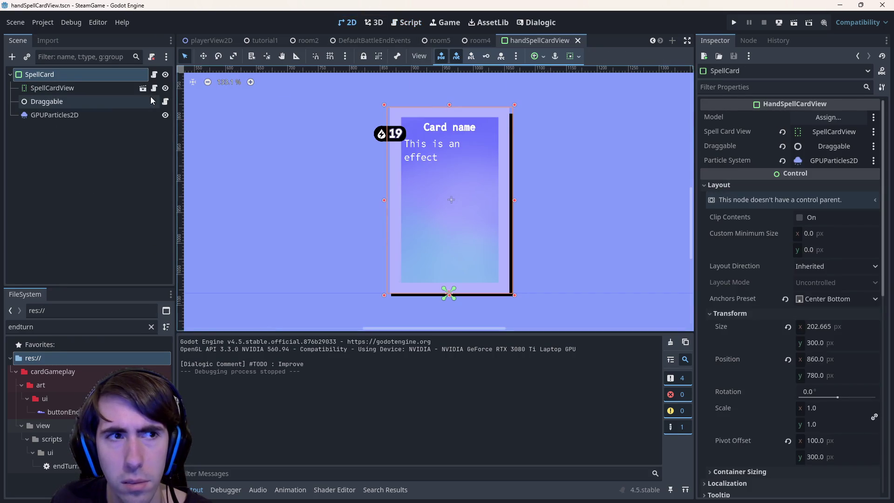
# Step: Move the card's GPUParticles2D emitter to a vertical position of 49
pyautogui.click(92, 114)
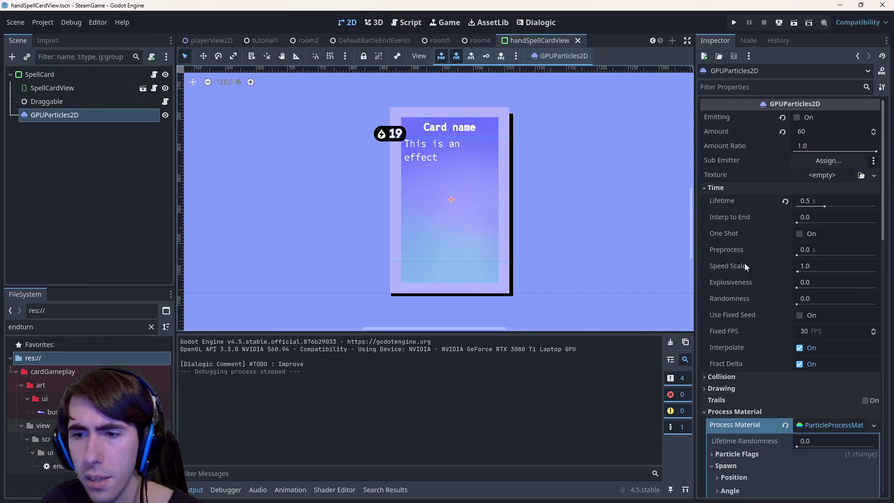
pyautogui.scroll(-15, 764, 384)
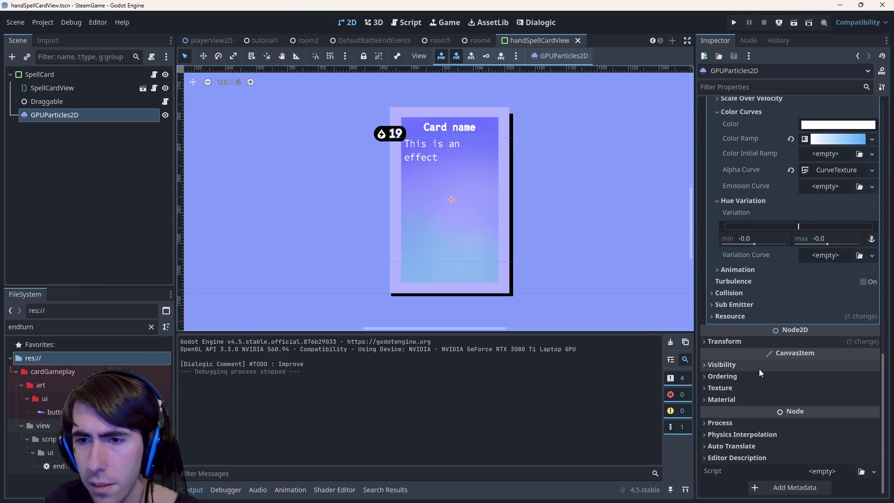
pyautogui.click(773, 343)
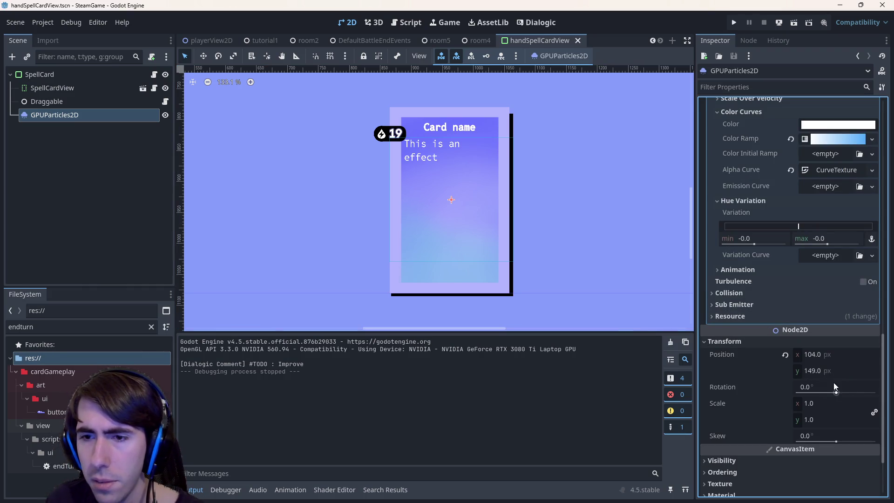
pyautogui.click(845, 372)
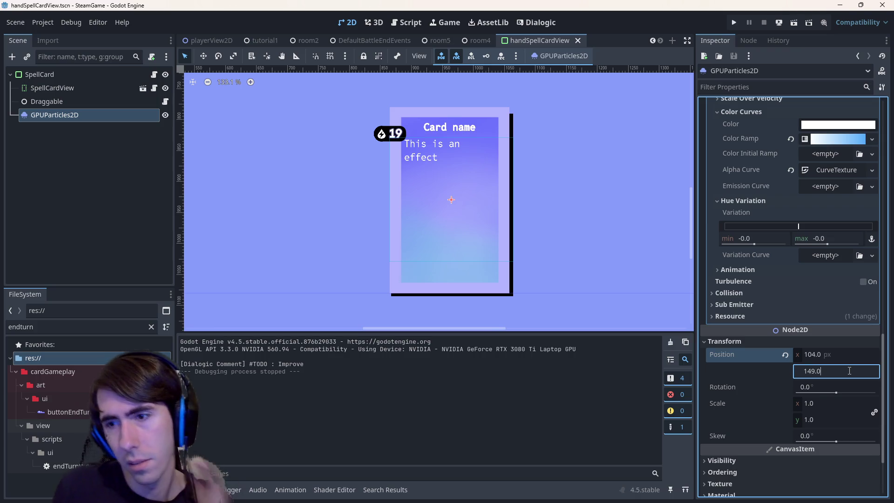
pyautogui.write('+100')
pyautogui.press('Return')
pyautogui.hotkey('ctrl', 'z')
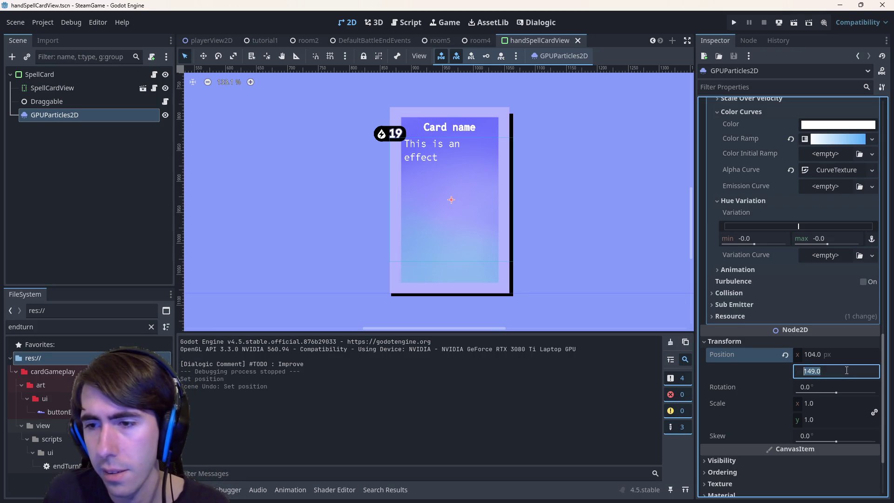
pyautogui.write('-100')
pyautogui.press('Return')
pyautogui.click(844, 370)
pyautogui.write('50')
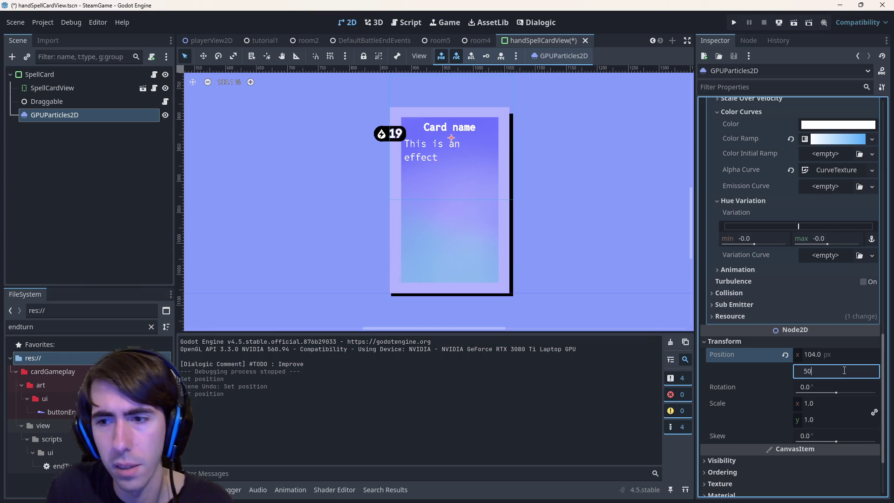
pyautogui.press('Return')
pyautogui.click(849, 370)
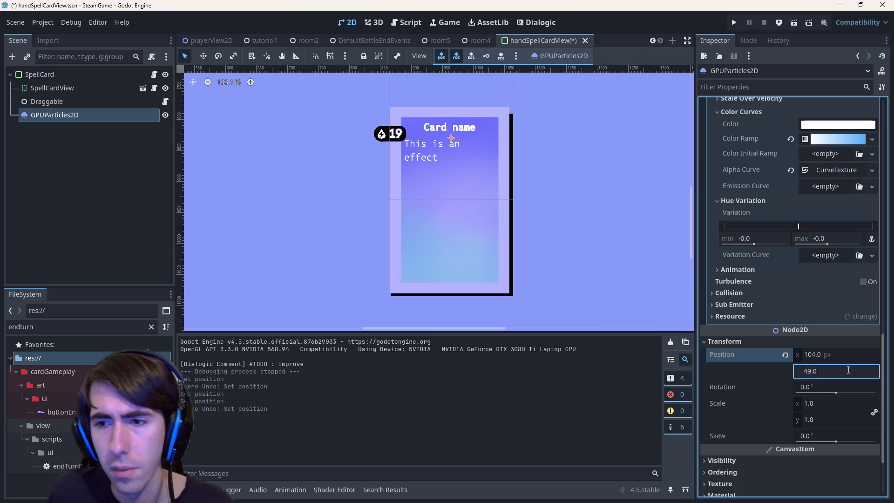
# Step: Save the card scene and go to the end of line 23 in its script
pyautogui.hotkey('ctrl', 's')
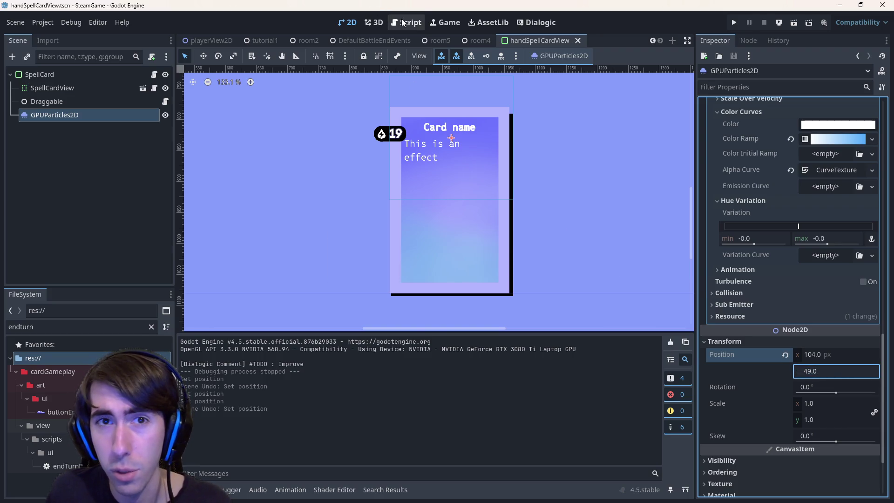
pyautogui.click(407, 22)
pyautogui.moveTo(520, 162); pyautogui.dragTo(528, 162)
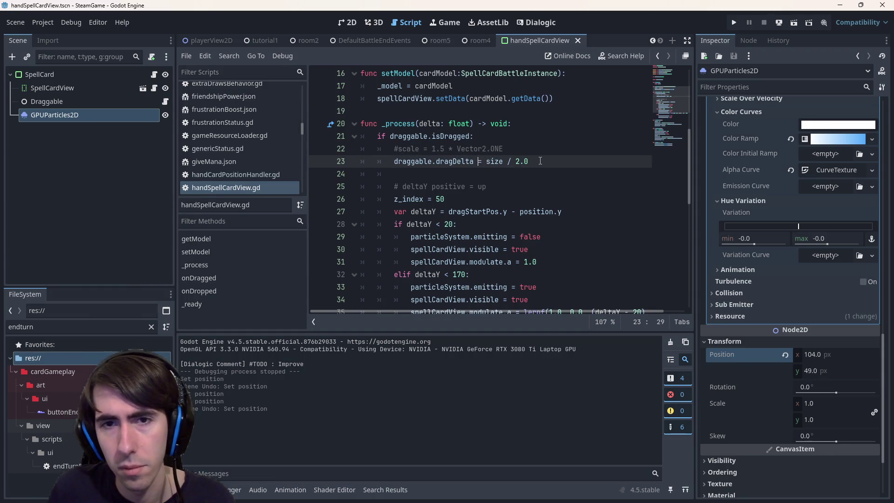
# Step: Add 'draggable.dragDelta.y -= 100' below line 23 and save the script
pyautogui.click(540, 161)
pyautogui.press('Return')
pyautogui.write('x + 100')
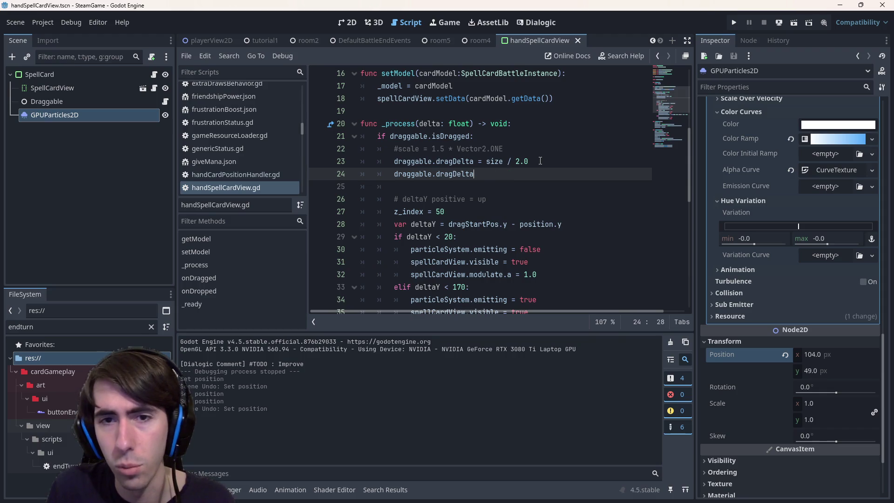
pyautogui.write(' 1')
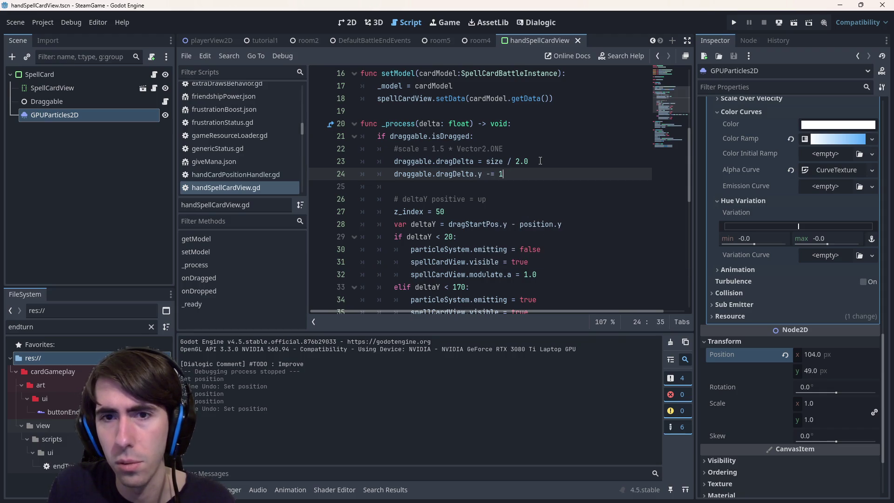
pyautogui.hotkey('ctrl', 's')
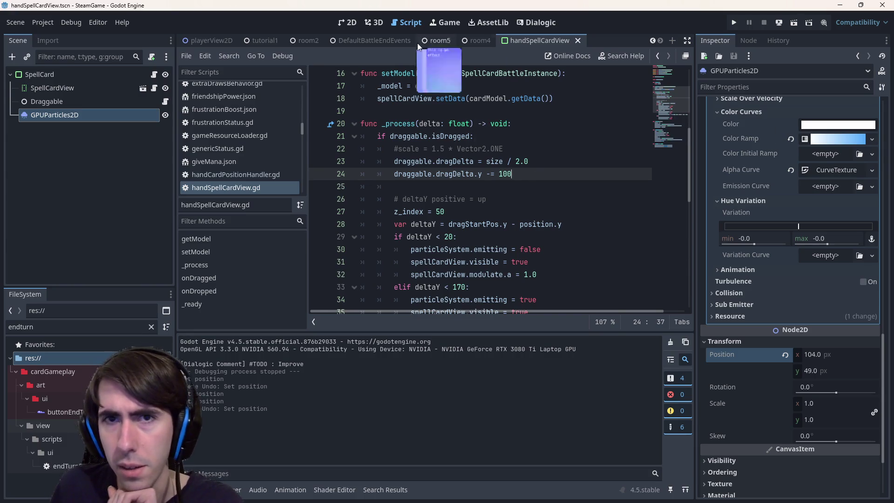
# Step: Switch through the scene tabs to the room5 battle scene
pyautogui.click(431, 44)
pyautogui.click(540, 40)
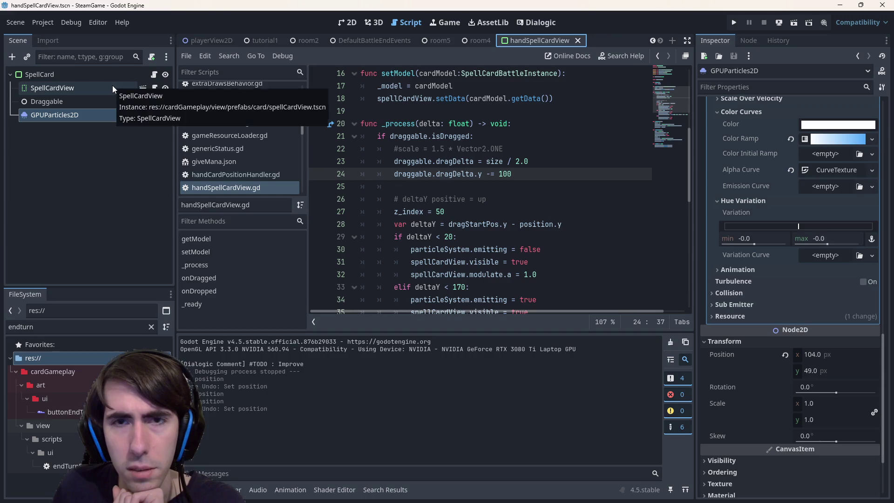
pyautogui.click(346, 42)
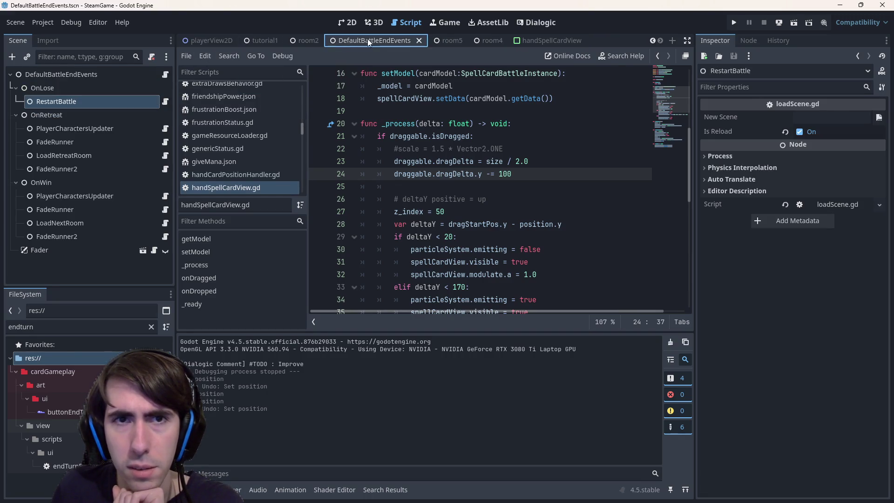
pyautogui.click(438, 40)
# Step: Run the room5 battle scene and click through the pre-battle dialogue
pyautogui.click(793, 24)
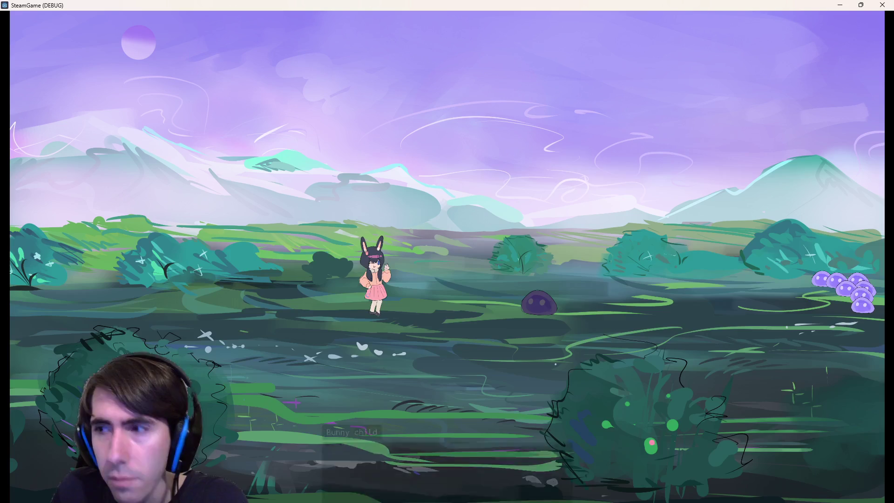
pyautogui.click(479, 322)
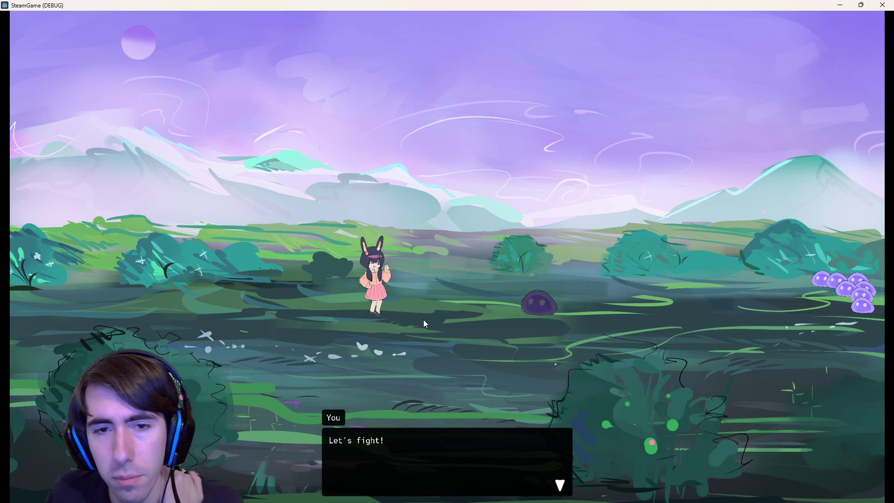
pyautogui.click(423, 320)
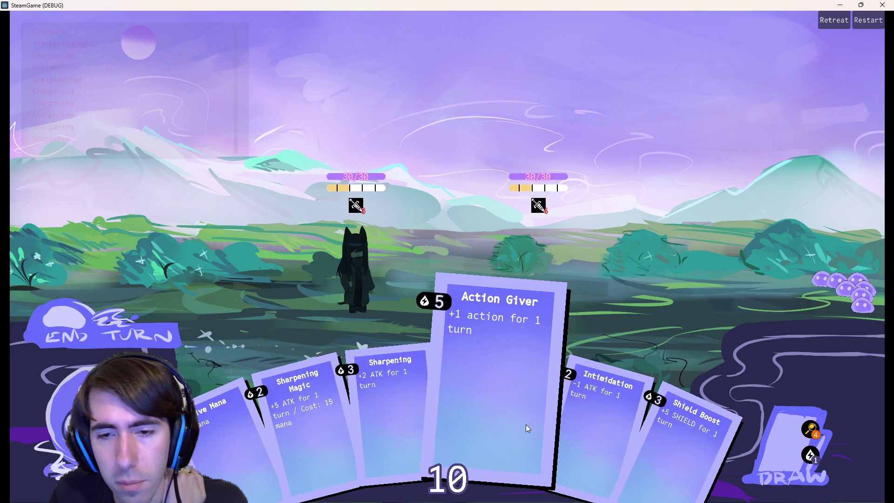
# Step: Drag Action Giver toward the character repeatedly, watching it fade, then close the game
pyautogui.moveTo(526, 423); pyautogui.dragTo(487, 281)
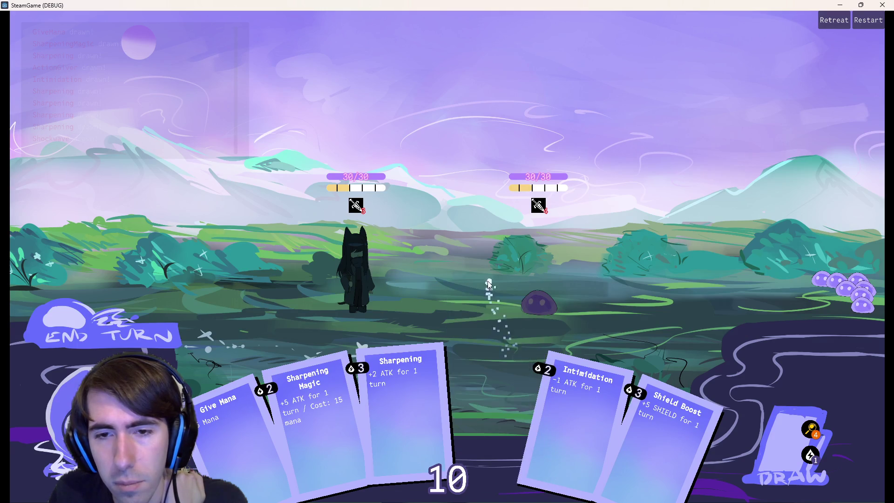
pyautogui.moveTo(415, 269); pyautogui.dragTo(415, 269)
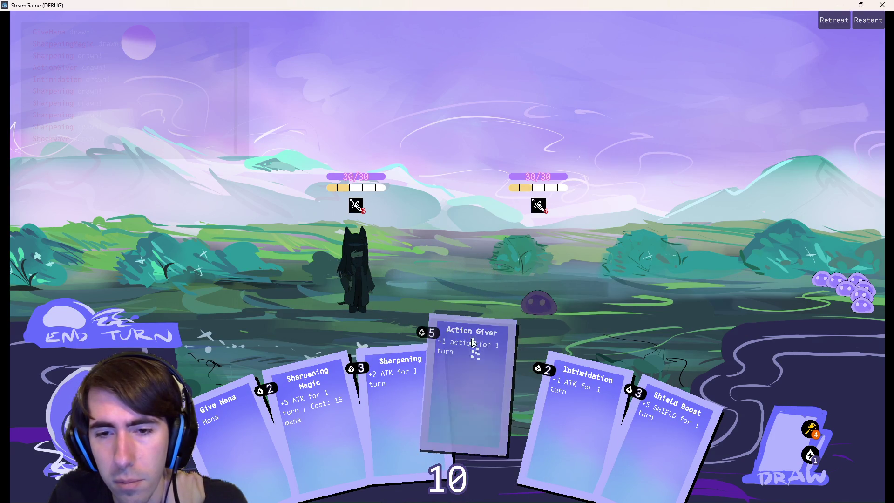
pyautogui.moveTo(472, 343); pyautogui.dragTo(359, 279)
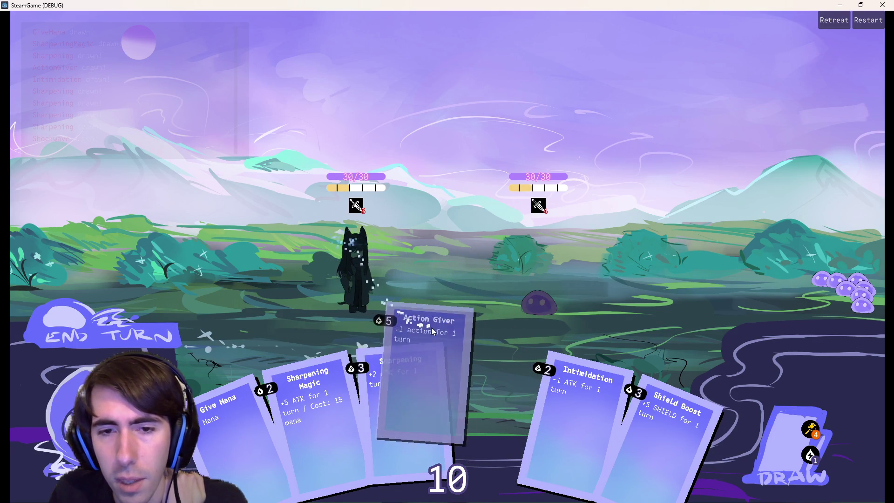
pyautogui.moveTo(492, 361); pyautogui.dragTo(401, 274)
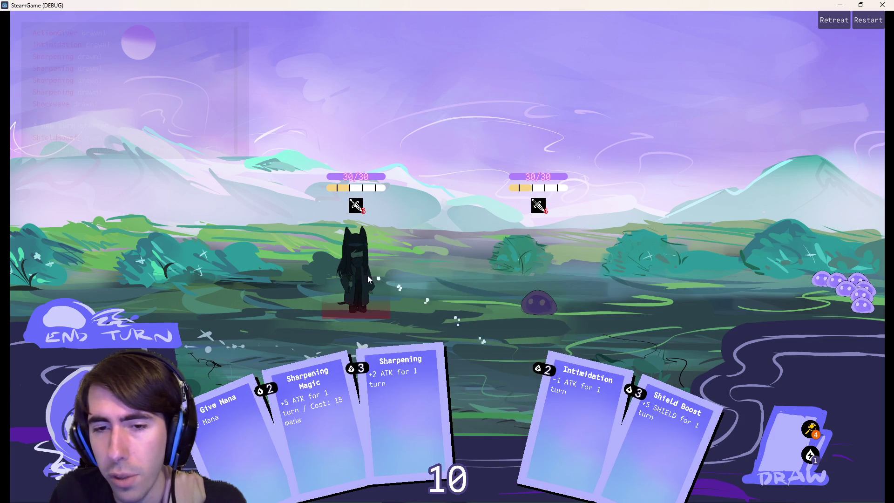
pyautogui.moveTo(384, 312)
pyautogui.mouseDown()
pyautogui.moveTo(381, 319)
pyautogui.moveTo(357, 297)
pyautogui.moveTo(358, 285)
pyautogui.moveTo(367, 291)
pyautogui.moveTo(365, 326)
pyautogui.mouseUp()
pyautogui.moveTo(481, 411)
pyautogui.mouseDown()
pyautogui.moveTo(464, 331)
pyautogui.moveTo(474, 272)
pyautogui.moveTo(500, 317)
pyautogui.moveTo(487, 318)
pyautogui.moveTo(487, 293)
pyautogui.mouseUp()
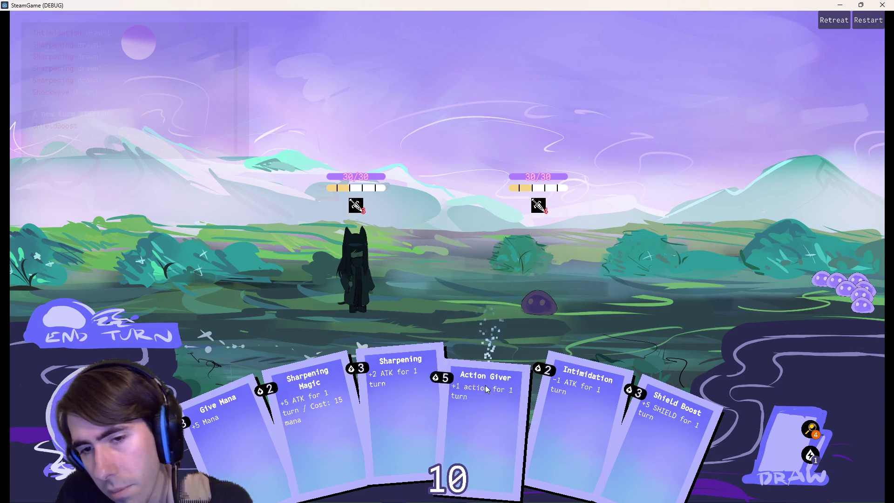
pyautogui.moveTo(487, 389)
pyautogui.mouseDown()
pyautogui.moveTo(461, 302)
pyautogui.moveTo(379, 268)
pyautogui.mouseUp()
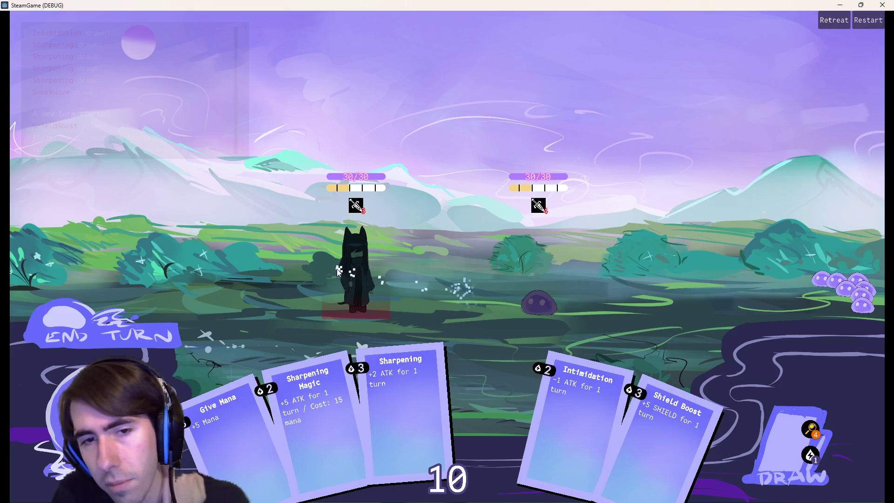
pyautogui.moveTo(400, 305)
pyautogui.mouseDown()
pyautogui.moveTo(413, 320)
pyautogui.moveTo(357, 297)
pyautogui.moveTo(347, 305)
pyautogui.moveTo(370, 281)
pyautogui.mouseUp()
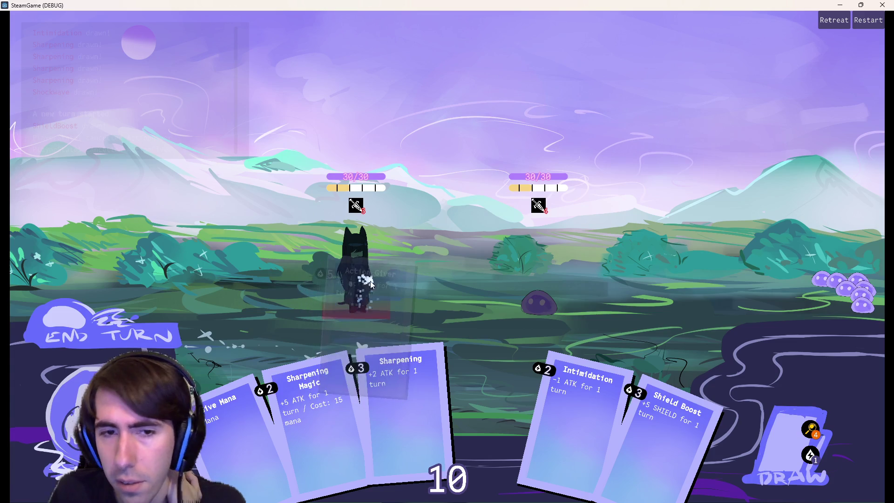
pyautogui.moveTo(497, 286)
pyautogui.mouseDown()
pyautogui.moveTo(370, 275)
pyautogui.moveTo(459, 282)
pyautogui.moveTo(493, 393)
pyautogui.moveTo(391, 270)
pyautogui.moveTo(480, 381)
pyautogui.moveTo(525, 301)
pyautogui.moveTo(490, 379)
pyautogui.moveTo(465, 335)
pyautogui.moveTo(490, 378)
pyautogui.mouseUp()
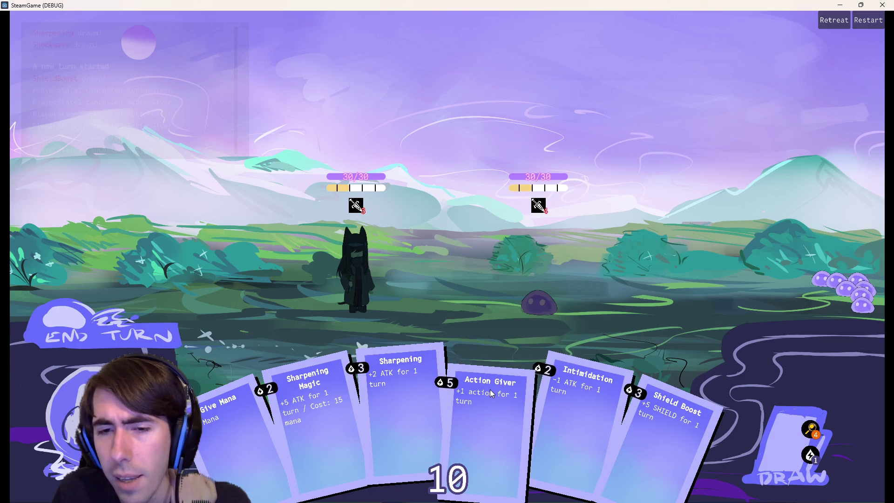
pyautogui.click(882, 4)
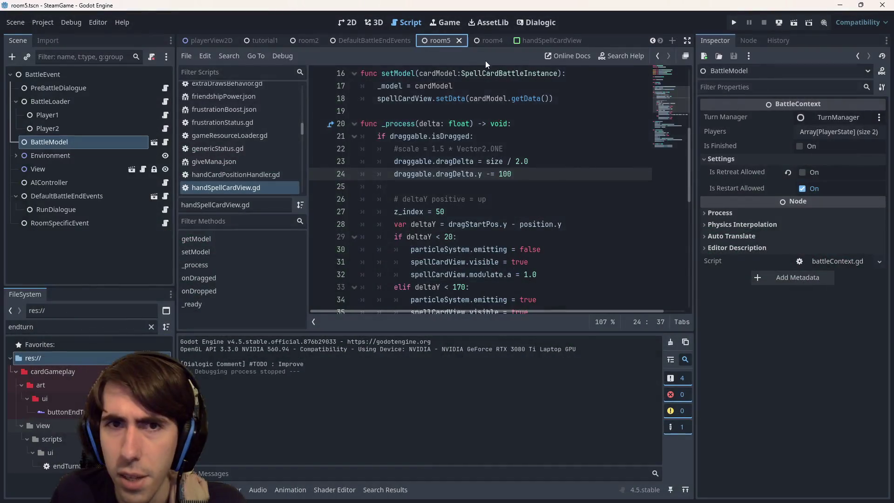
# Step: Set the card's GPUParticles2D emitter vertical position to 0 and save the scene
pyautogui.click(543, 40)
pyautogui.click(85, 76)
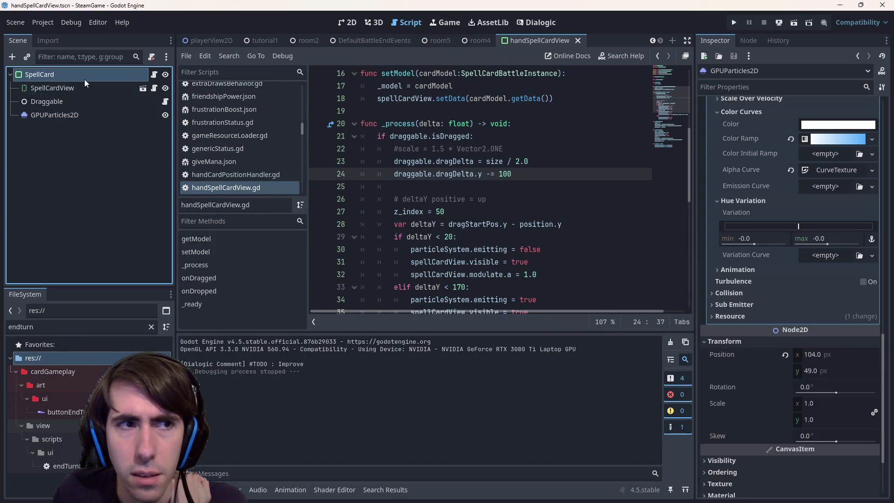
pyautogui.click(347, 22)
pyautogui.click(77, 115)
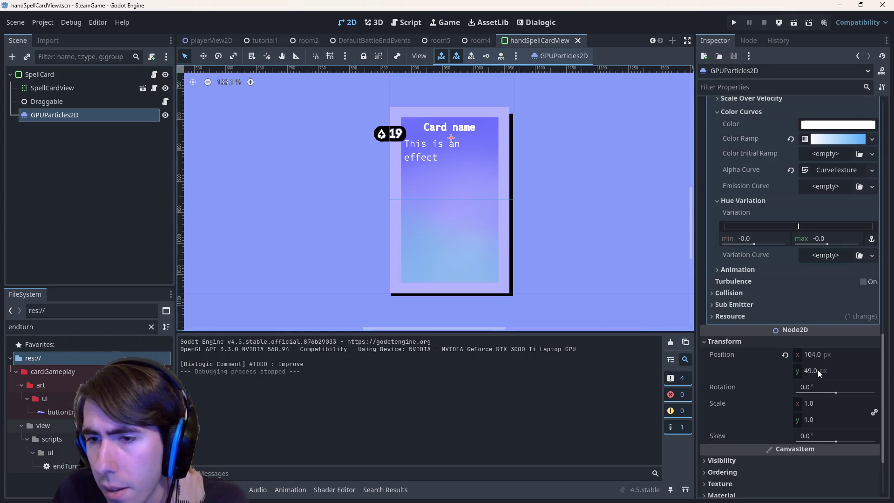
pyautogui.click(819, 371)
pyautogui.write('0')
pyautogui.press('Return')
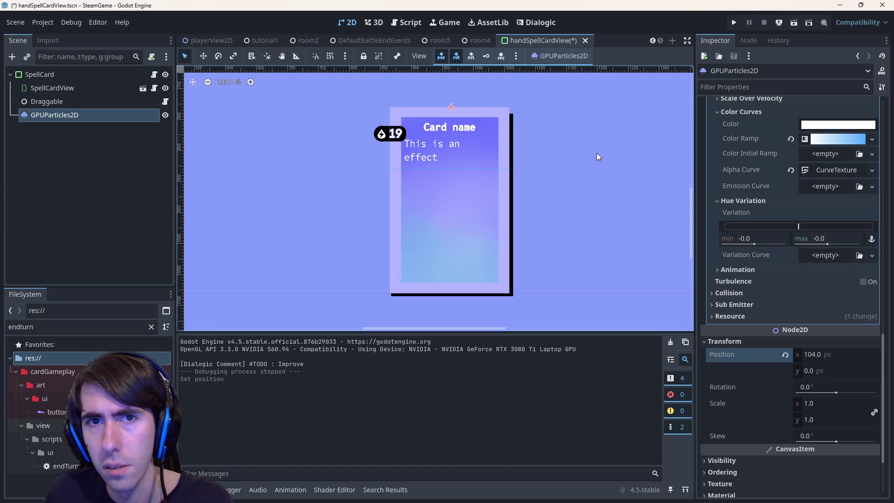
pyautogui.hotkey('ctrl', 's')
# Step: Replace the dragDelta.y -= 100 line with dragDelta.x = size.x / 2.0
pyautogui.click(417, 23)
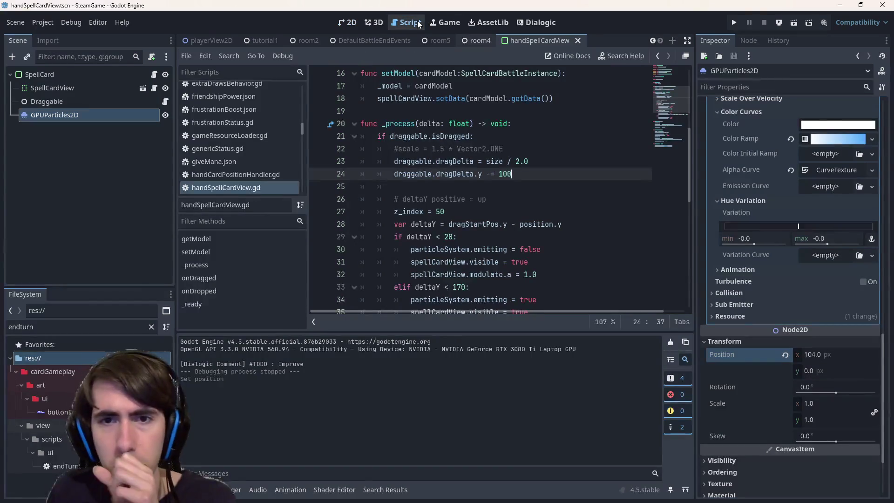
pyautogui.click(481, 162)
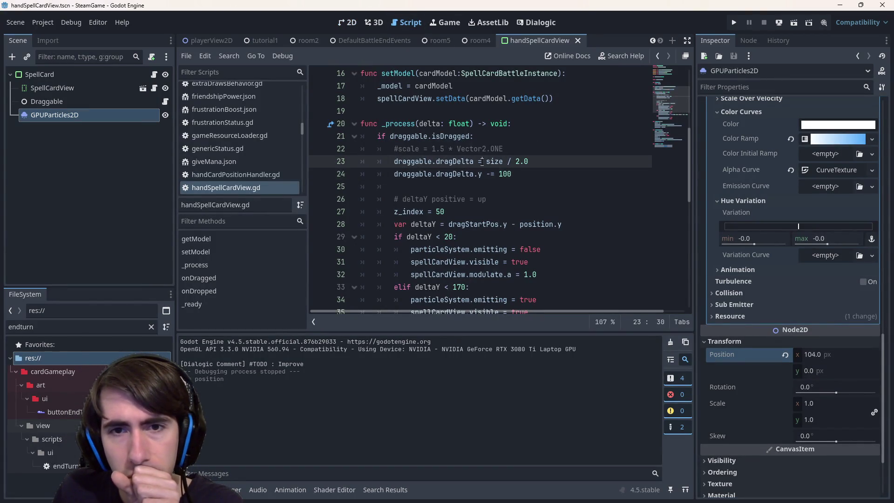
pyautogui.press('End')
pyautogui.hotkey('shift', 'Down')
pyautogui.press('BackSpace')
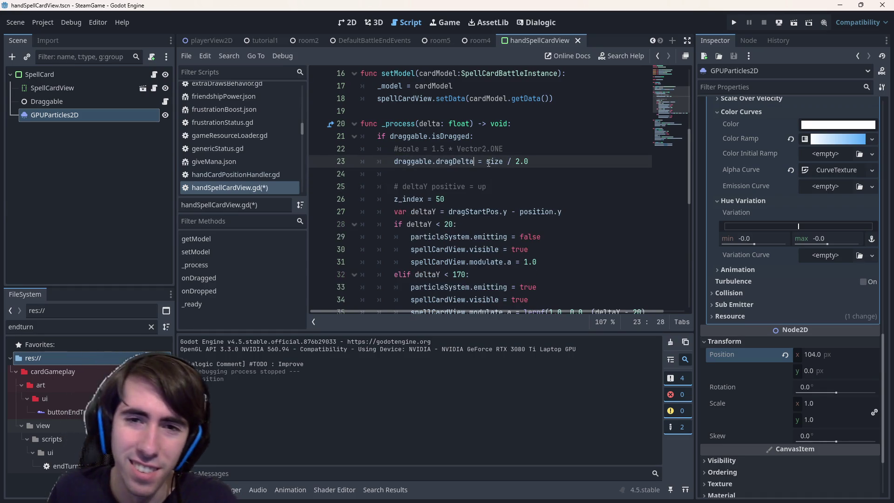
pyautogui.write('.x')
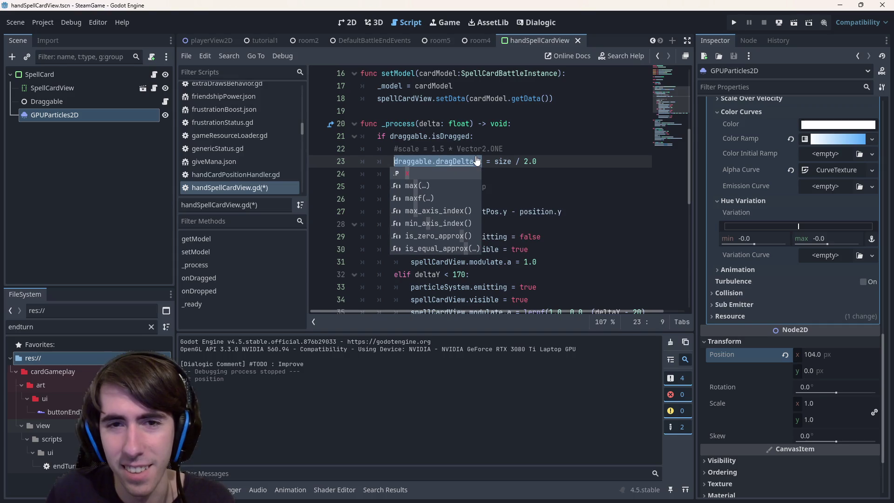
pyautogui.press('Escape')
pyautogui.press('End')
pyautogui.press('Return')
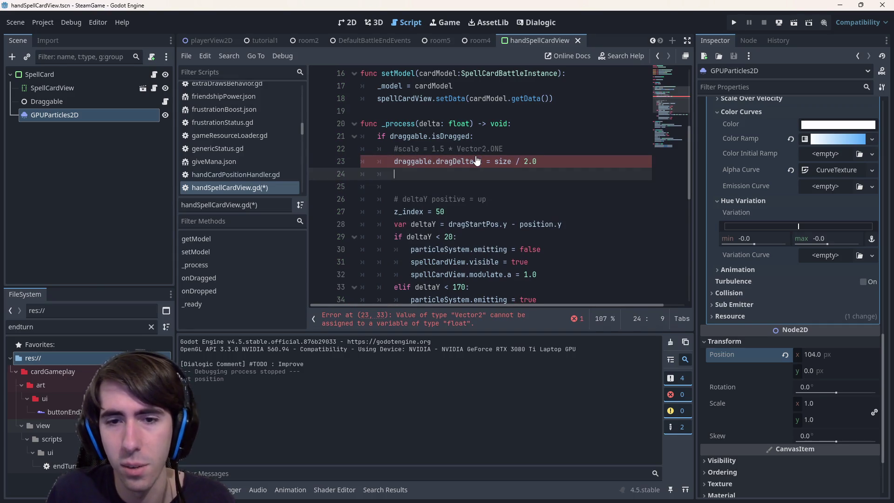
# Step: Add dragDelta.y = 0, save the script, and run the room5 battle scene
pyautogui.hotkey('ctrl', 'shift', 'k')
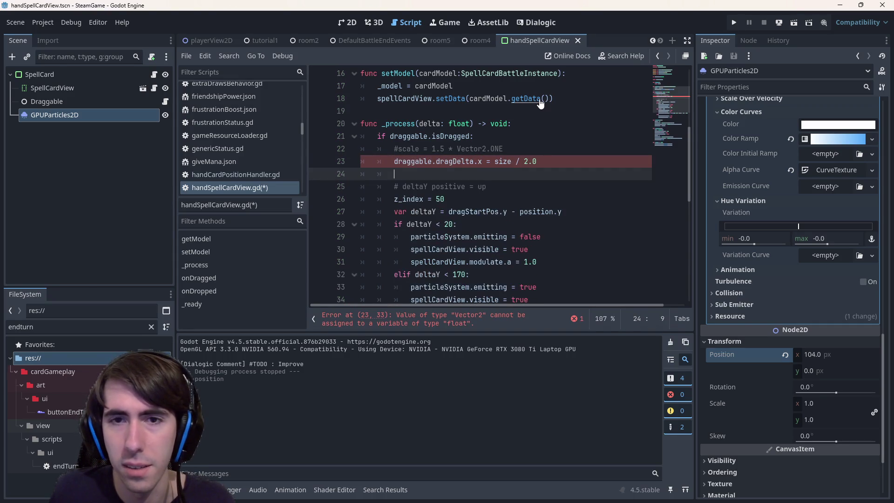
pyautogui.press('Return')
pyautogui.click(514, 160)
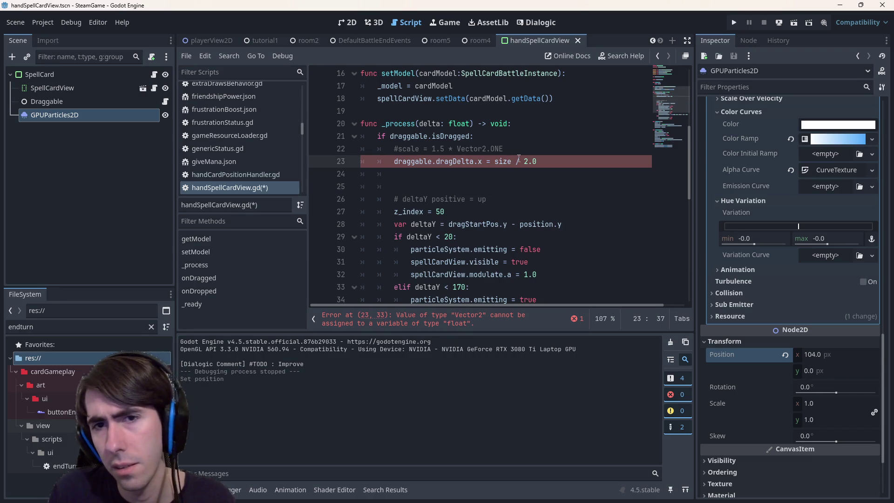
pyautogui.write('.x')
pyautogui.press('Escape')
pyautogui.press('Down')
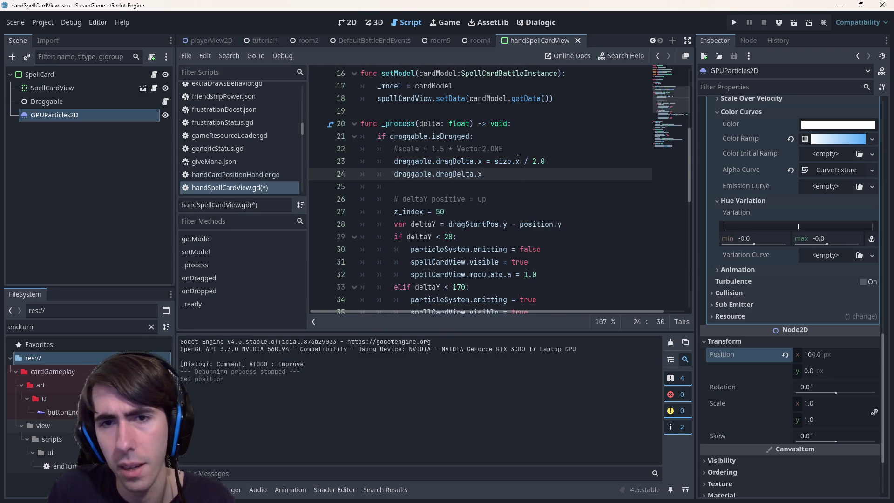
pyautogui.hotkey('ctrl', 's')
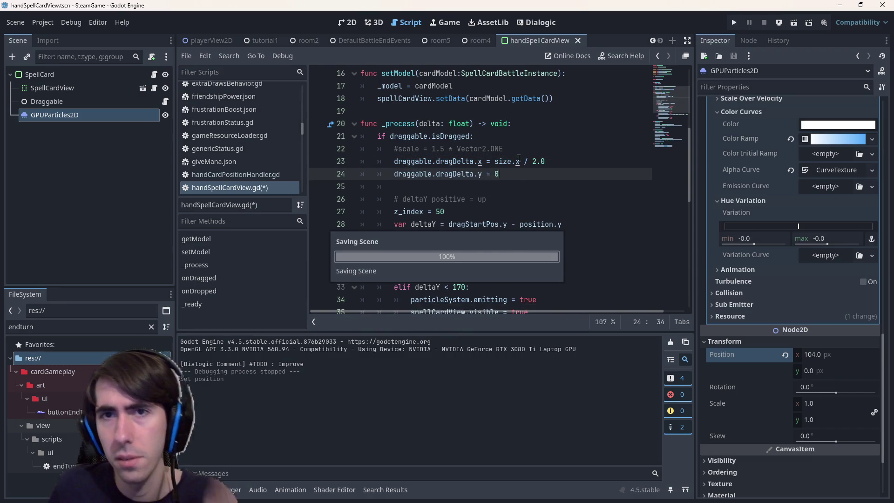
pyautogui.click(432, 47)
pyautogui.click(794, 22)
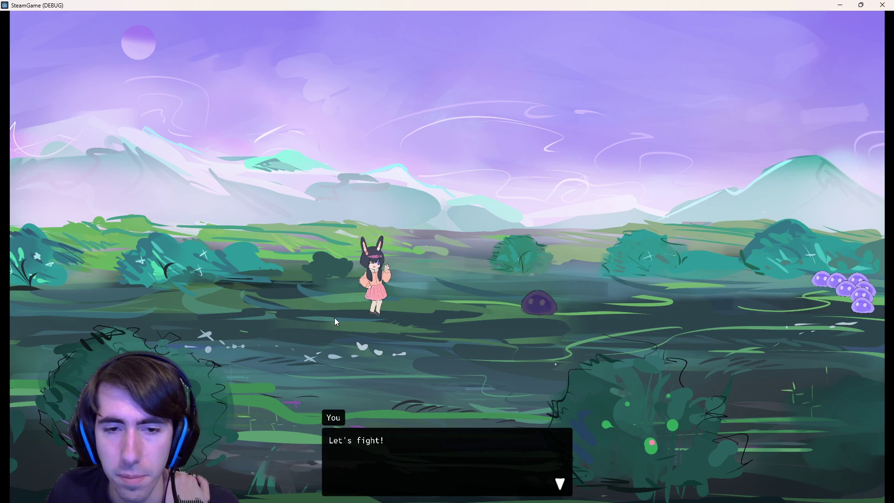
# Step: Start the battle, drag Sharpening cards around and onto the slime, then stop the game
pyautogui.click(335, 317)
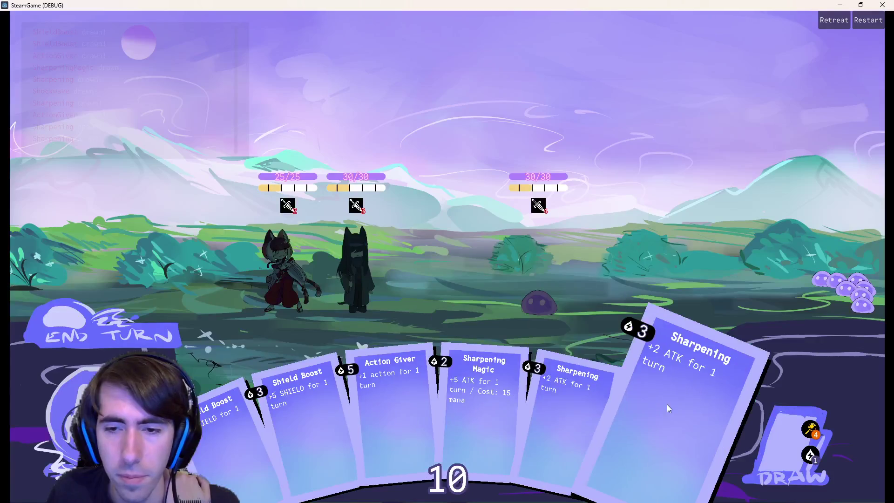
pyautogui.moveTo(577, 391)
pyautogui.mouseDown()
pyautogui.moveTo(342, 267)
pyautogui.moveTo(354, 267)
pyautogui.mouseUp()
pyautogui.moveTo(535, 410)
pyautogui.mouseDown()
pyautogui.moveTo(456, 321)
pyautogui.moveTo(325, 338)
pyautogui.moveTo(336, 345)
pyautogui.mouseUp()
pyautogui.moveTo(559, 400)
pyautogui.mouseDown()
pyautogui.moveTo(531, 284)
pyautogui.moveTo(387, 286)
pyautogui.mouseUp()
pyautogui.moveTo(577, 400)
pyautogui.mouseDown()
pyautogui.moveTo(303, 291)
pyautogui.moveTo(520, 290)
pyautogui.moveTo(326, 278)
pyautogui.moveTo(526, 316)
pyautogui.moveTo(363, 274)
pyautogui.moveTo(494, 321)
pyautogui.mouseUp()
pyautogui.moveTo(512, 359)
pyautogui.mouseDown()
pyautogui.moveTo(428, 300)
pyautogui.moveTo(322, 288)
pyautogui.moveTo(386, 297)
pyautogui.moveTo(371, 294)
pyautogui.moveTo(454, 323)
pyautogui.moveTo(343, 267)
pyautogui.moveTo(404, 139)
pyautogui.moveTo(363, 233)
pyautogui.moveTo(681, 365)
pyautogui.moveTo(671, 307)
pyautogui.moveTo(643, 284)
pyautogui.moveTo(645, 298)
pyautogui.mouseUp()
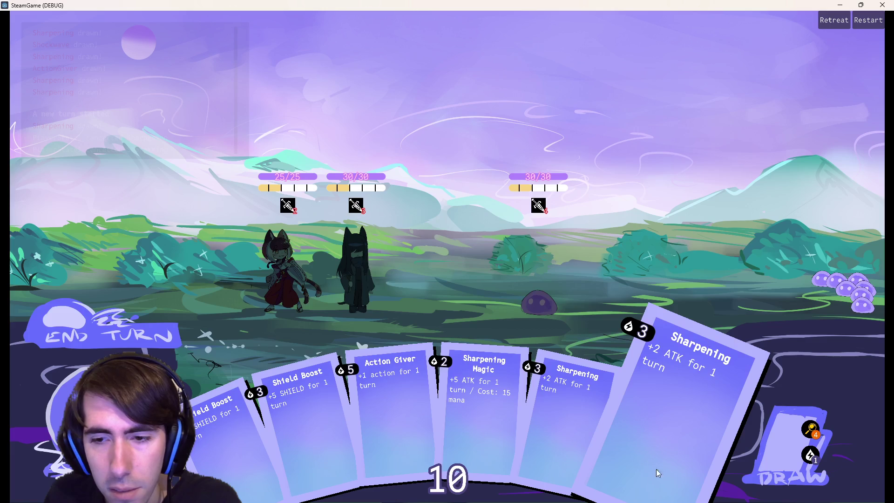
pyautogui.moveTo(605, 373)
pyautogui.mouseDown()
pyautogui.moveTo(582, 326)
pyautogui.moveTo(508, 272)
pyautogui.mouseUp()
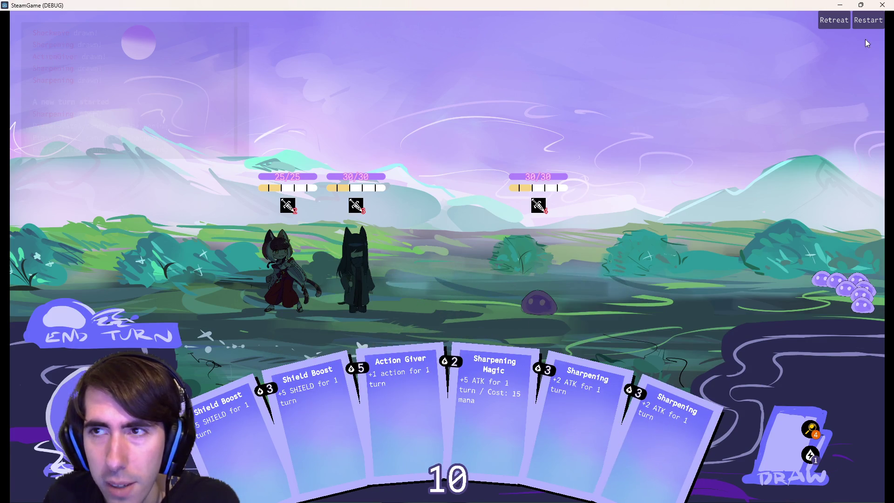
pyautogui.click(882, 5)
pyautogui.scroll(-2, 505, 173)
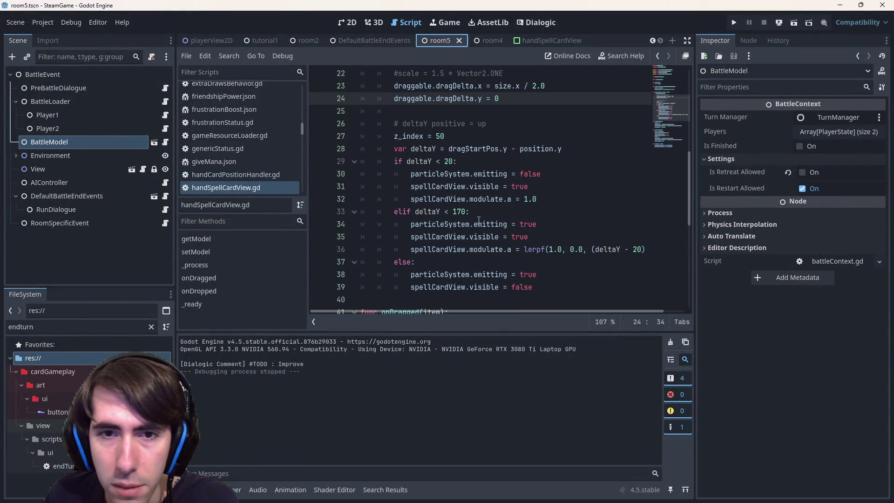
# Step: Begin editing the fade thresholds on lines 29 and 33, undoing a stray change
pyautogui.click(448, 161)
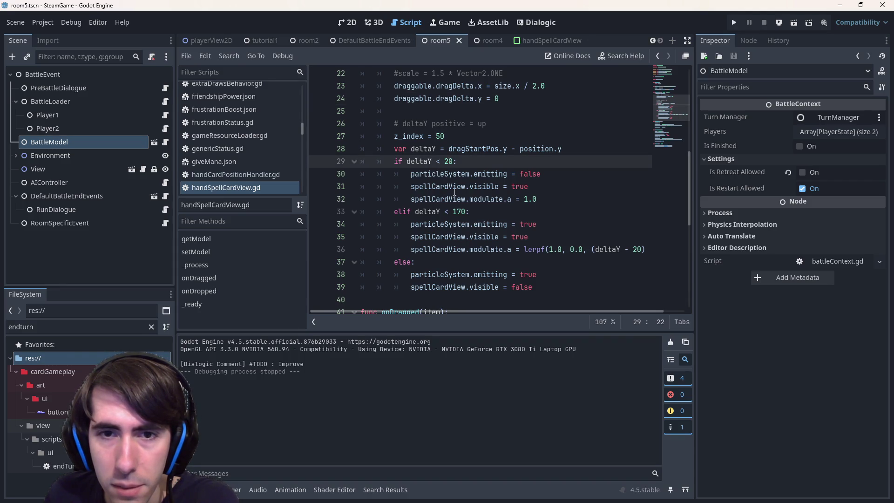
pyautogui.click(460, 212)
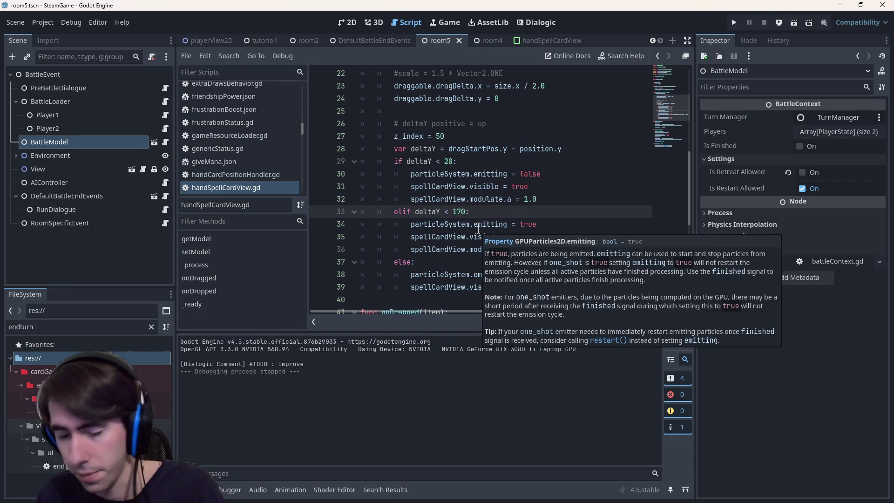
pyautogui.press('BackSpace')
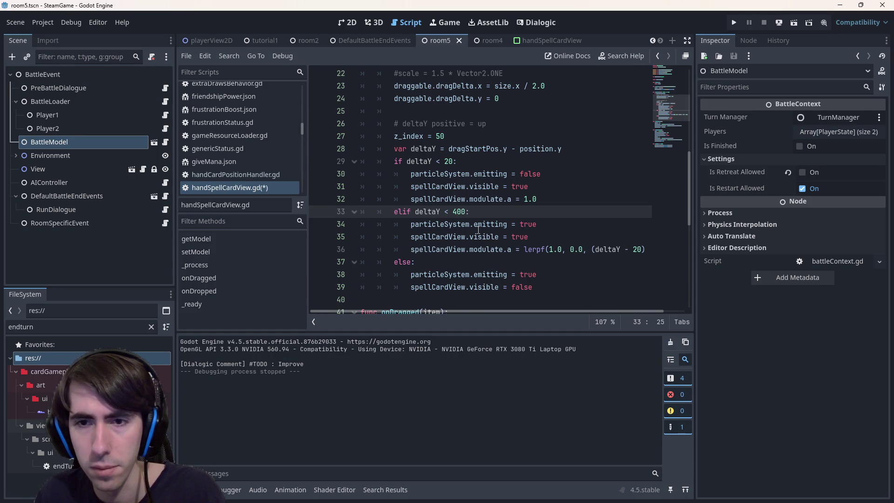
pyautogui.hotkey('ctrl', 's')
pyautogui.hscroll(1, 513, 200)
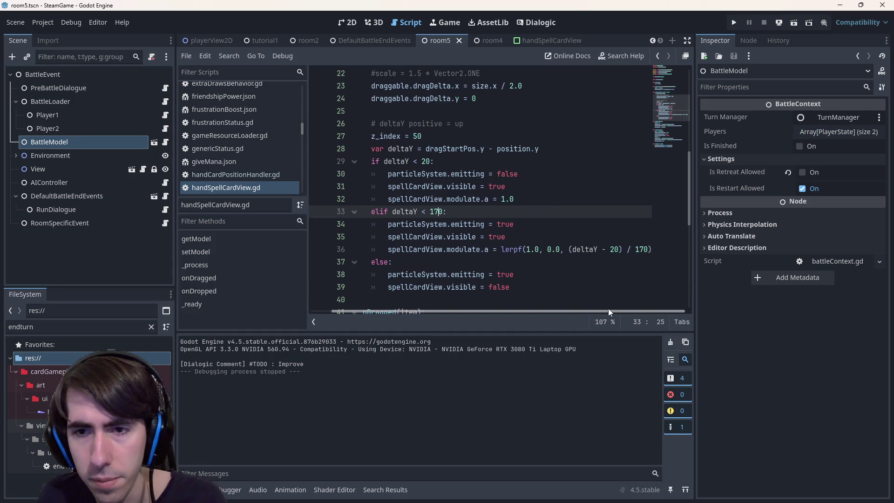
pyautogui.click(427, 161)
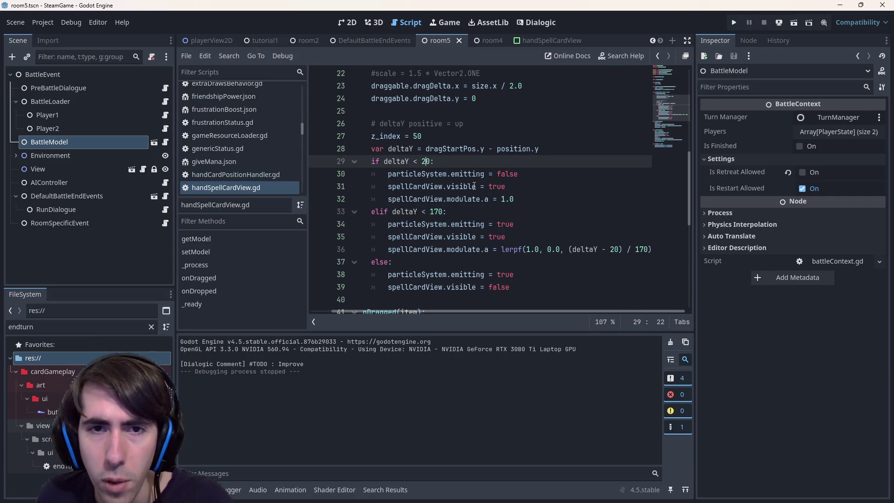
pyautogui.click(617, 250)
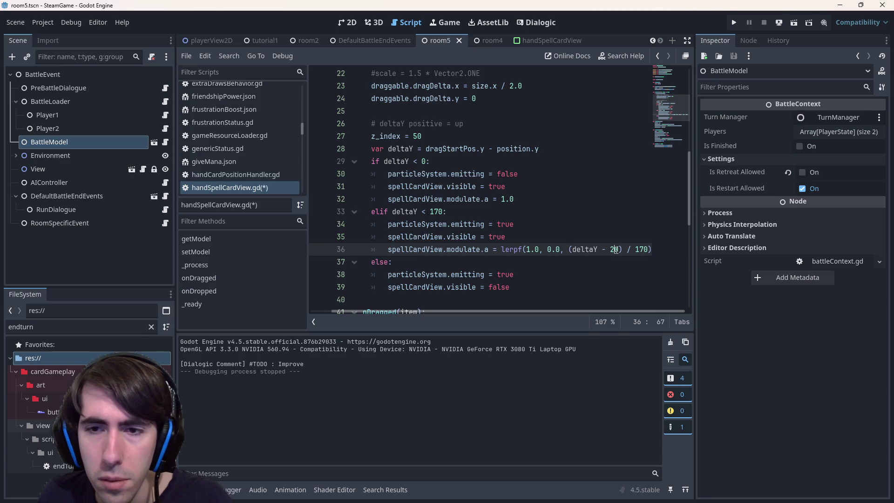
pyautogui.hotkey('ctrl', 'z')
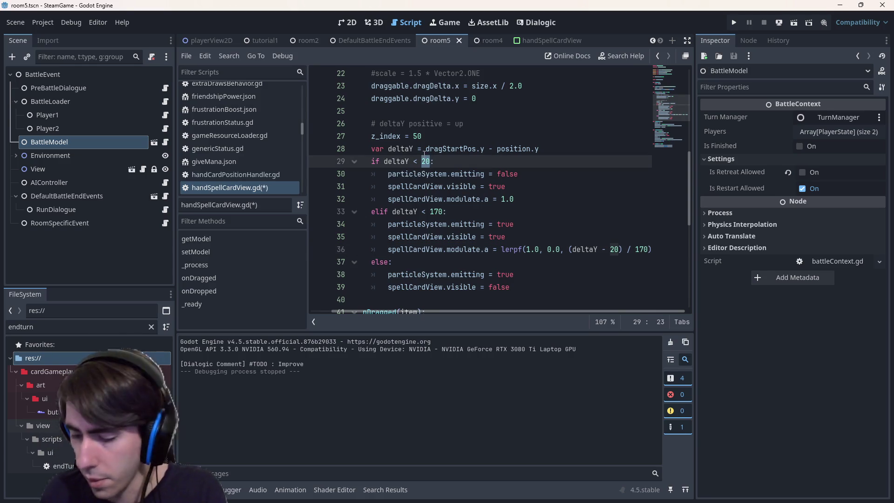
pyautogui.write('3')
# Step: Set the fade offset to 3 and the threshold and divisor to 60, then relaunch the battle
pyautogui.doubleClick(616, 250)
pyautogui.write('3')
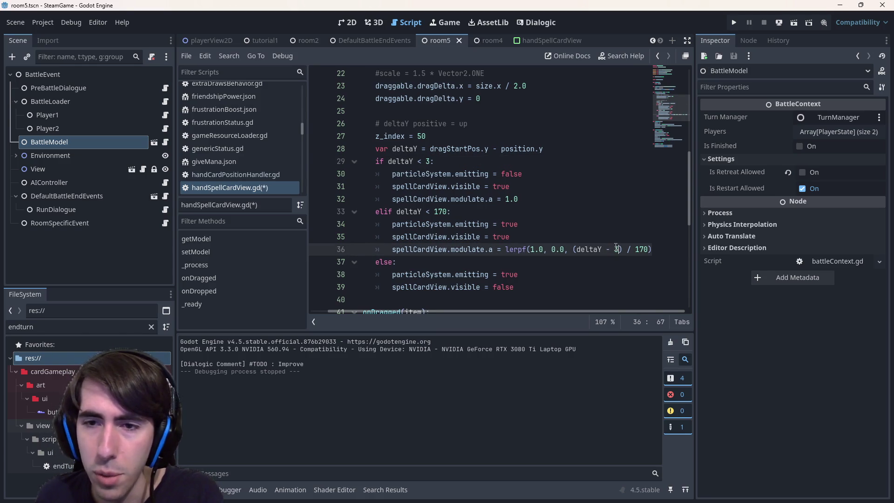
pyautogui.doubleClick(440, 212)
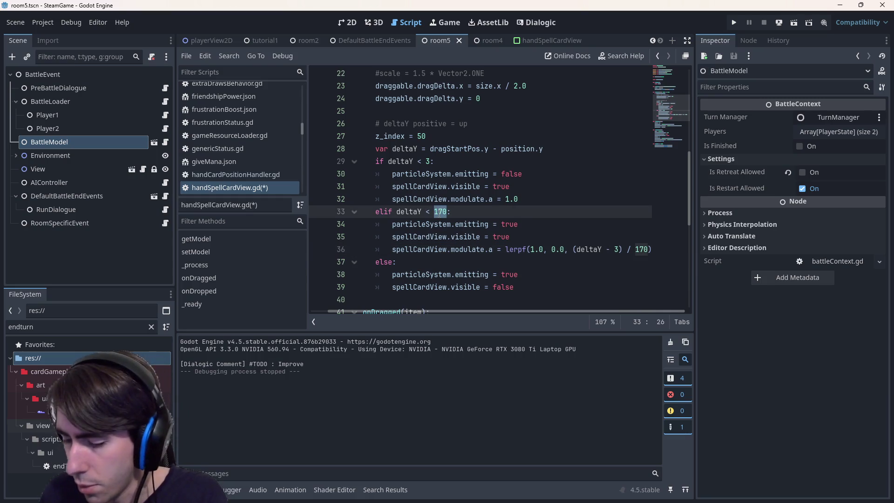
pyautogui.write('60')
pyautogui.doubleClick(641, 249)
pyautogui.write('60')
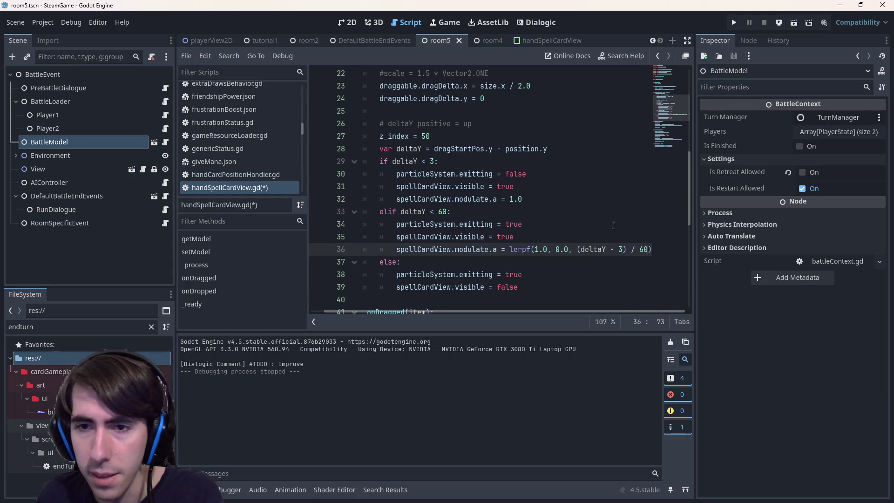
pyautogui.click(522, 187)
pyautogui.click(798, 22)
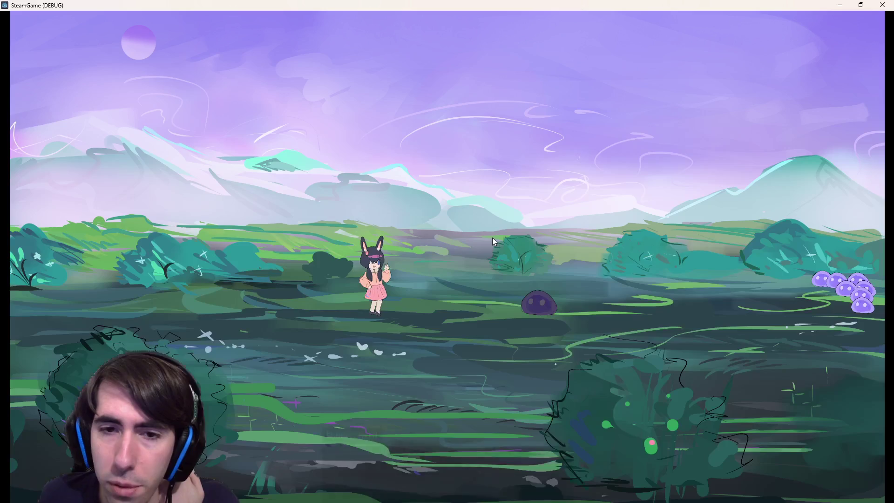
# Step: Start the battle, drag Shield Boost cards up over the characters, then stop the game
pyautogui.click(320, 264)
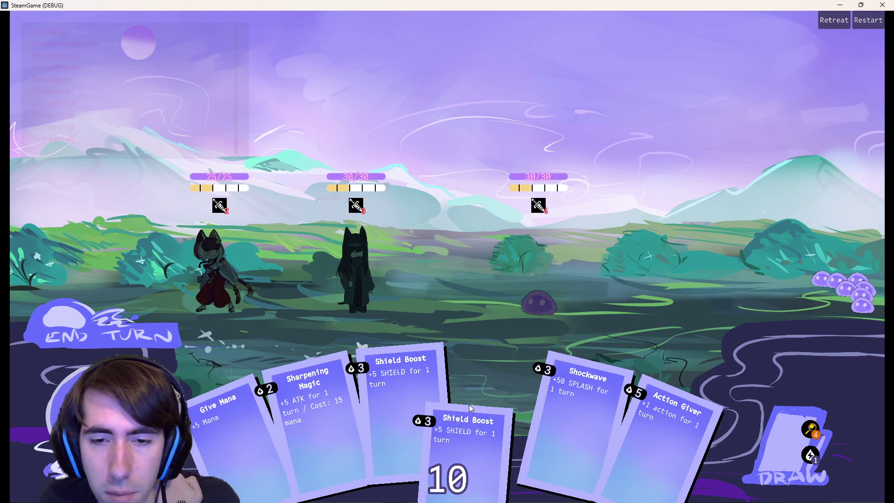
pyautogui.moveTo(469, 404)
pyautogui.mouseDown()
pyautogui.moveTo(359, 321)
pyautogui.moveTo(331, 324)
pyautogui.moveTo(329, 334)
pyautogui.mouseUp()
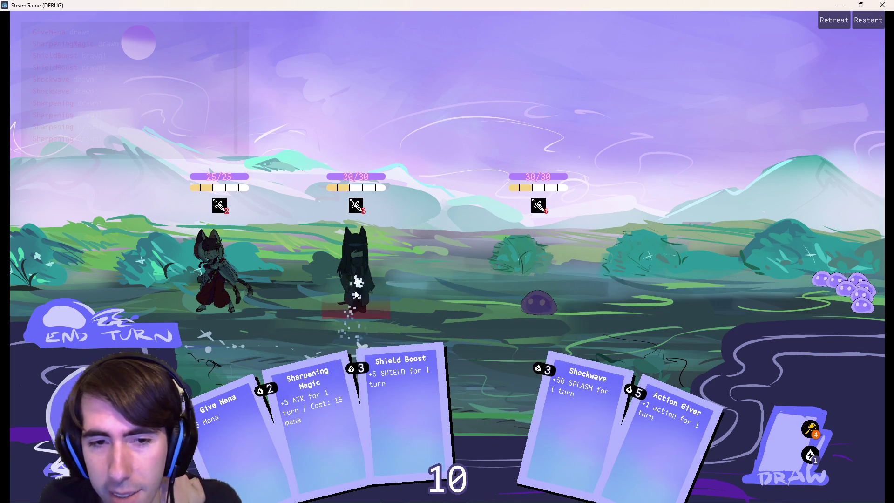
pyautogui.moveTo(353, 326)
pyautogui.mouseDown()
pyautogui.moveTo(351, 298)
pyautogui.moveTo(351, 321)
pyautogui.moveTo(275, 342)
pyautogui.moveTo(220, 302)
pyautogui.moveTo(252, 377)
pyautogui.moveTo(332, 279)
pyautogui.moveTo(532, 276)
pyautogui.moveTo(492, 321)
pyautogui.mouseUp()
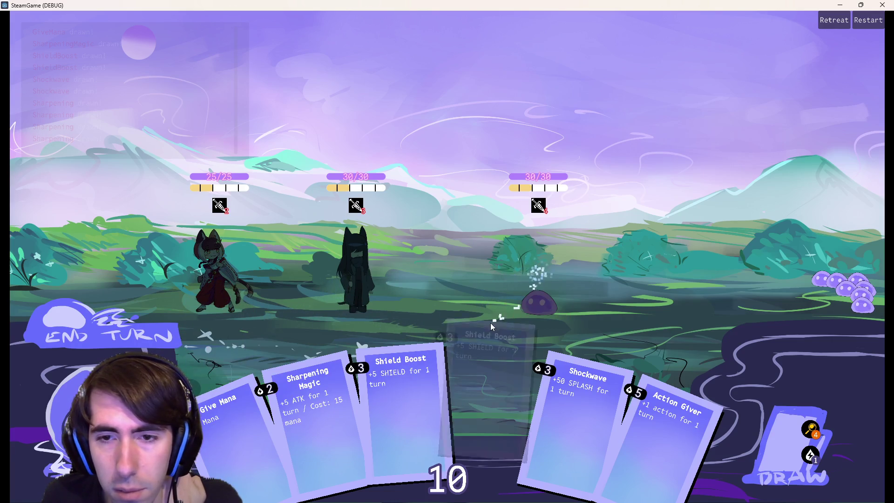
pyautogui.moveTo(488, 358)
pyautogui.mouseDown()
pyautogui.moveTo(533, 288)
pyautogui.moveTo(366, 289)
pyautogui.moveTo(368, 274)
pyautogui.moveTo(412, 348)
pyautogui.moveTo(513, 328)
pyautogui.moveTo(379, 298)
pyautogui.moveTo(394, 323)
pyautogui.moveTo(574, 326)
pyautogui.moveTo(507, 334)
pyautogui.moveTo(496, 354)
pyautogui.mouseUp()
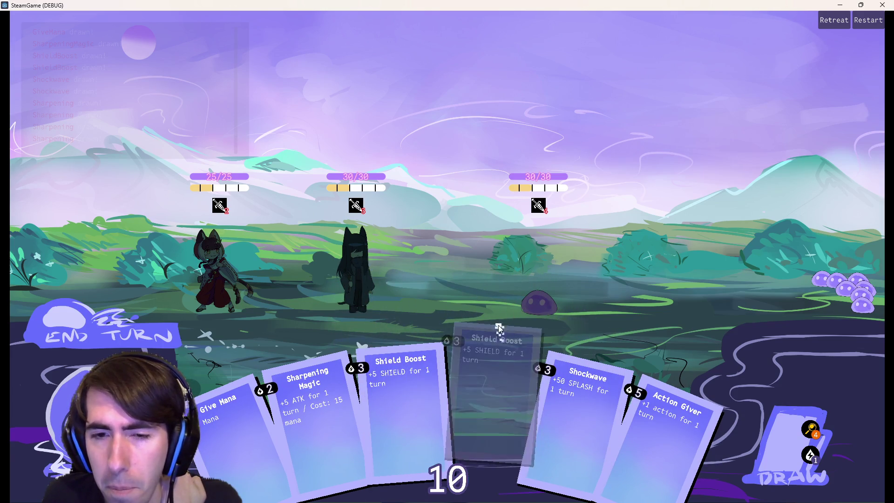
pyautogui.click(883, 5)
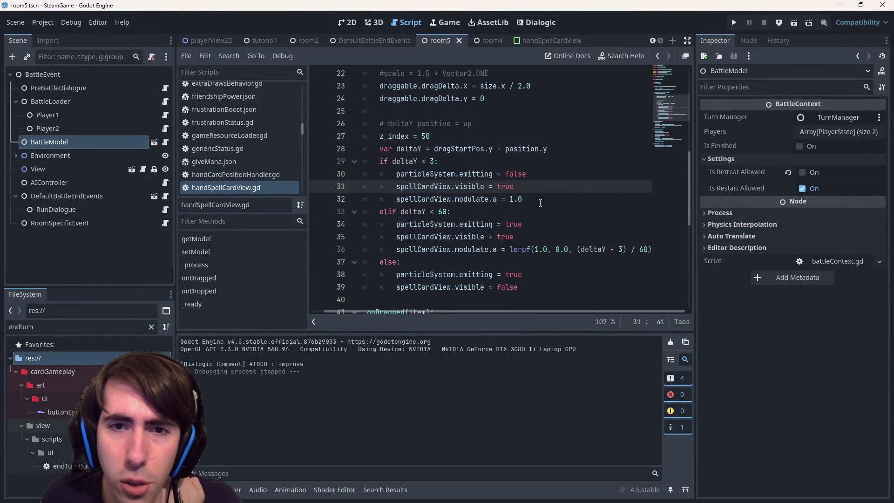
# Step: Uncomment 'scale = 1.5 * Vector2.ONE', save, and launch the battle scene
pyautogui.scroll(1, 494, 186)
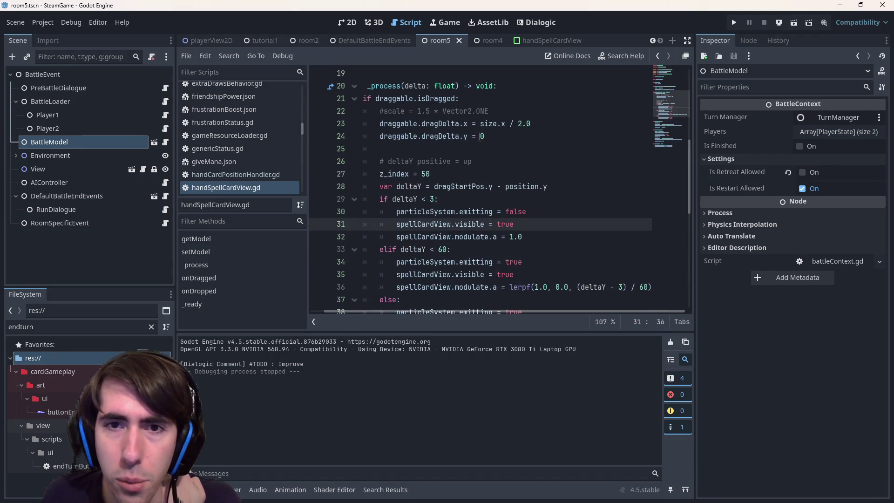
pyautogui.click(496, 107)
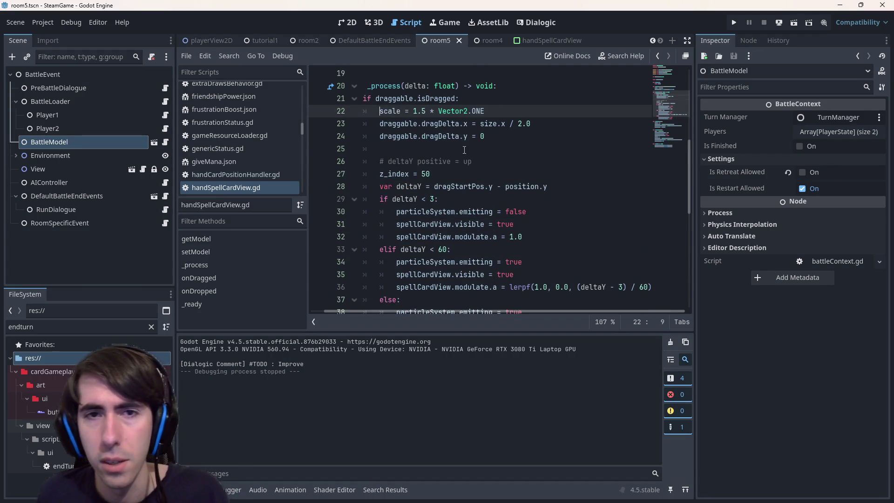
pyautogui.press('Down')
pyautogui.press('Down')
pyautogui.press('Down')
pyautogui.click(798, 23)
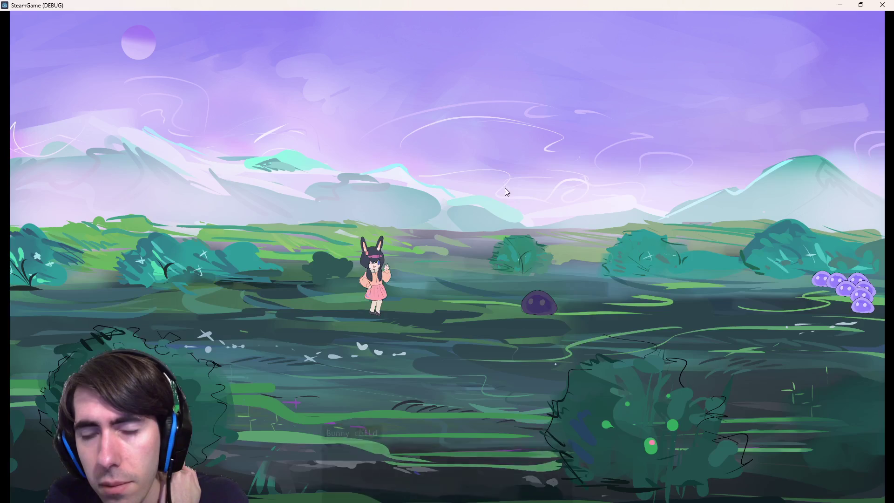
# Step: Skip the dialogue and drag a Sharpening card toward the dark cat
pyautogui.click(435, 331)
pyautogui.click(435, 330)
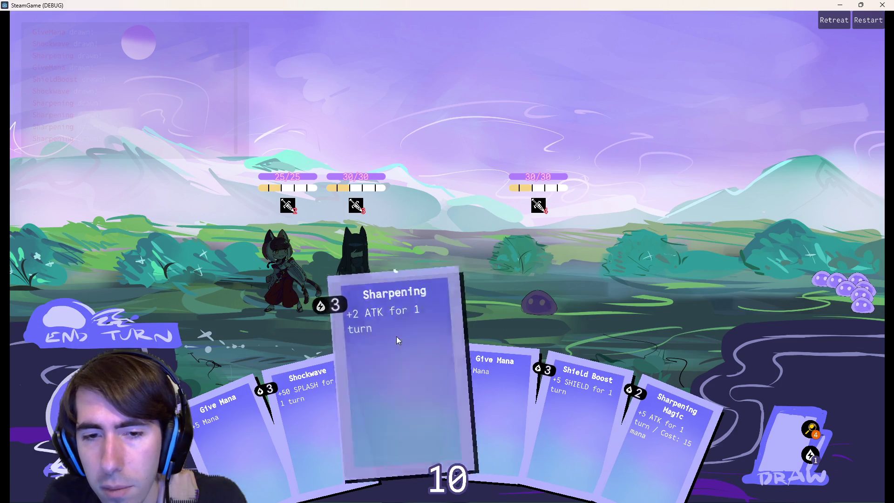
pyautogui.moveTo(395, 356); pyautogui.dragTo(360, 310)
pyautogui.moveTo(386, 381)
pyautogui.mouseDown()
pyautogui.moveTo(359, 313)
pyautogui.moveTo(371, 353)
pyautogui.moveTo(373, 337)
pyautogui.moveTo(348, 307)
pyautogui.mouseUp()
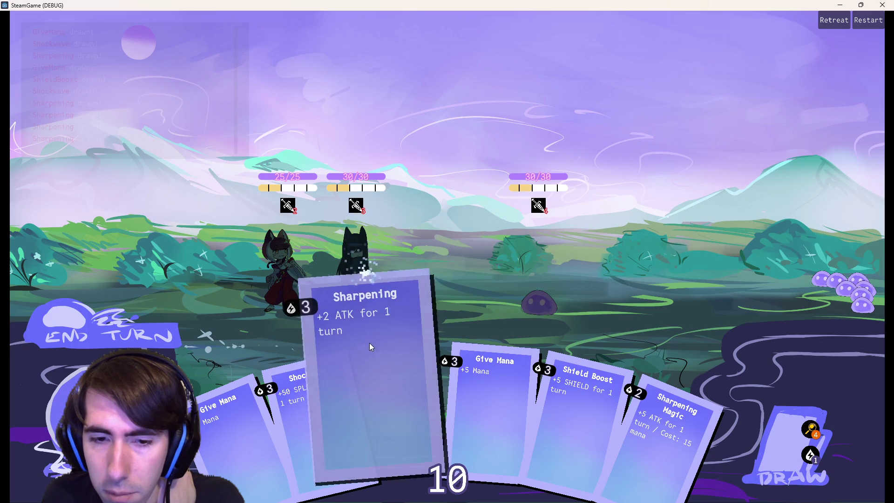